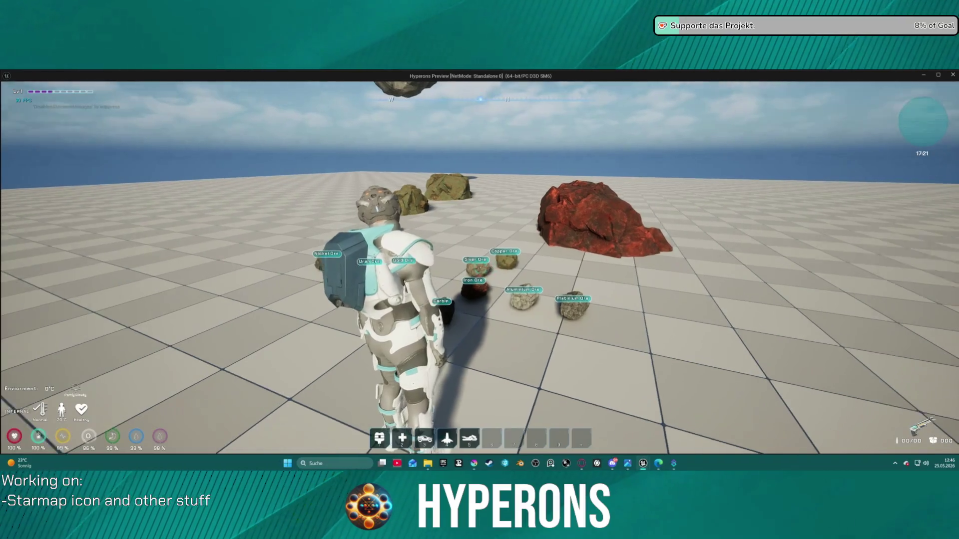
Walk the character back from and into the ore rock cluster, then stop the Play-In-Editor preview
key(s)
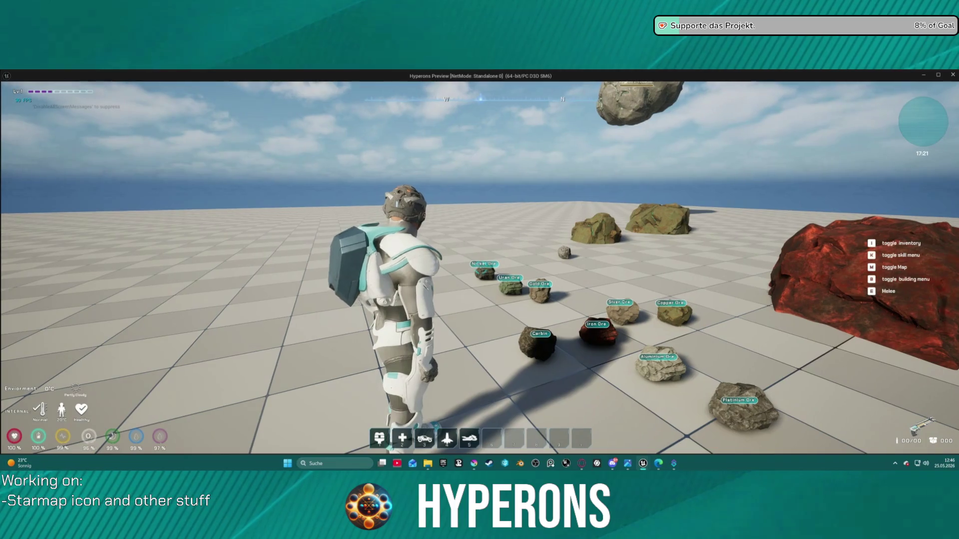
key(w)
key(w)
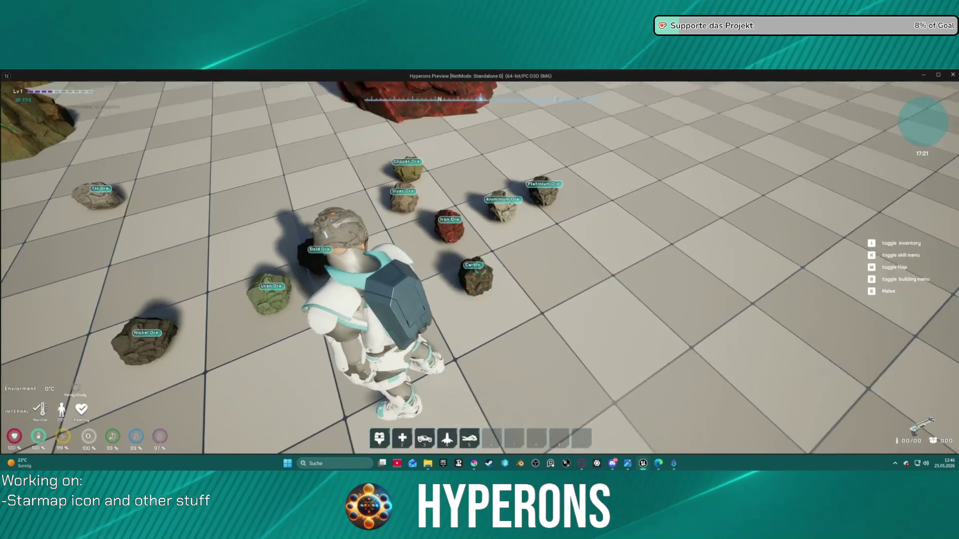
key(Escape)
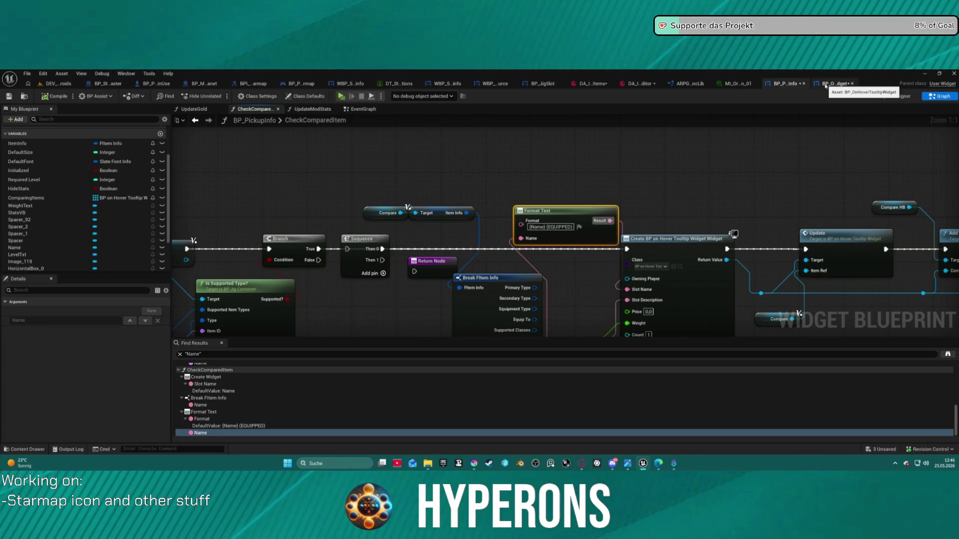
In BP_OnHoverTooltipWidget, jump to the Slot Name usage under Create Widget in the EventGraph
click(825, 84)
scroll(422, 186, up, 3)
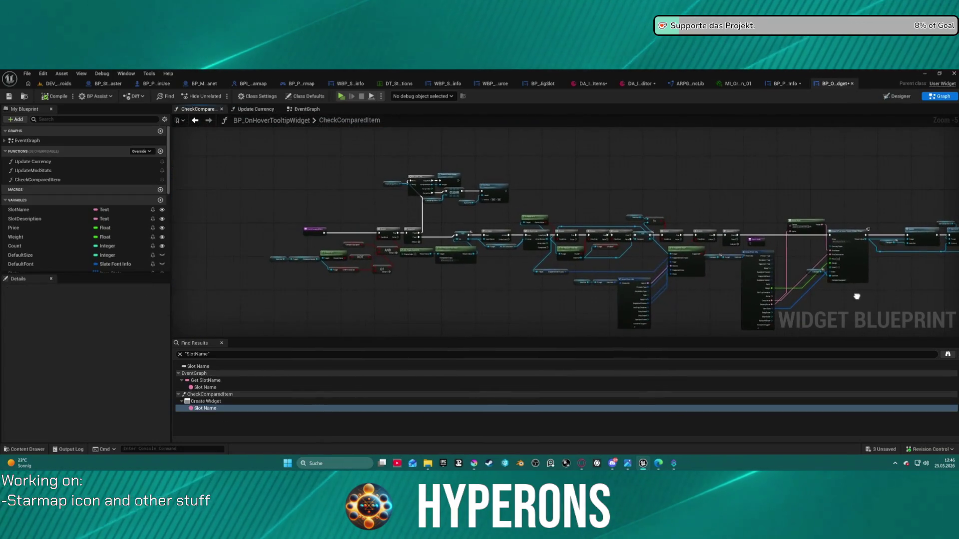
scroll(328, 219, up, 1)
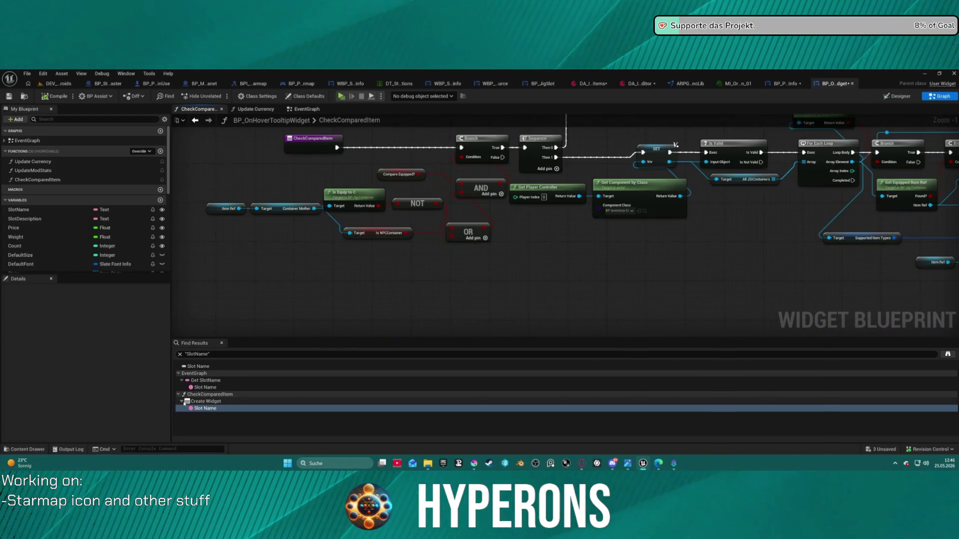
double_click(205, 387)
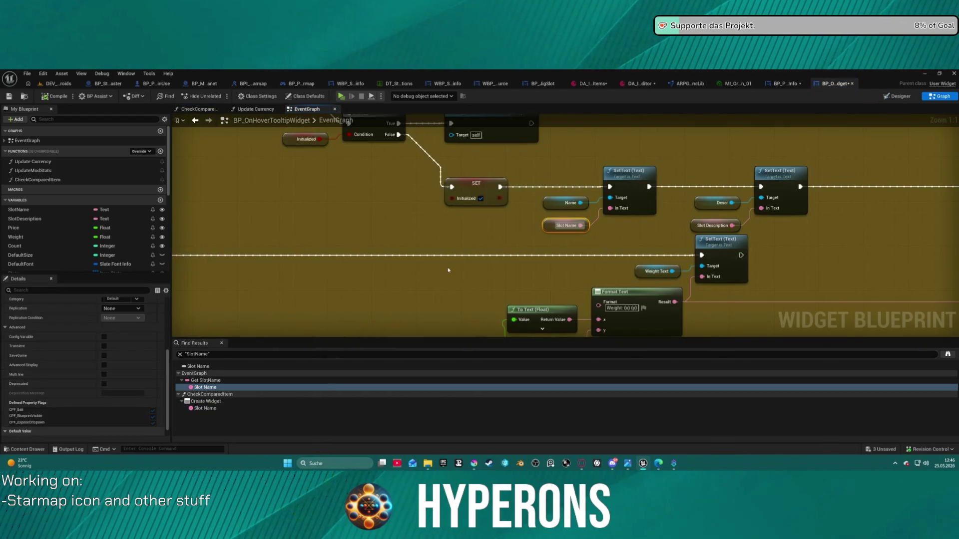
drag(542, 260, 508, 302)
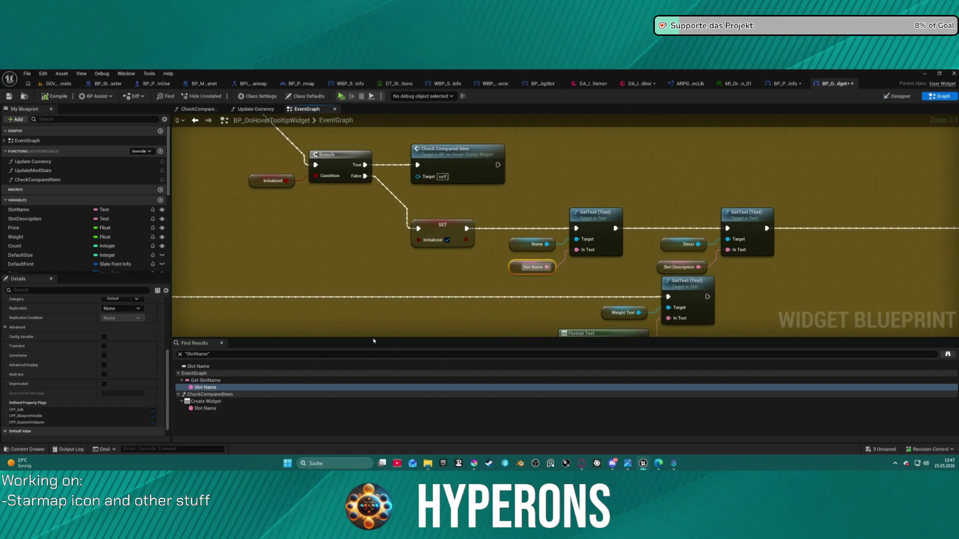
click(213, 409)
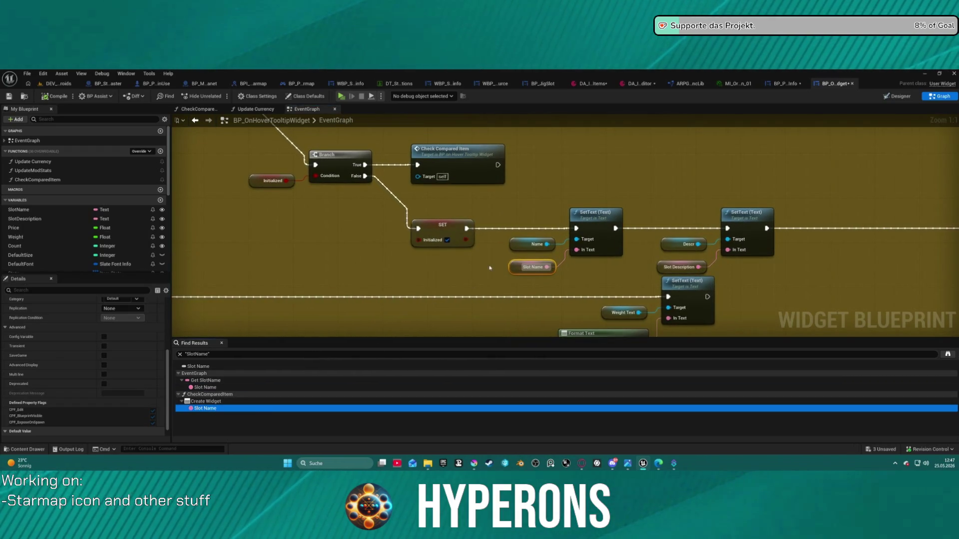
right_click(525, 266)
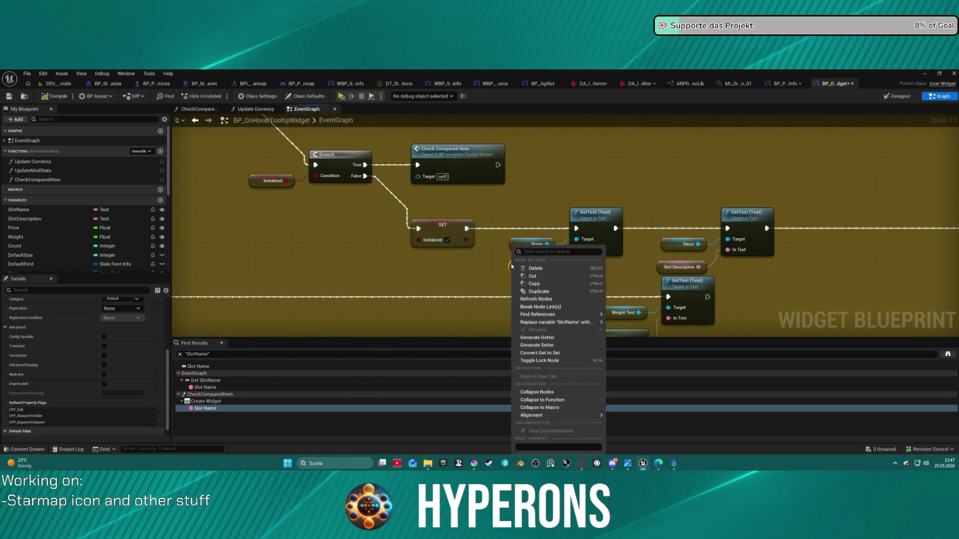
click(501, 193)
scroll(501, 194, down, 3)
scroll(624, 225, up, 2)
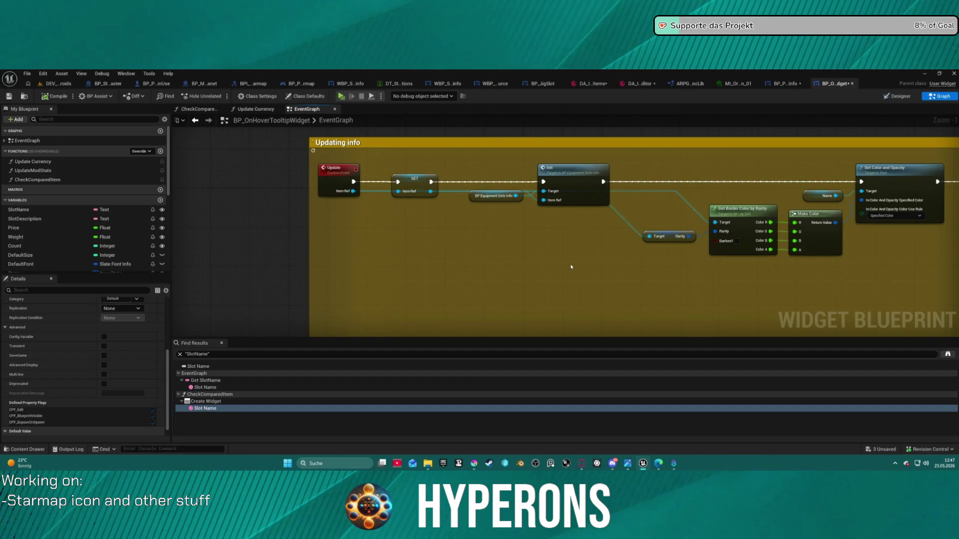
Open the Slot Name use in the CheckComparedItem function graph, then go back to EventGraph
scroll(392, 197, down, 3)
scroll(483, 224, up, 3)
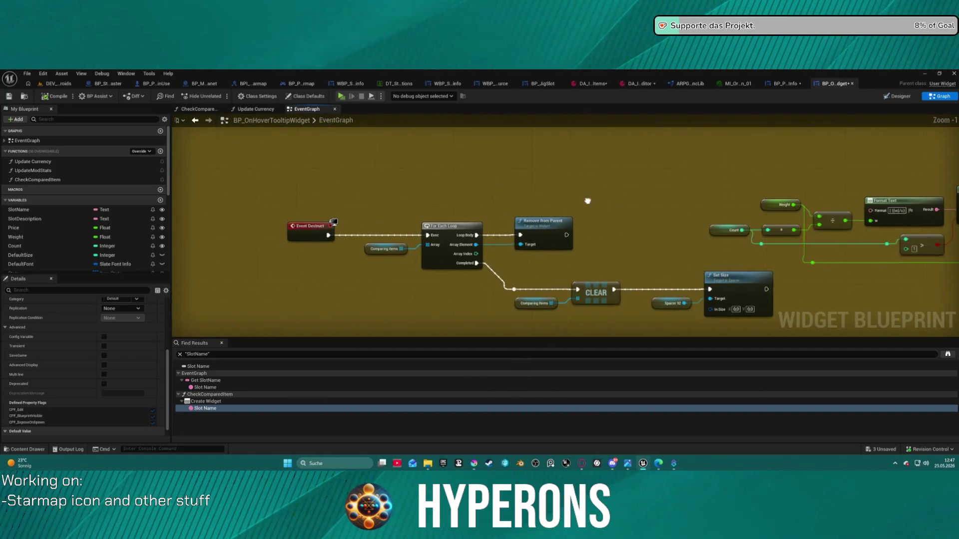
scroll(334, 221, right, 10)
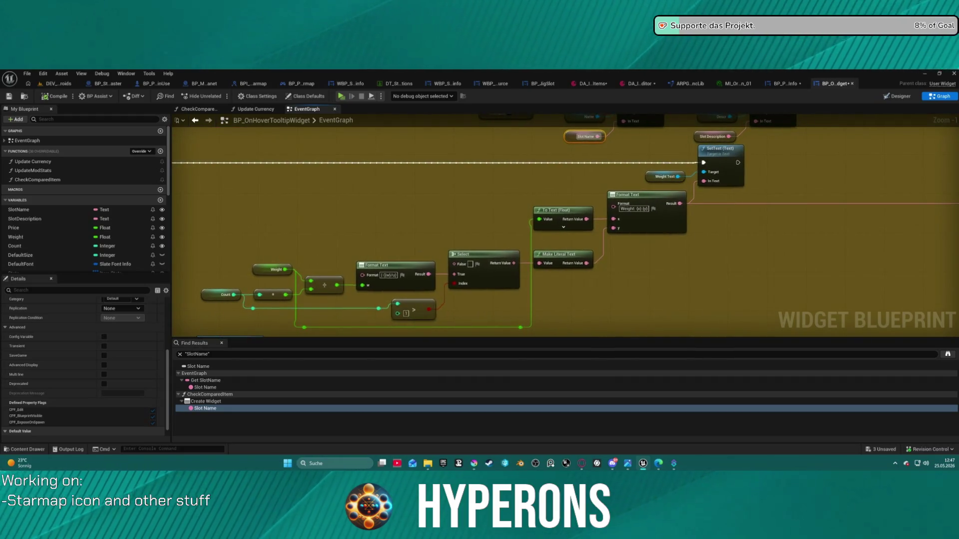
scroll(565, 226, left, 10)
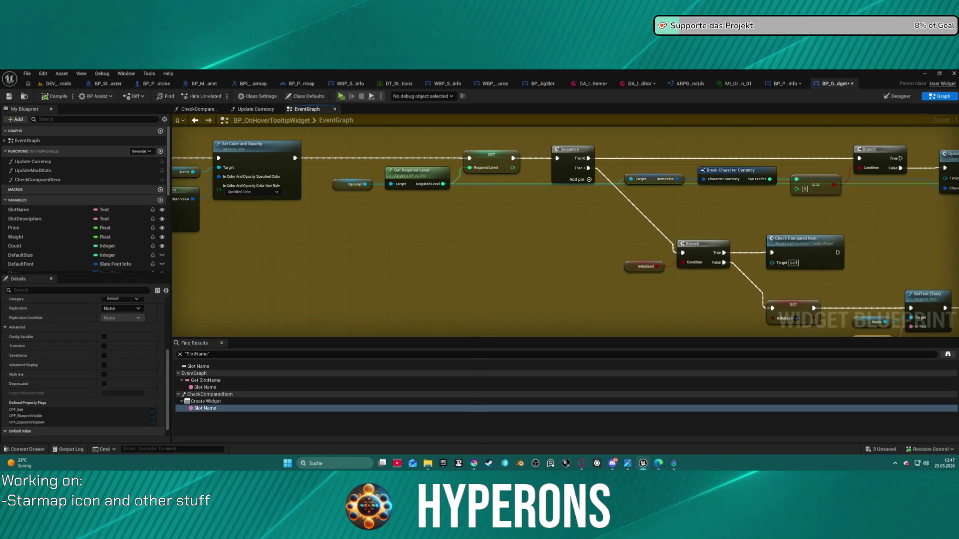
scroll(565, 231, right, 10)
scroll(230, 333, right, 5)
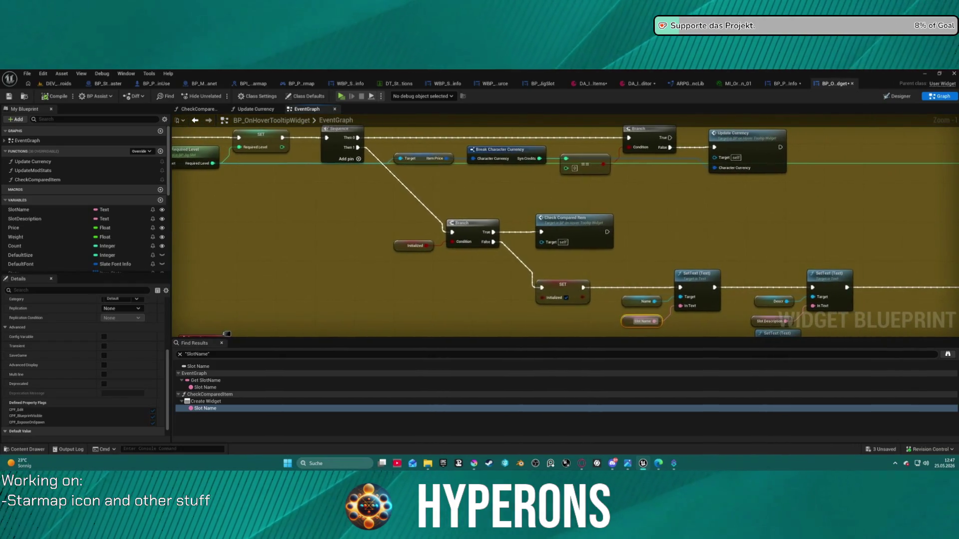
scroll(279, 285, down, 1)
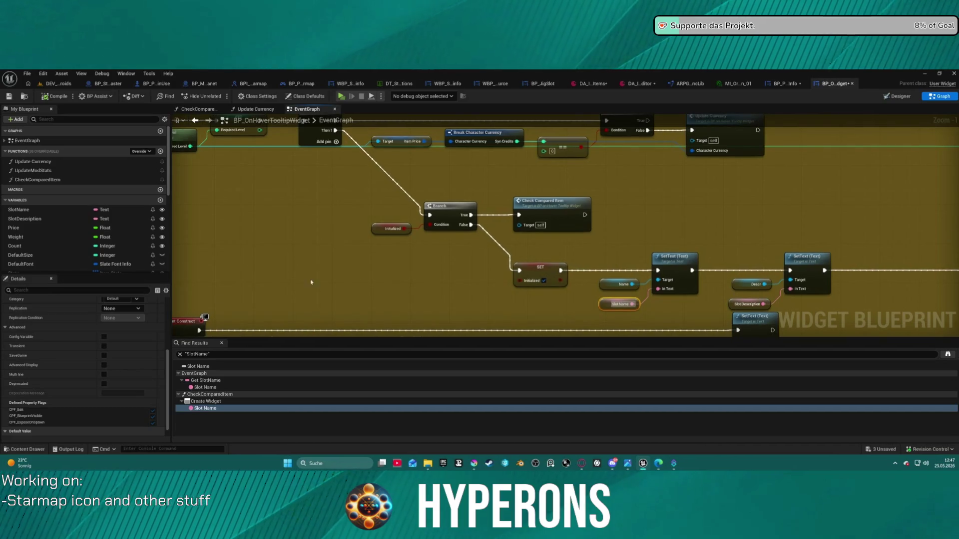
double_click(556, 216)
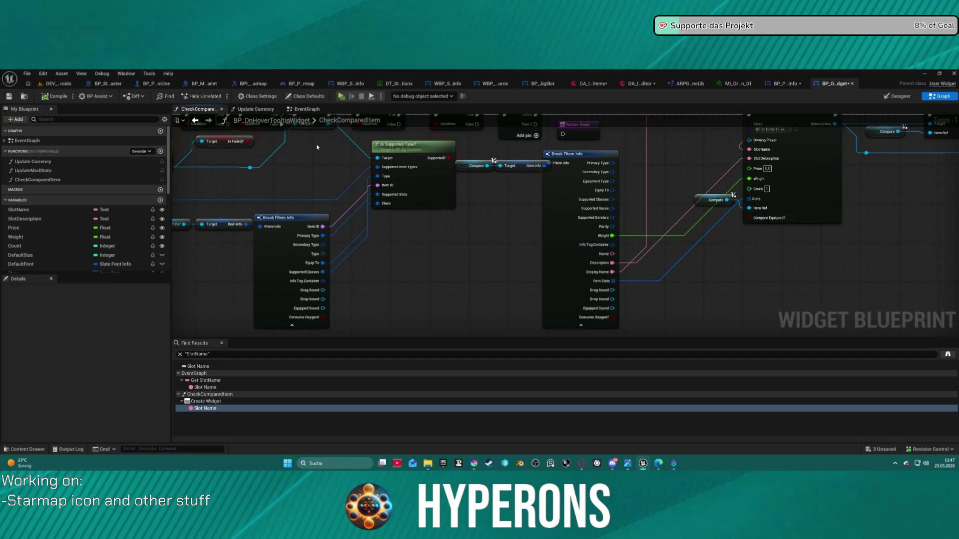
click(306, 109)
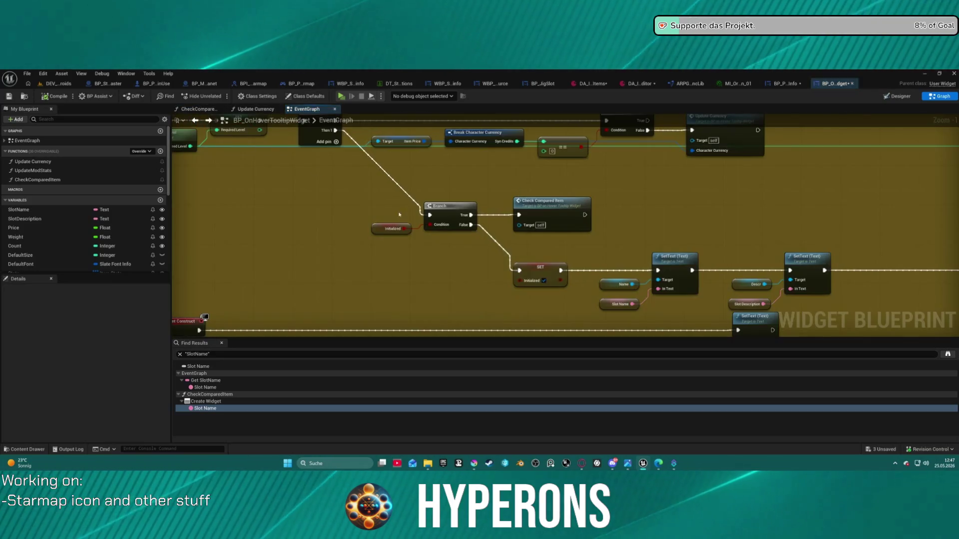
Pan to the Sequence/Update Currency and CheckComparedItem's Is Valid and For Each Loop nodes
mouse_move(629, 227)
mouse_down()
mouse_move(597, 214)
mouse_move(613, 267)
mouse_up()
key(alt+Left)
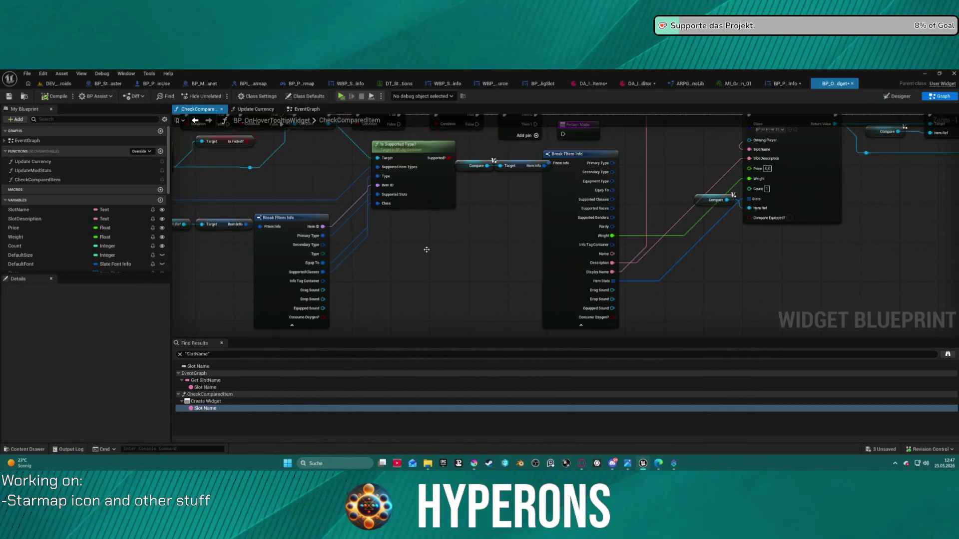
drag(484, 321, 949, 286)
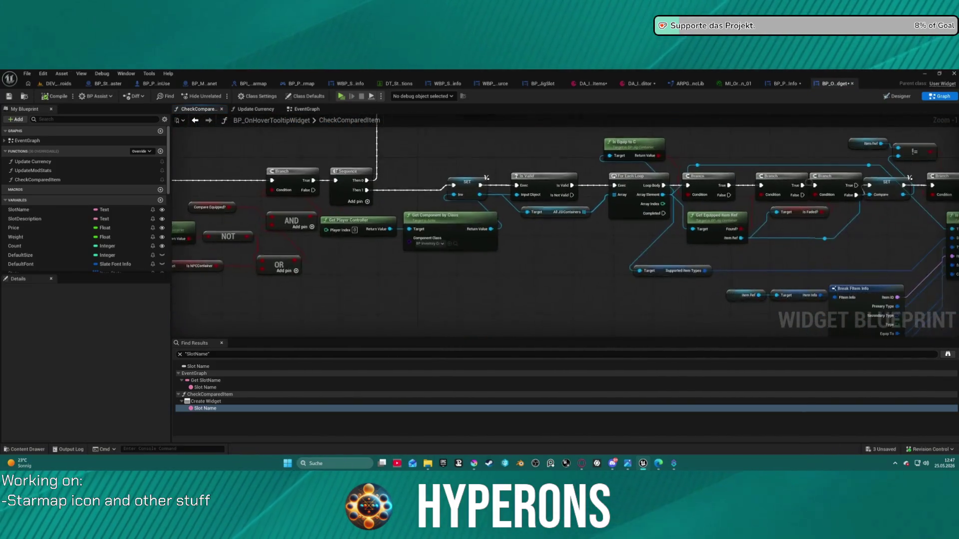
right_click(199, 388)
key(Escape)
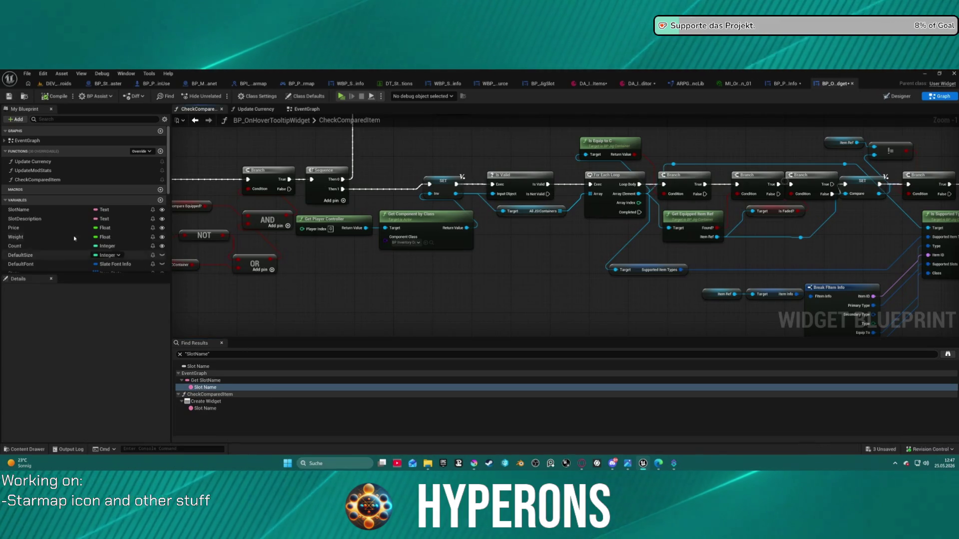
Find all SlotName references and inspect its getter feeding the SetText nodes in EventGraph
right_click(29, 209)
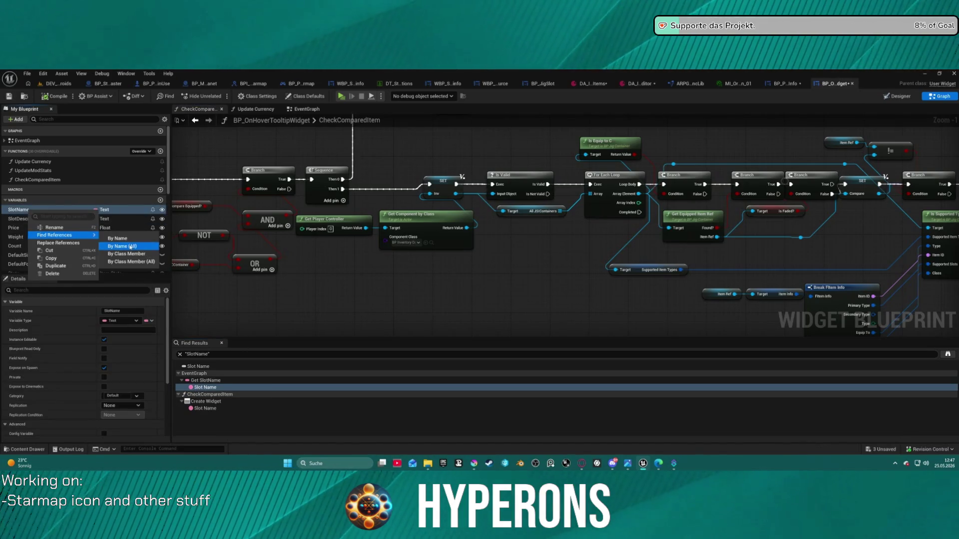
key(Escape)
double_click(219, 387)
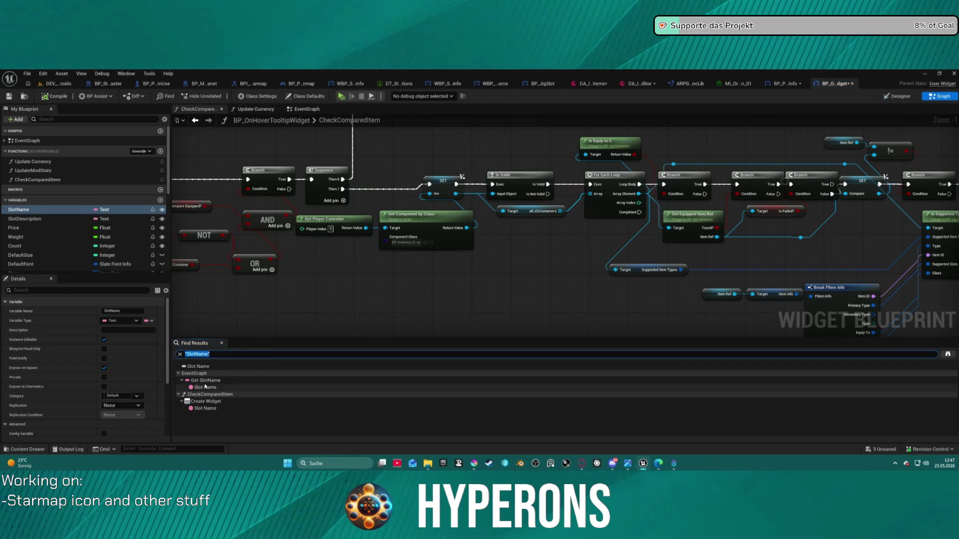
scroll(471, 310, down, 4)
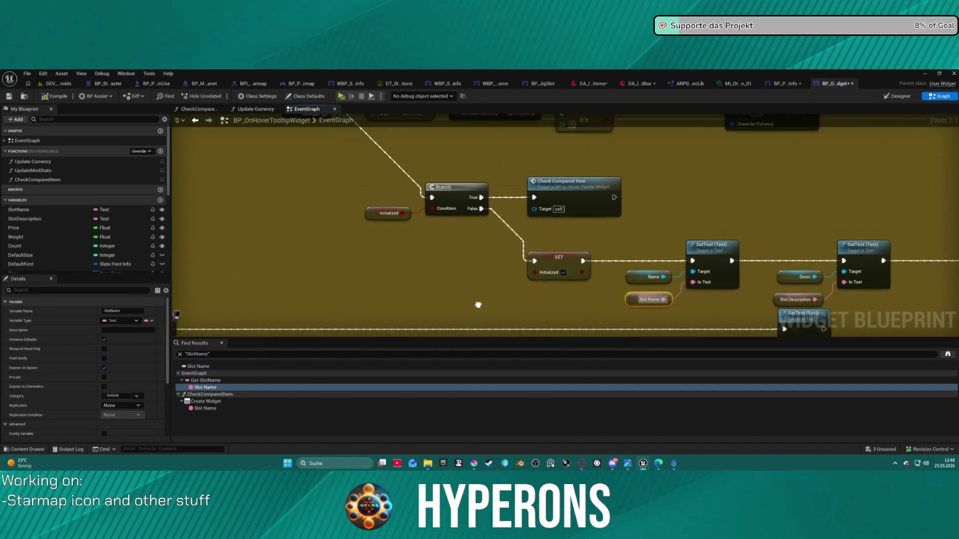
scroll(492, 295, up, 1)
scroll(705, 298, down, 6)
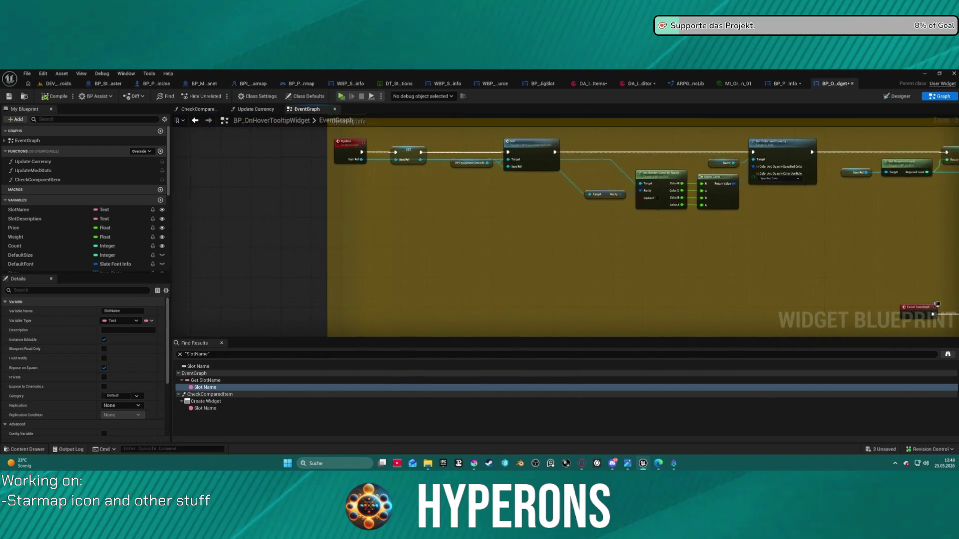
scroll(506, 170, up, 4)
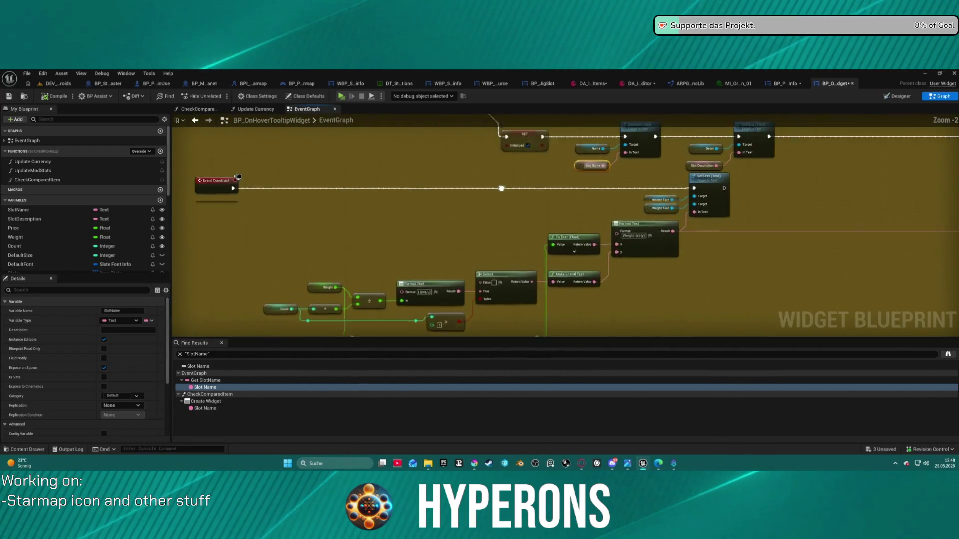
mouse_move(574, 300)
mouse_down()
mouse_move(894, 328)
mouse_move(571, 336)
mouse_move(696, 329)
mouse_up()
click(438, 236)
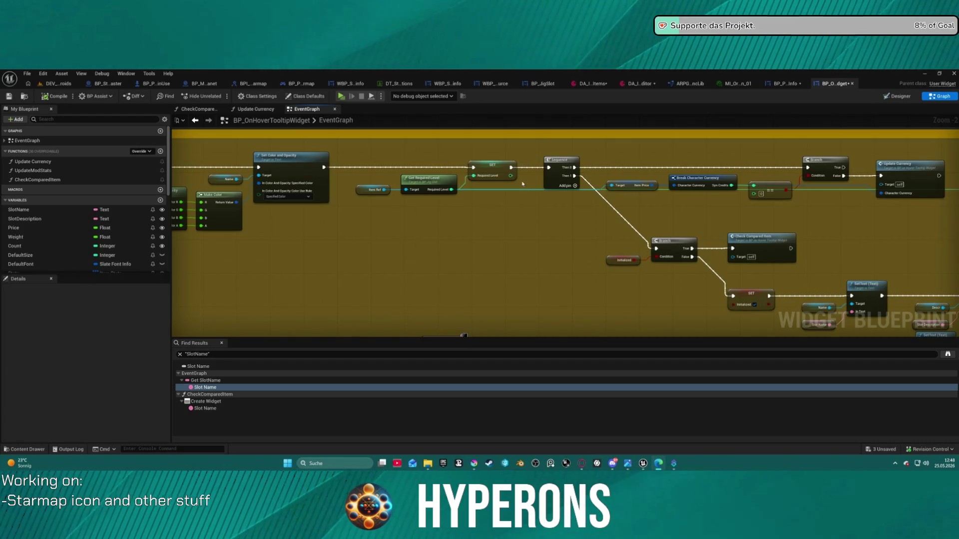
drag(549, 289, 543, 249)
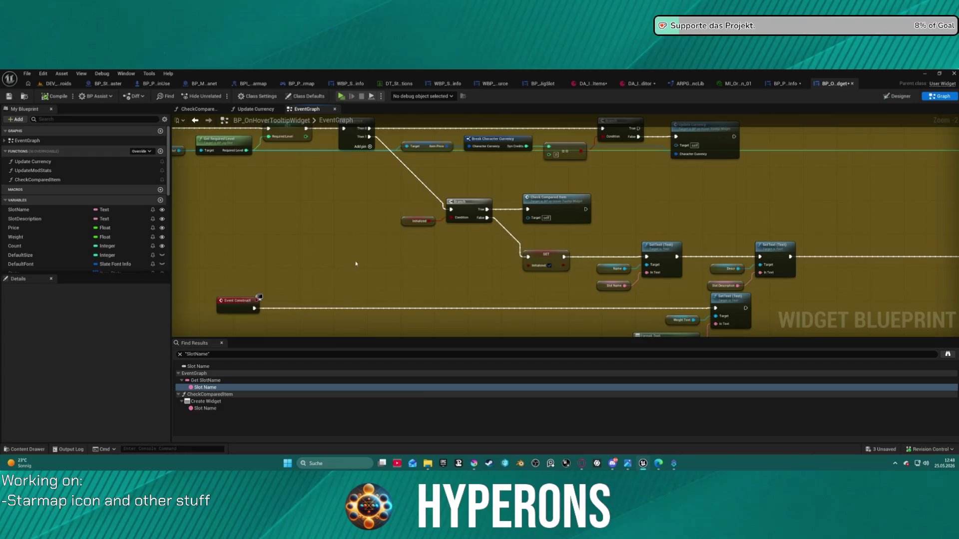
key(ctrl+space)
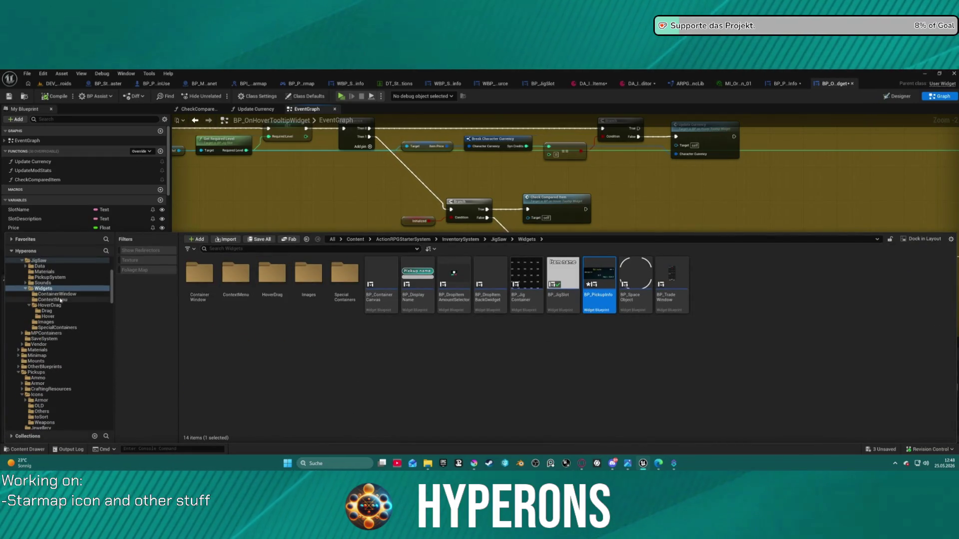
Browse the ContextMenu, ContainerWindow, HoverDrag/Drag and PickupSystem folders in the Content Drawer
click(60, 299)
click(61, 295)
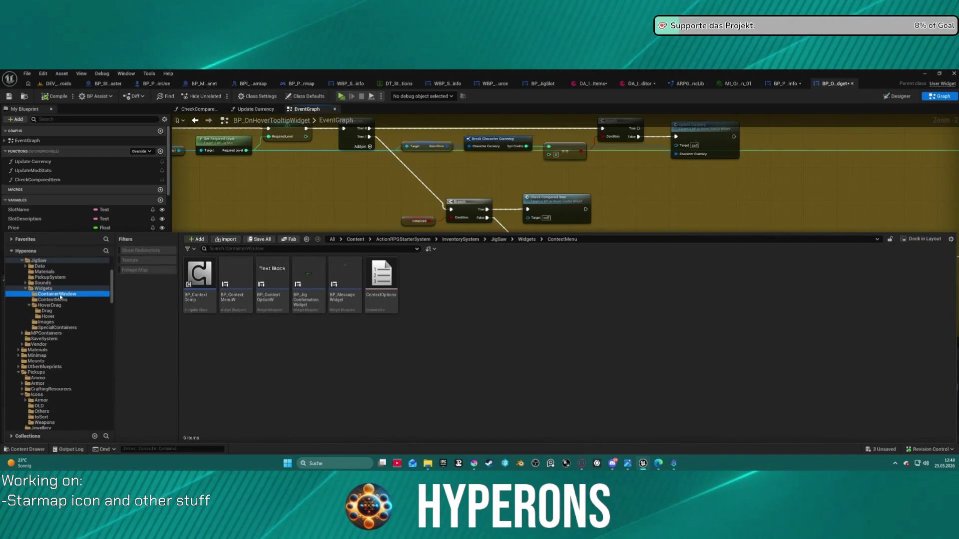
click(54, 305)
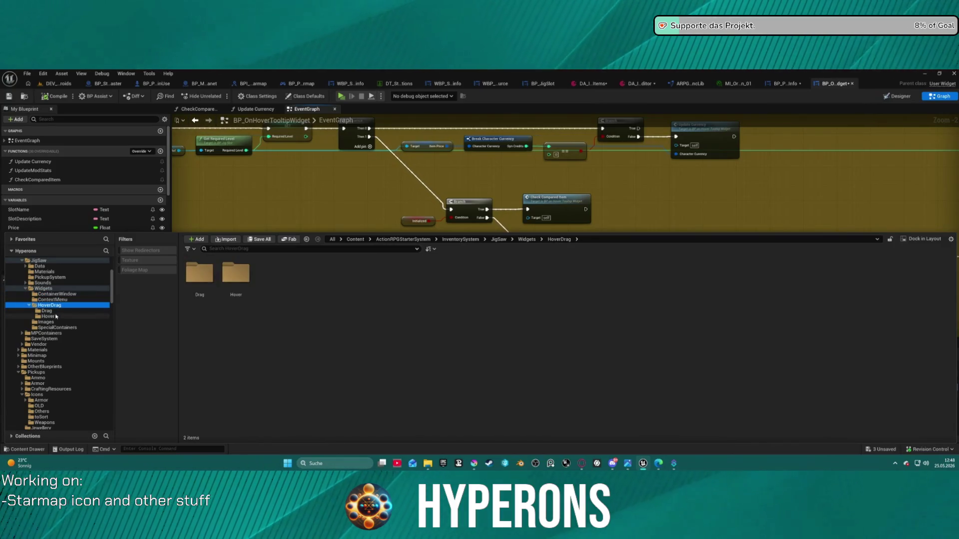
click(46, 311)
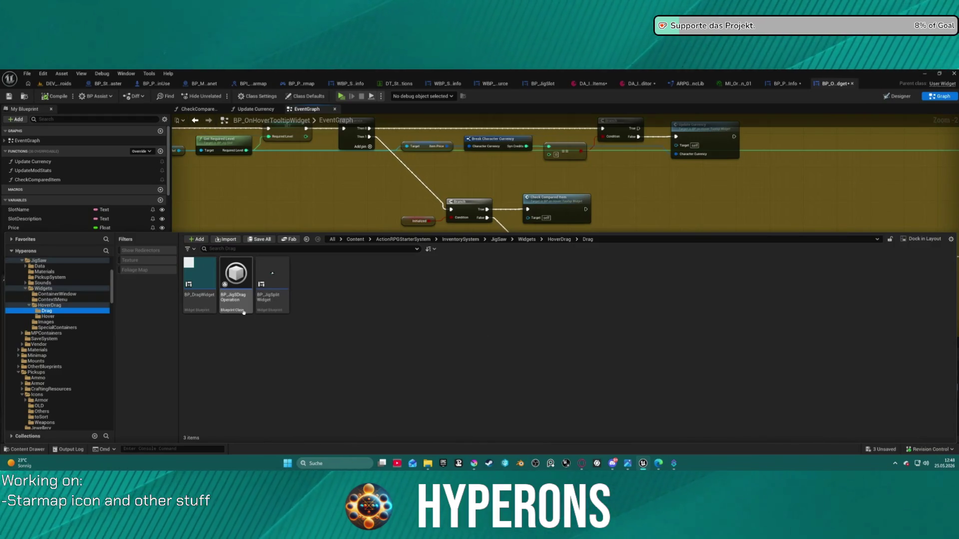
click(207, 303)
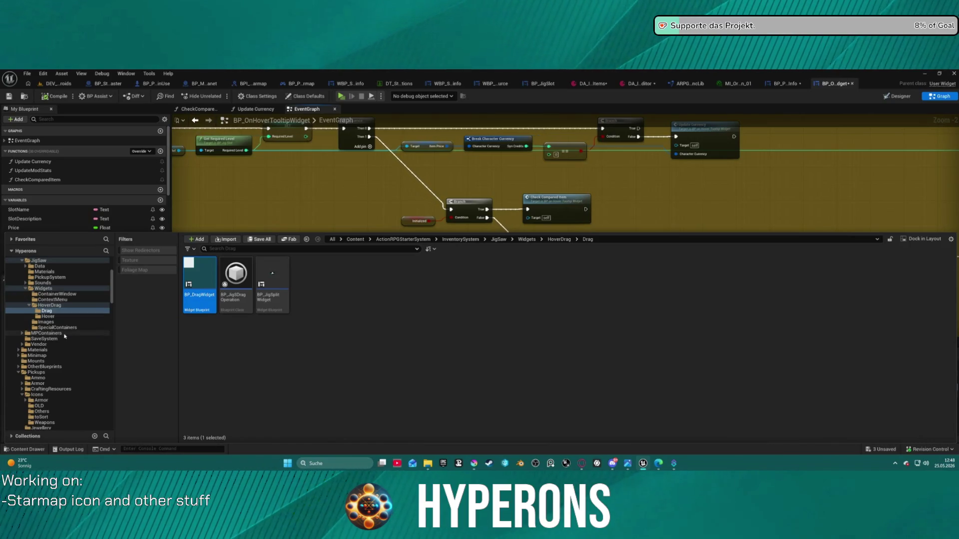
click(50, 278)
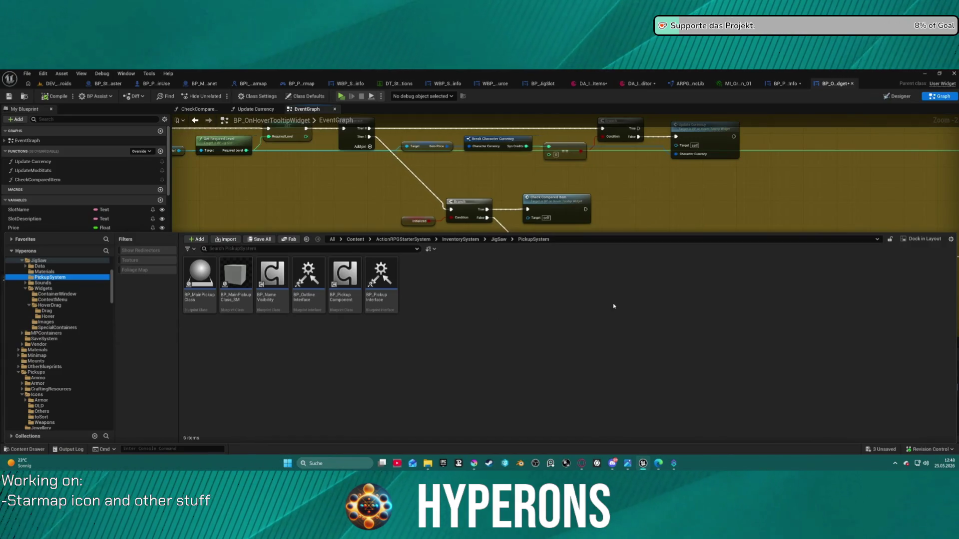
Open the BP_MainInventory widget blueprint from the Widgets folder
key(ctrl+space)
key(ctrl+space)
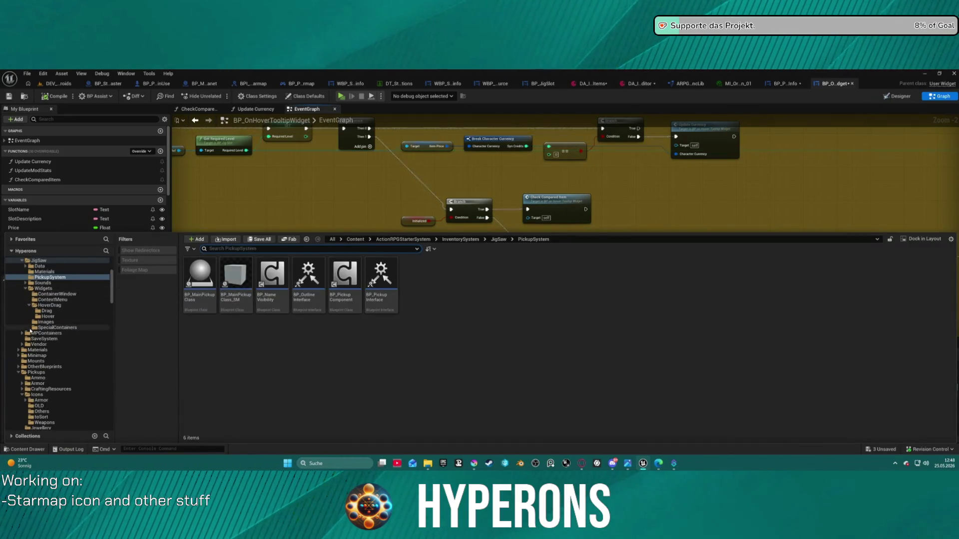
scroll(56, 389, down, 3)
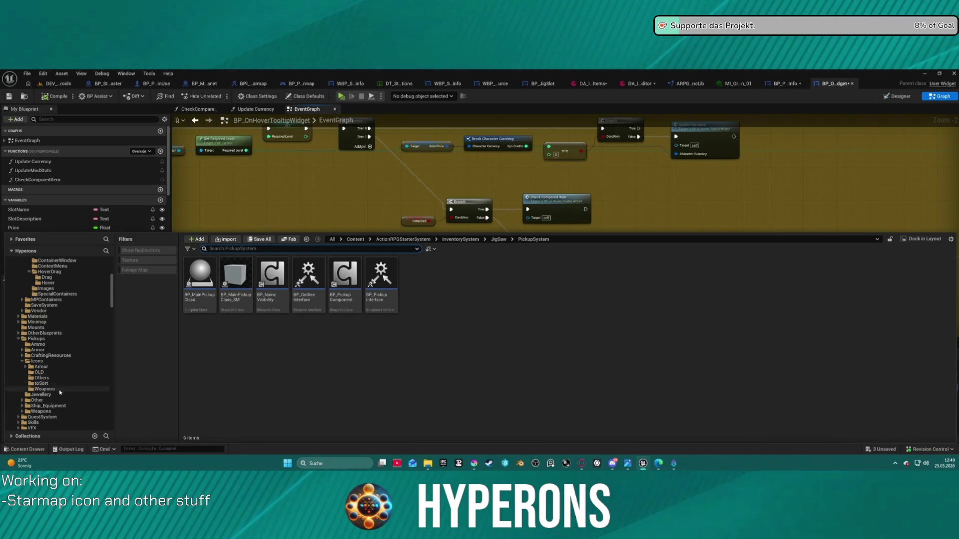
scroll(58, 393, down, 3)
click(37, 389)
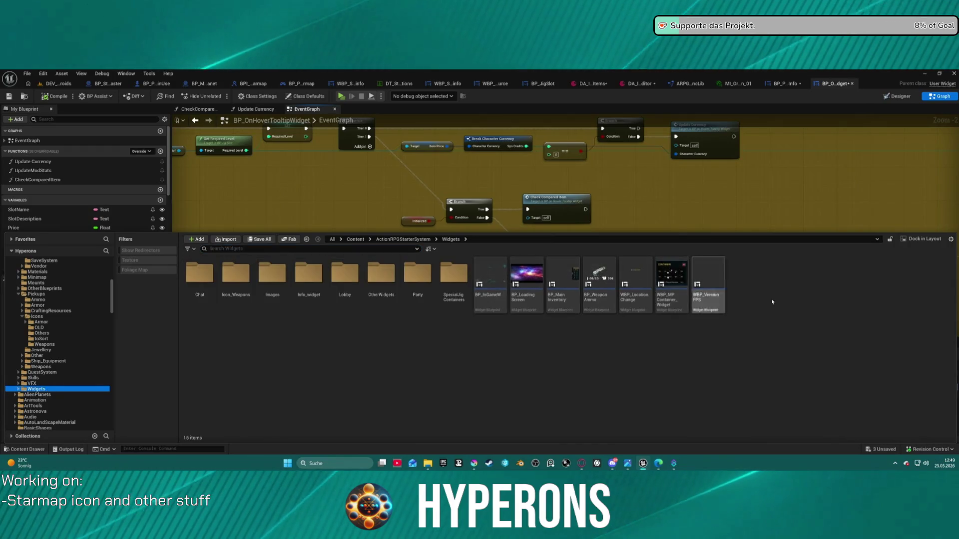
double_click(574, 298)
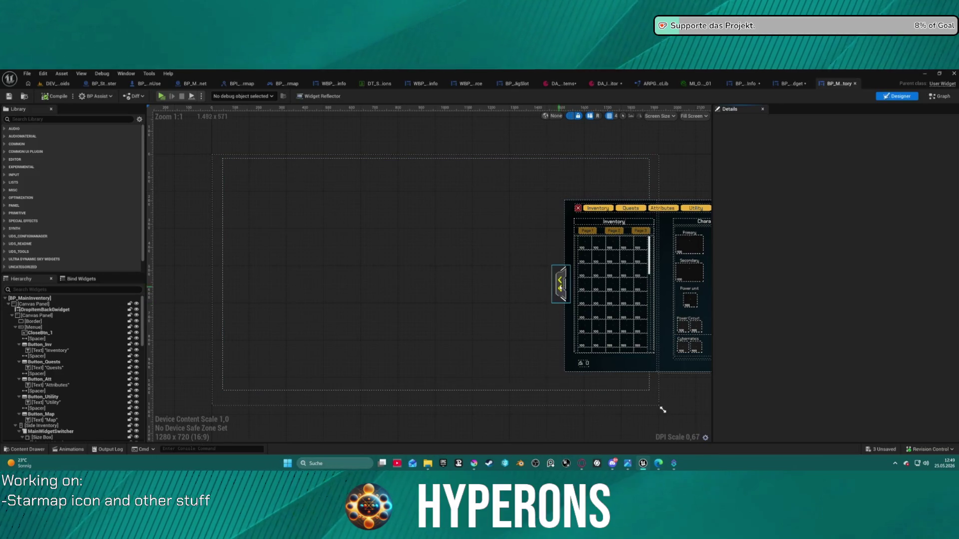
Search BP_MainInventory's graph for 'hover', then return to BP_OnHoverTooltipWidget's SetText and Format Text nodes
click(939, 96)
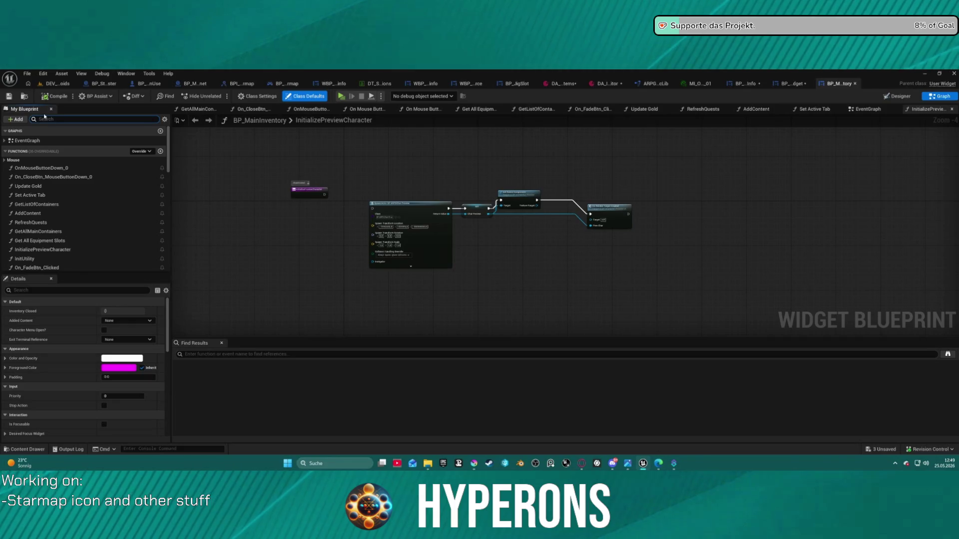
text(hovv)
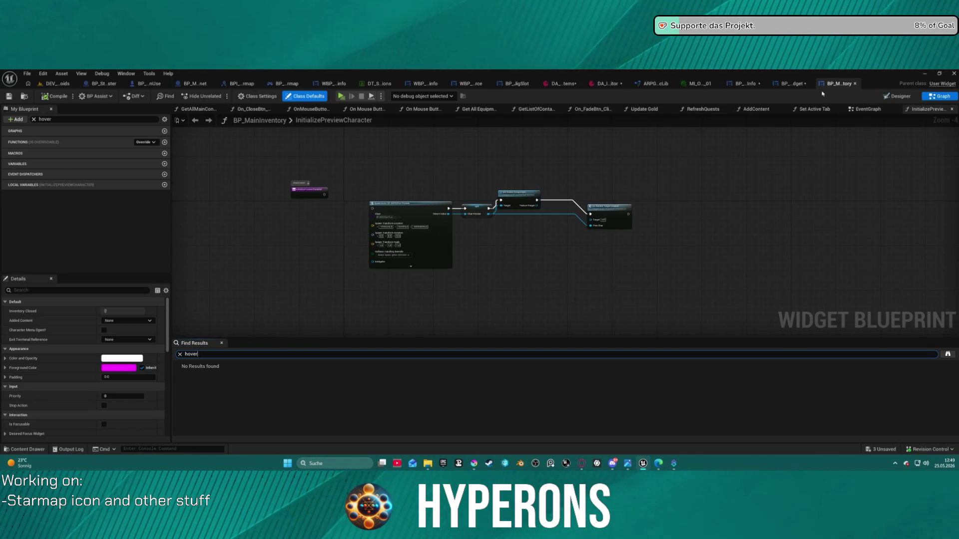
click(791, 83)
mouse_move(780, 191)
mouse_down()
mouse_move(591, 217)
mouse_move(514, 195)
mouse_move(479, 136)
mouse_move(382, 101)
mouse_move(48, 94)
mouse_up()
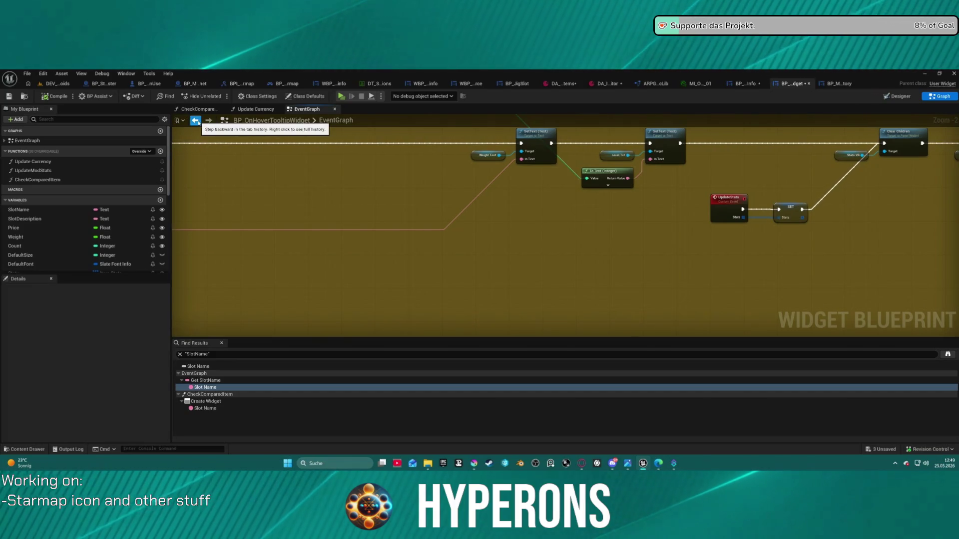
Pan to the Branch and Event Construct nodes and find all SlotName references by name
mouse_move(903, 175)
mouse_down()
mouse_move(646, 218)
mouse_move(426, 222)
mouse_move(167, 170)
mouse_move(135, 143)
mouse_up()
mouse_move(649, 225)
mouse_down()
mouse_move(350, 300)
mouse_move(462, 251)
mouse_move(502, 253)
mouse_move(757, 336)
mouse_up()
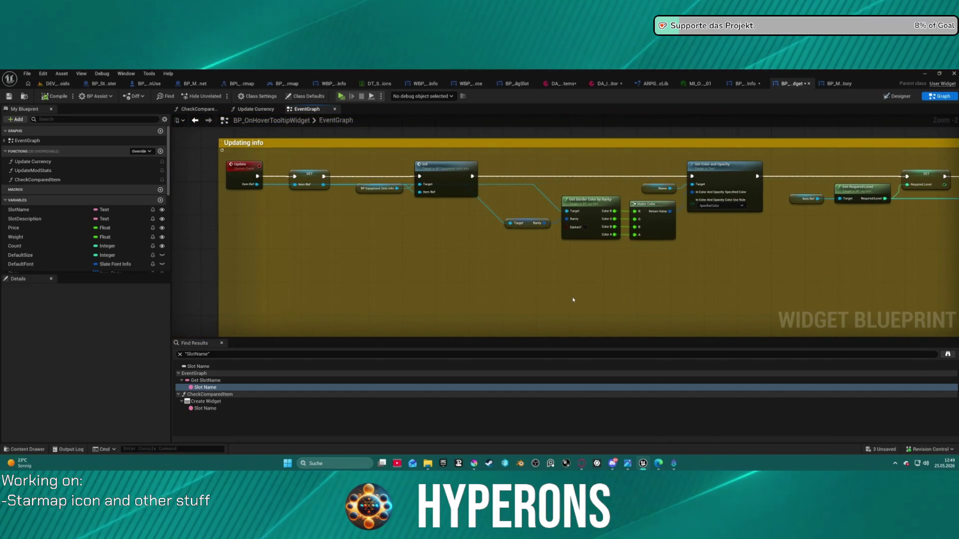
key(ctrl+space)
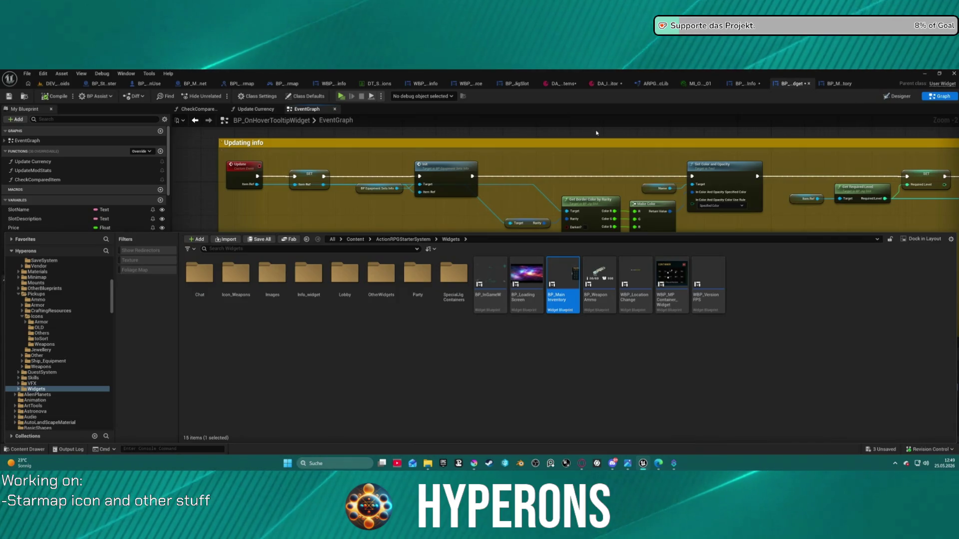
double_click(21, 210)
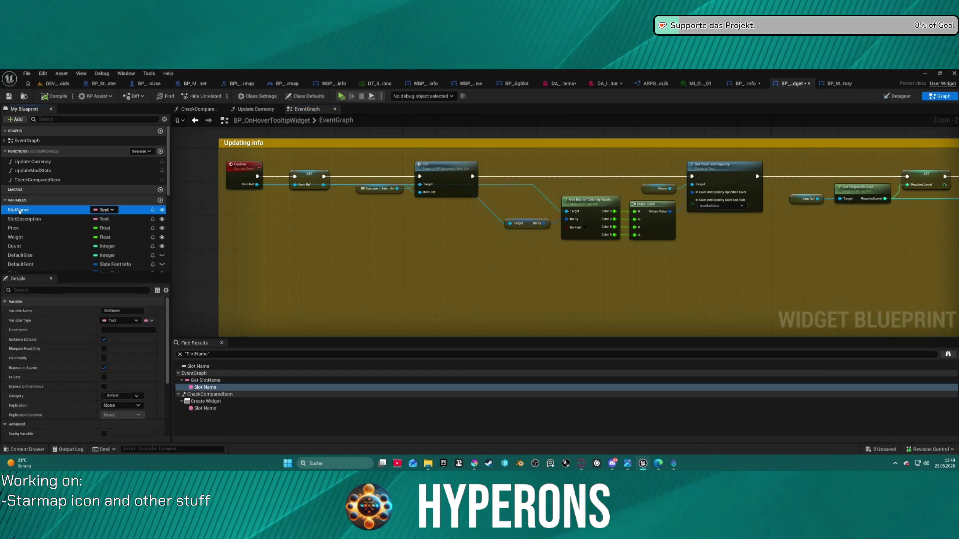
right_click(21, 211)
mouse_move(57, 238)
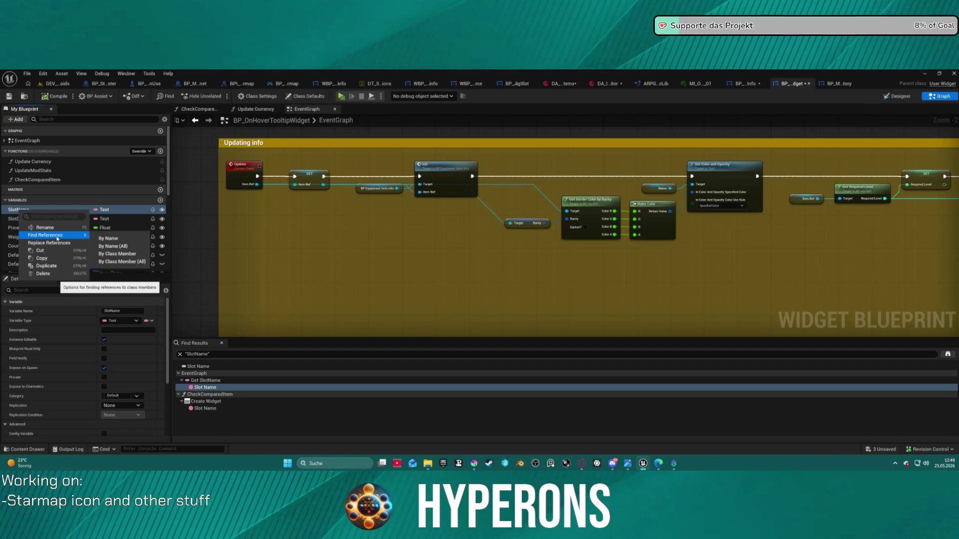
click(107, 238)
Visit SlotName's uses in EventGraph and CheckComparedItem, then inspect the Slot Name getter node
double_click(208, 387)
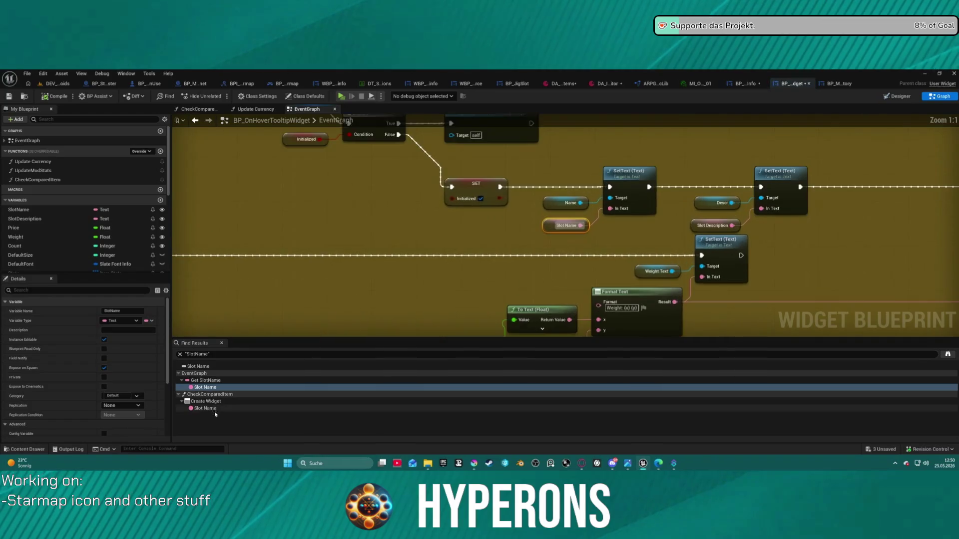
double_click(211, 407)
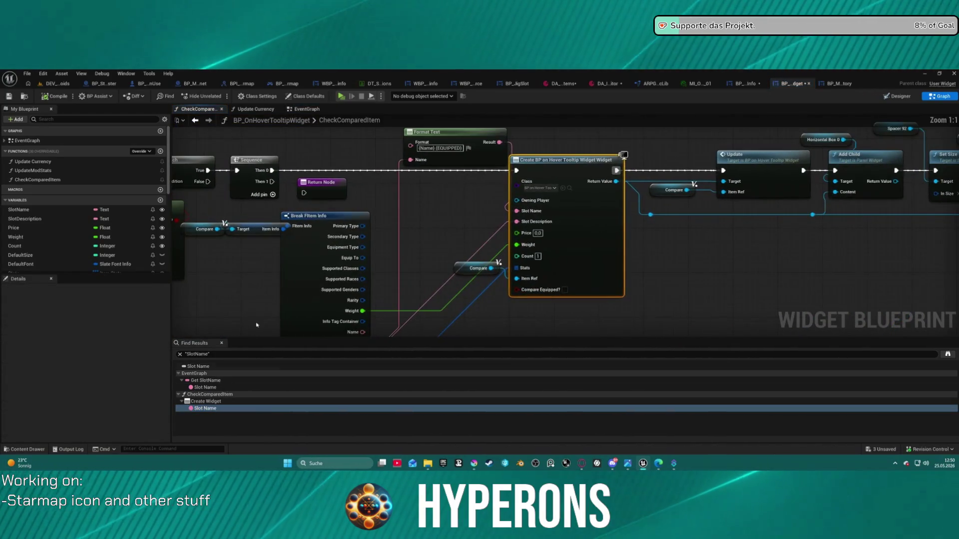
scroll(443, 268, down, 1)
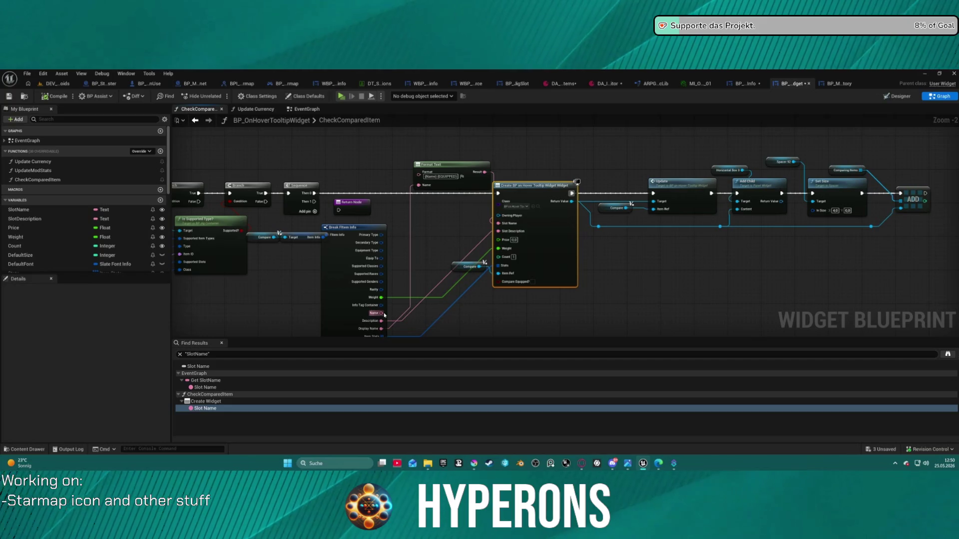
scroll(710, 236, down, 1)
drag(709, 236, 691, 228)
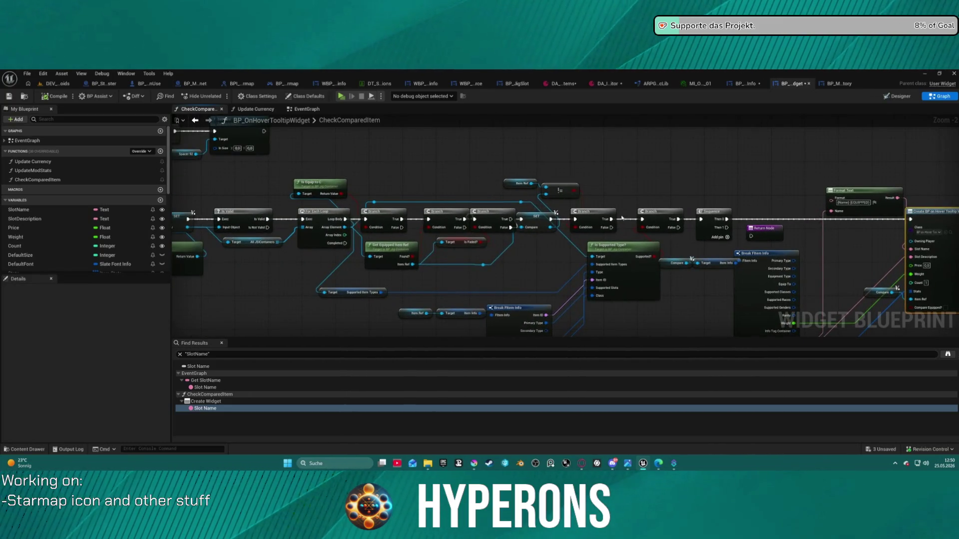
click(305, 109)
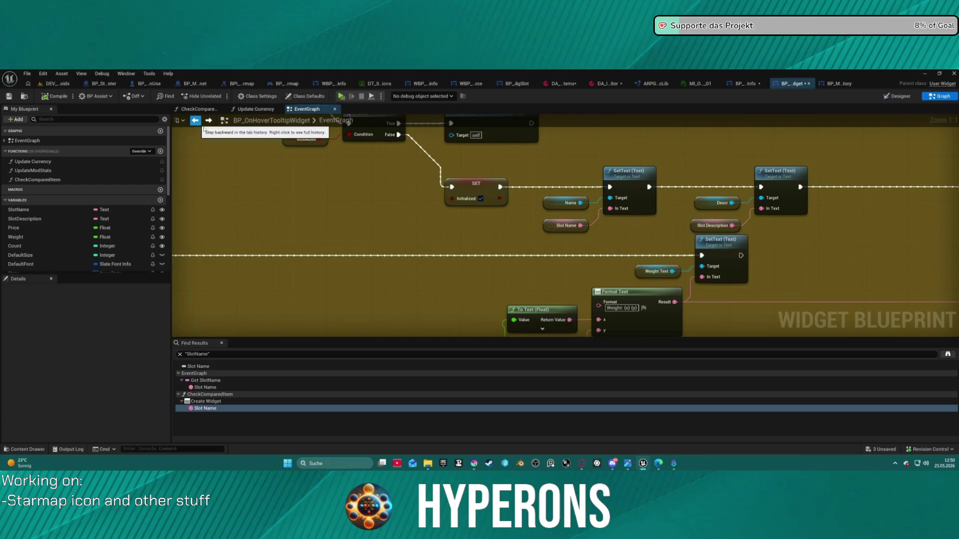
drag(460, 217, 474, 269)
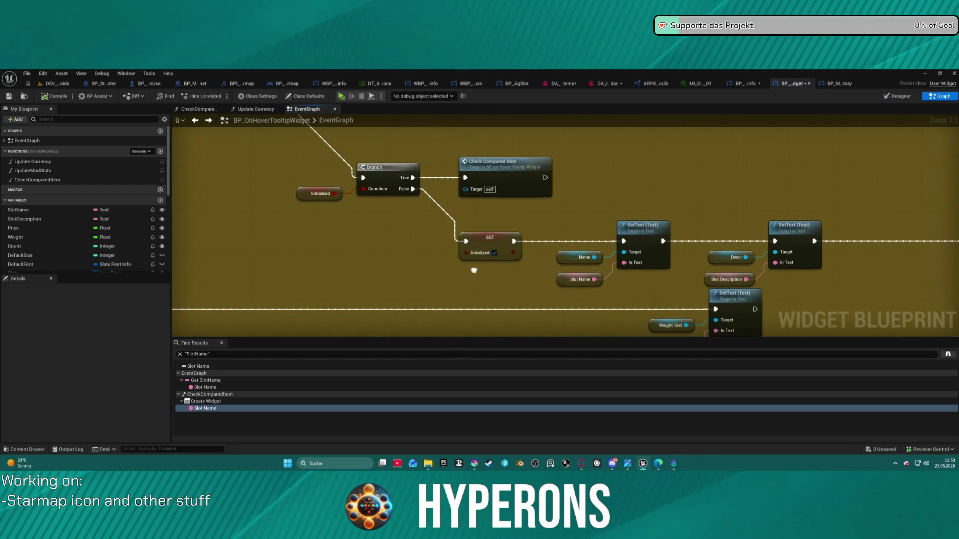
right_click(568, 277)
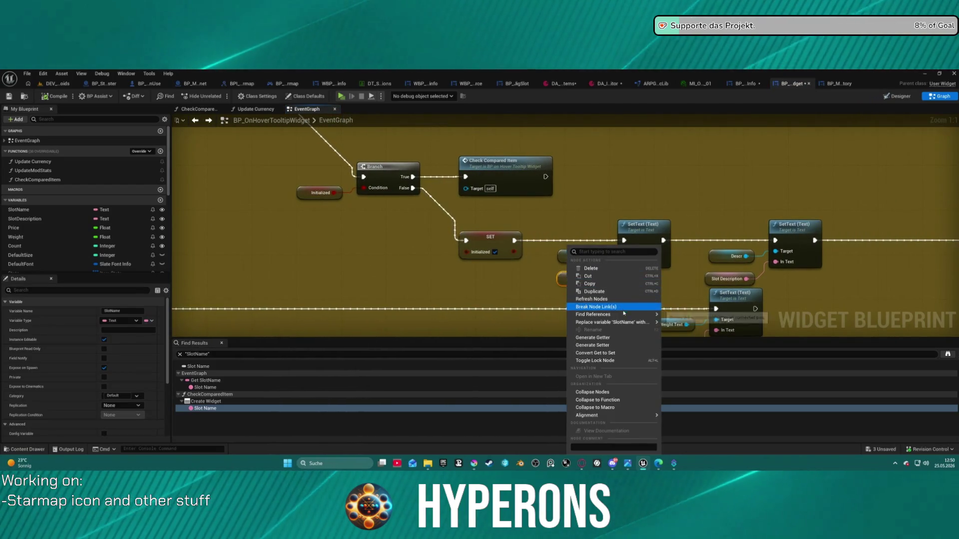
mouse_move(624, 314)
click(691, 326)
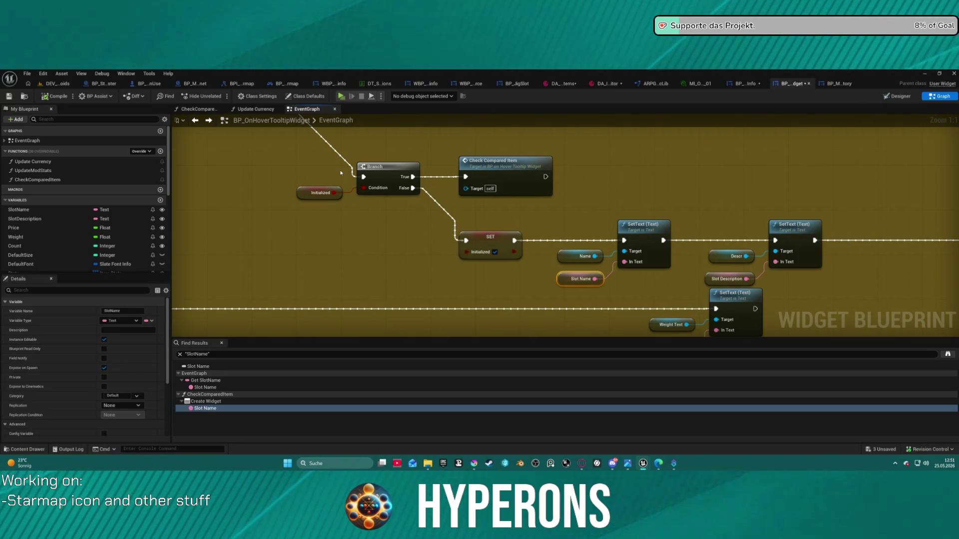
scroll(359, 208, down, 6)
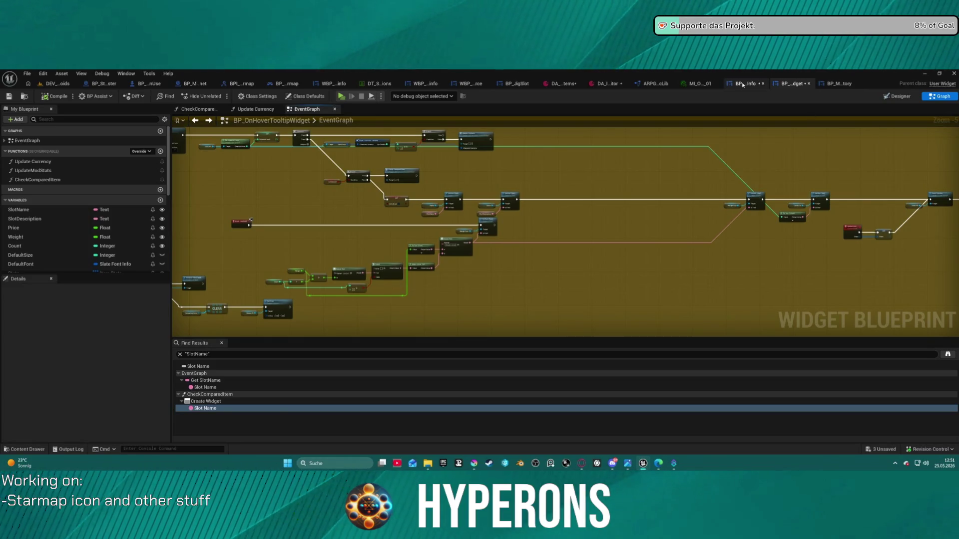
click(839, 84)
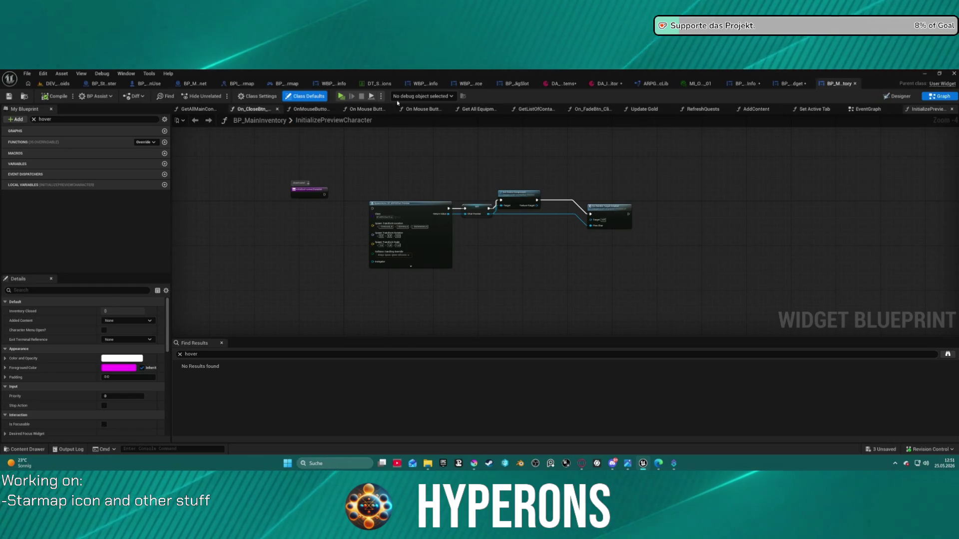
click(867, 109)
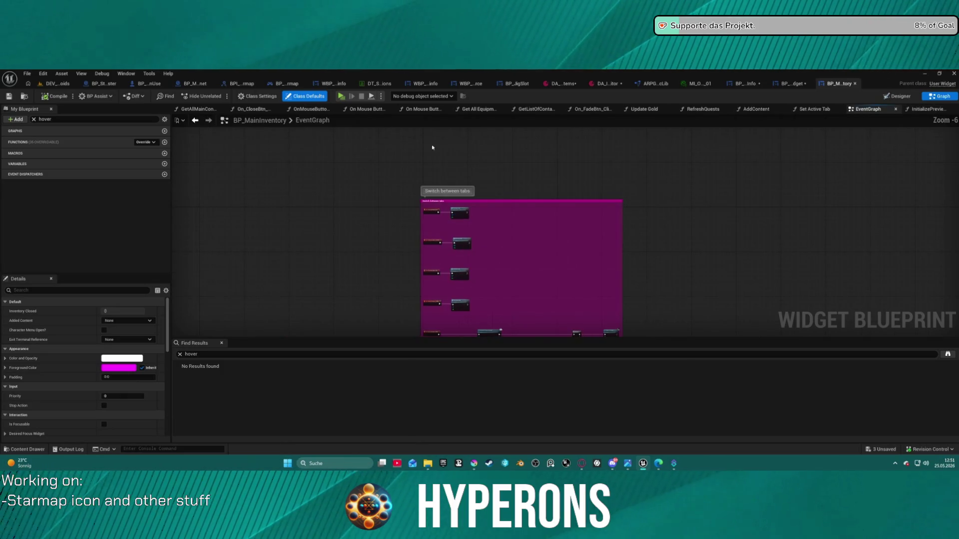
scroll(494, 190, down, 3)
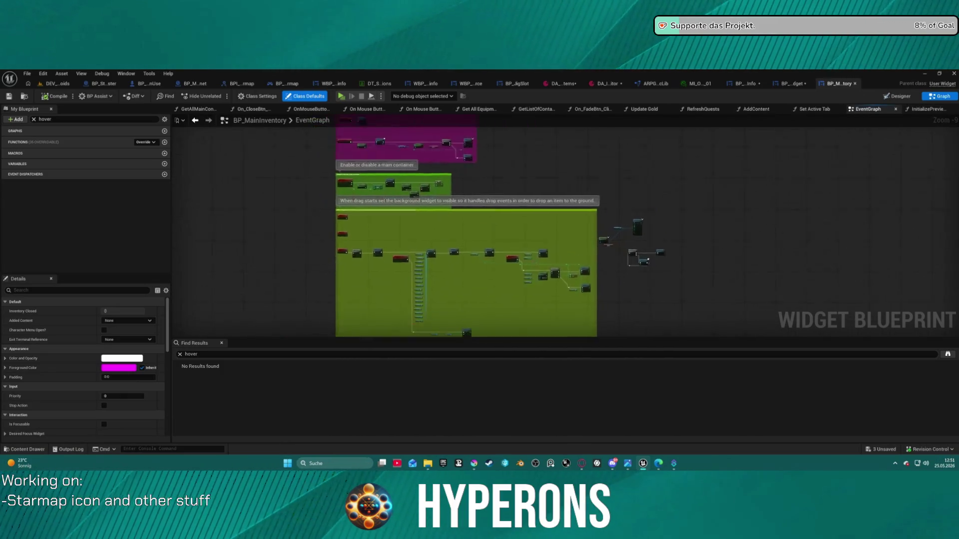
drag(428, 192, 430, 195)
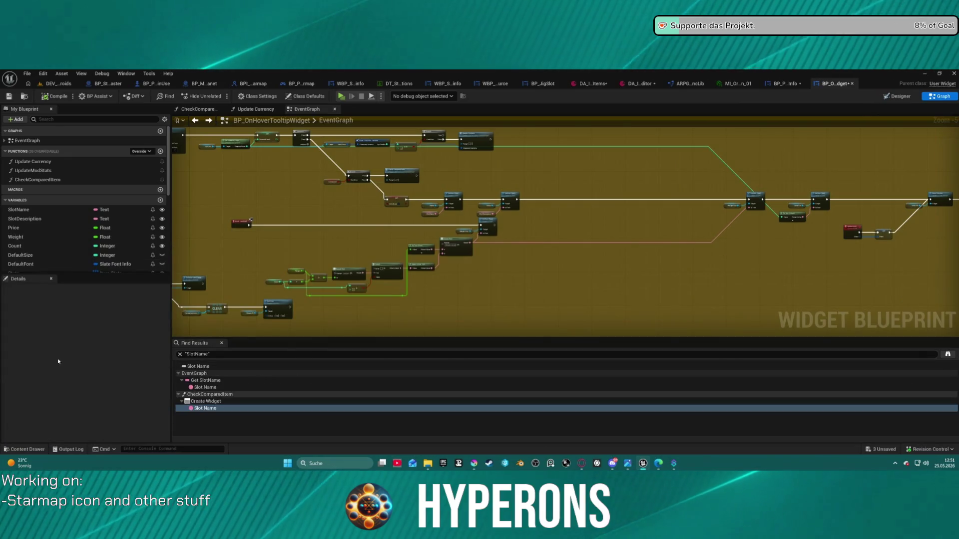
In the Content Drawer, go to InventorySystem/Components and open BP_InventoryComponent
key(ctrl+space)
scroll(60, 362, down, 1)
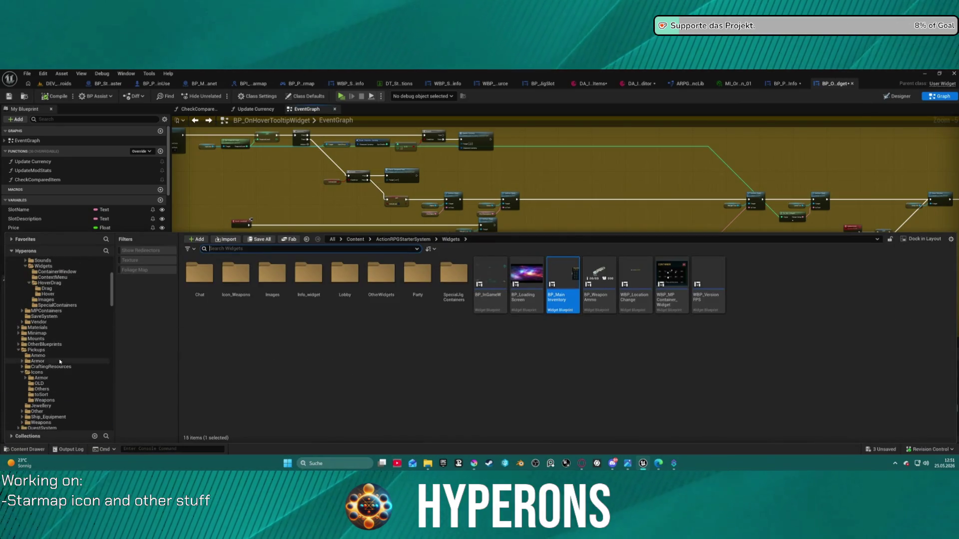
scroll(60, 350, up, 2)
scroll(58, 277, up, 2)
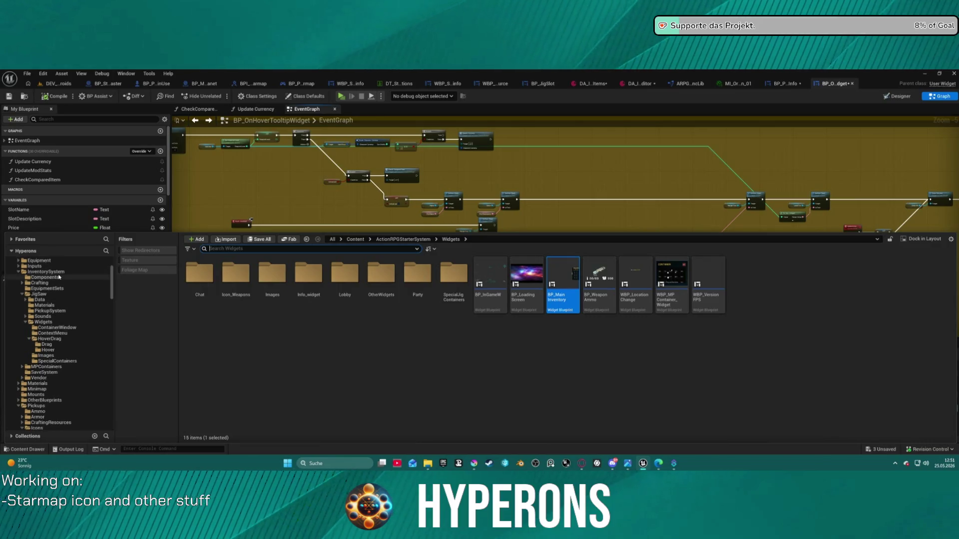
click(59, 277)
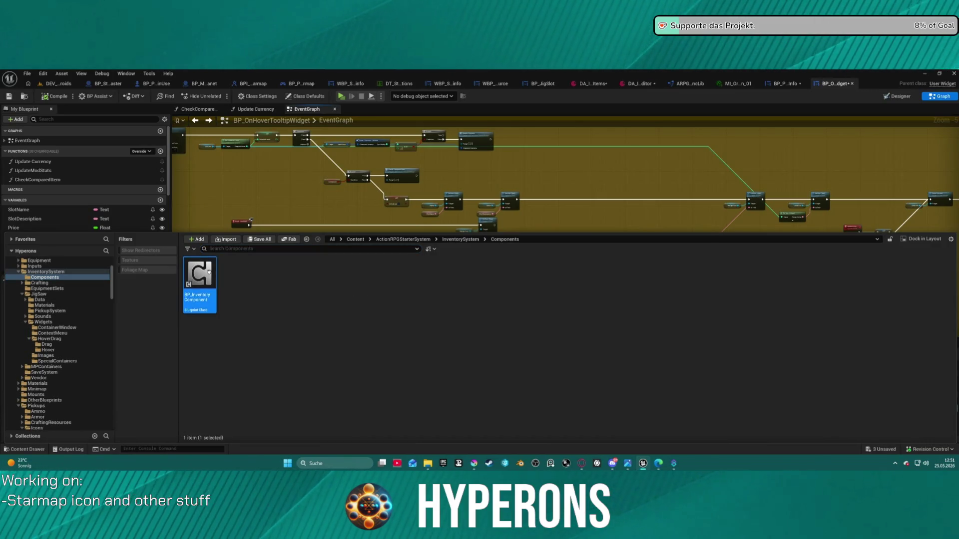
double_click(209, 271)
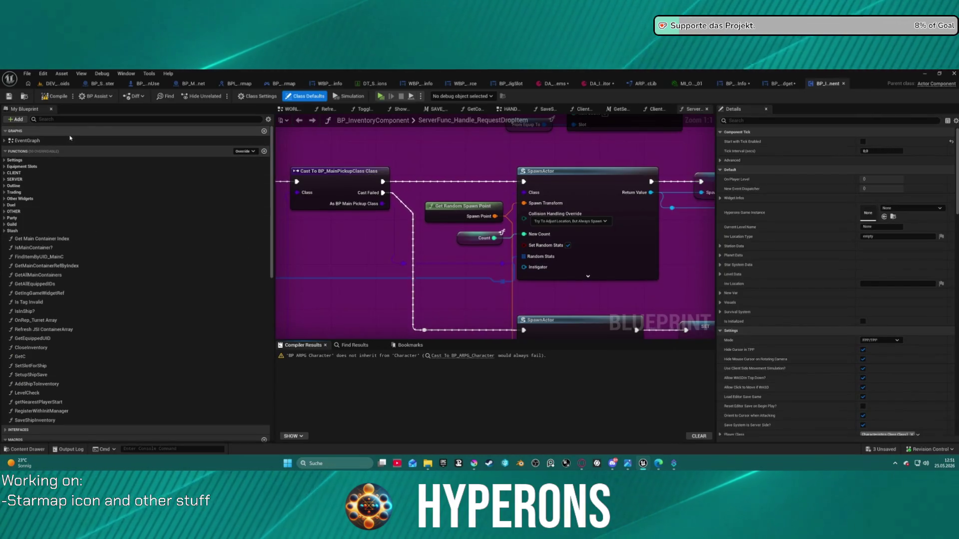
Pan through the Handle Equipment Slots Events graph: Bind Event loops, item drop bindings and Client Func node
click(516, 111)
scroll(613, 210, down, 12)
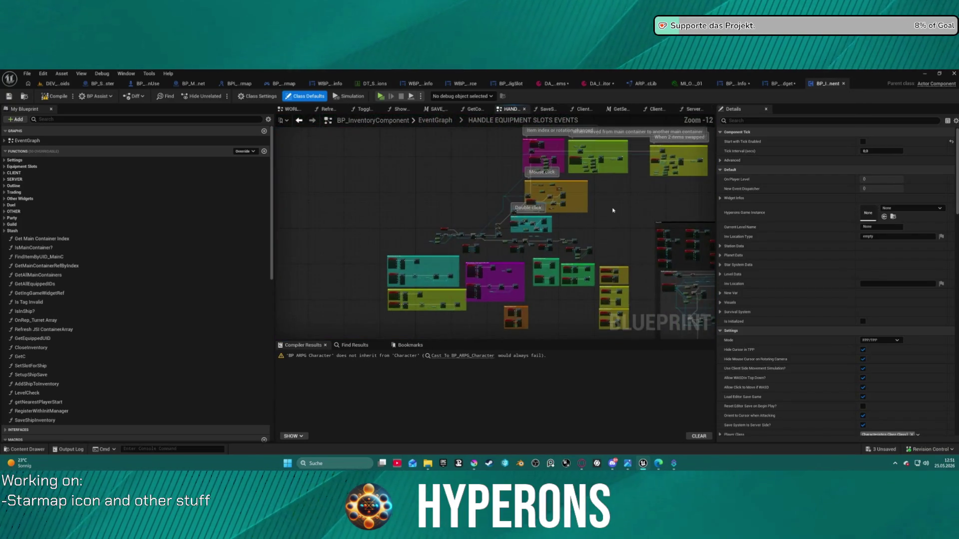
drag(614, 210, 484, 253)
scroll(470, 221, up, 10)
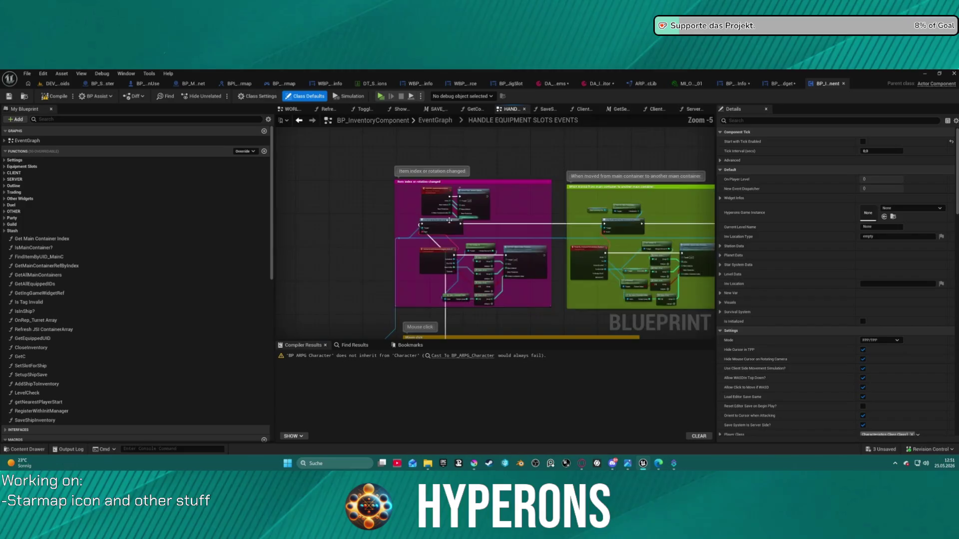
mouse_move(529, 217)
mouse_down()
mouse_move(150, 165)
mouse_move(160, 30)
mouse_up()
mouse_move(472, 349)
mouse_down()
mouse_move(471, 233)
mouse_move(606, 256)
mouse_move(499, 150)
mouse_move(391, 199)
mouse_move(540, 194)
mouse_move(191, 177)
mouse_up()
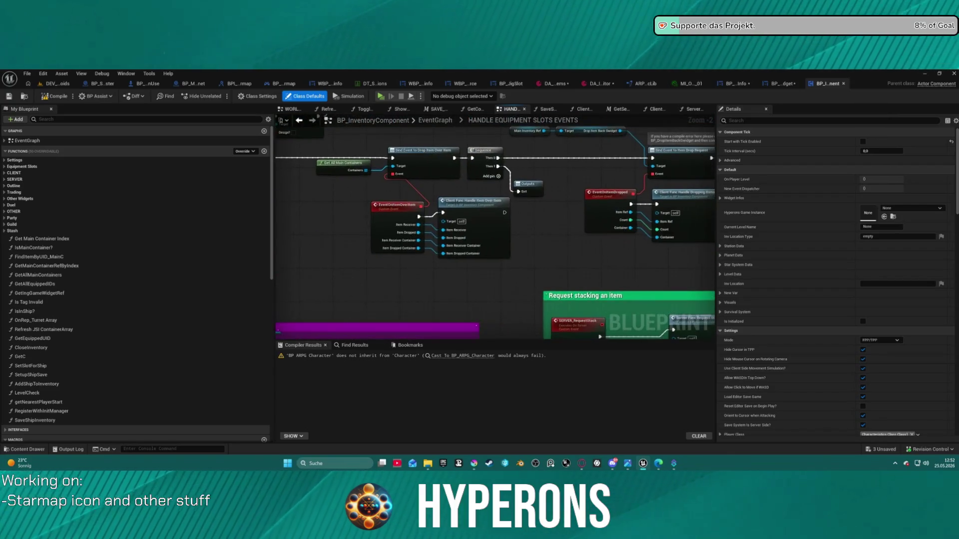
drag(499, 200, 242, 221)
mouse_move(449, 225)
mouse_down()
mouse_move(376, 283)
mouse_move(469, 444)
mouse_up()
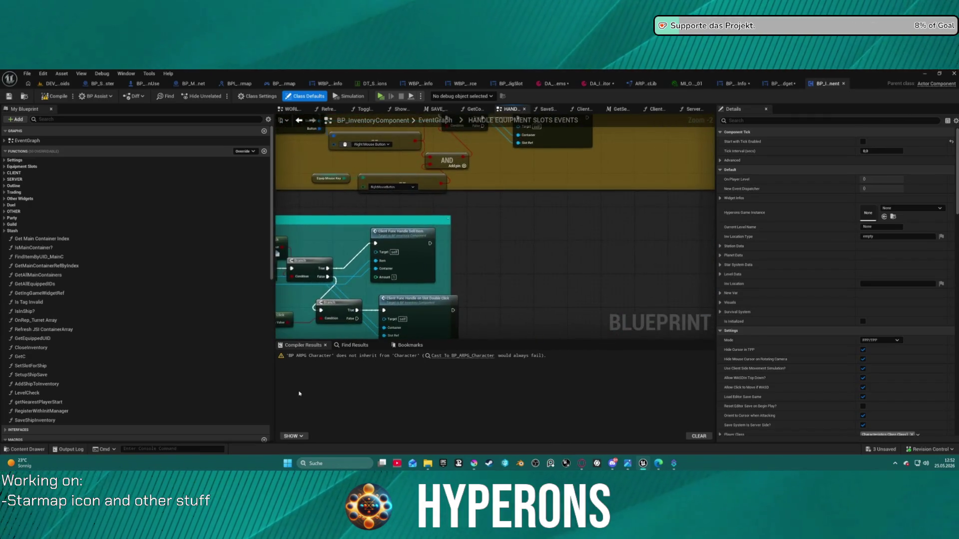
Search the whole blueprint for 'hover' in Find Results, which returns no matches
click(90, 119)
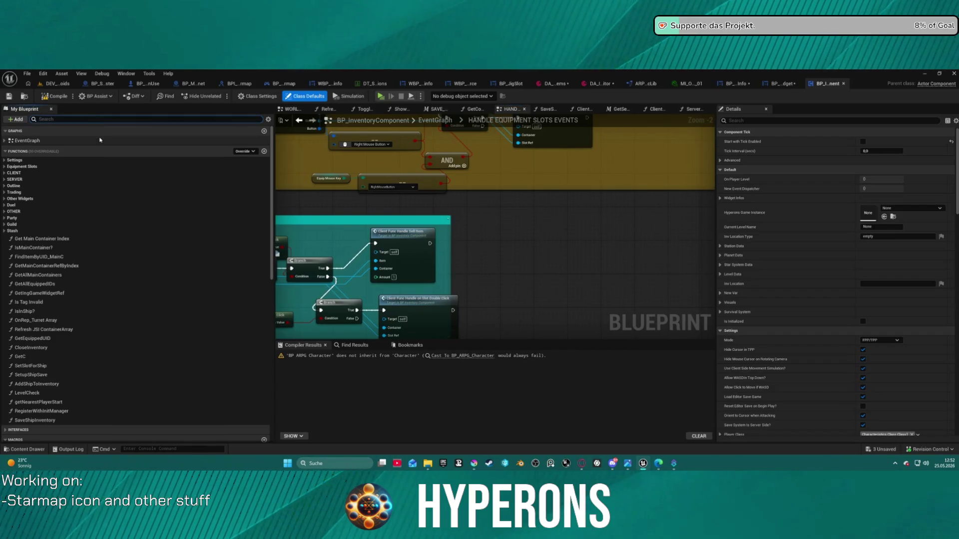
text(hover)
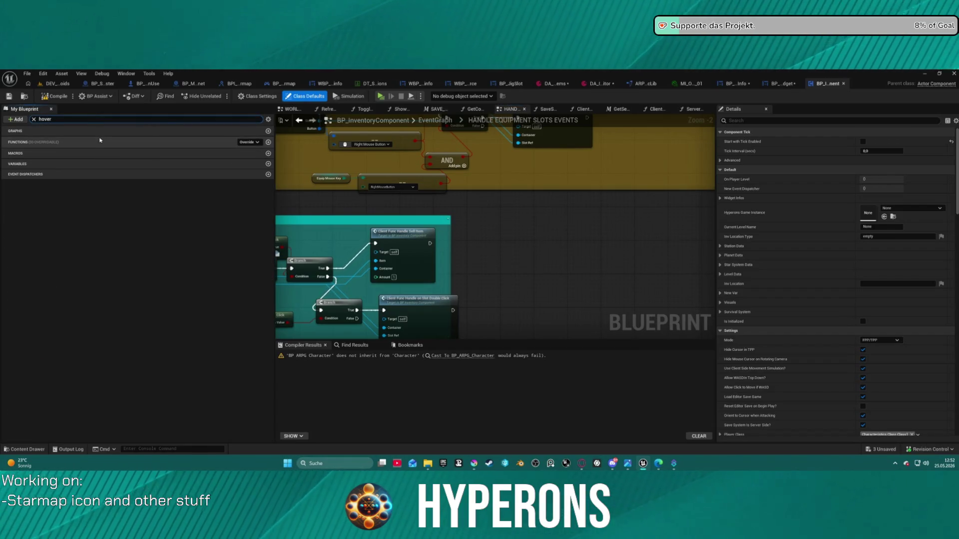
click(358, 346)
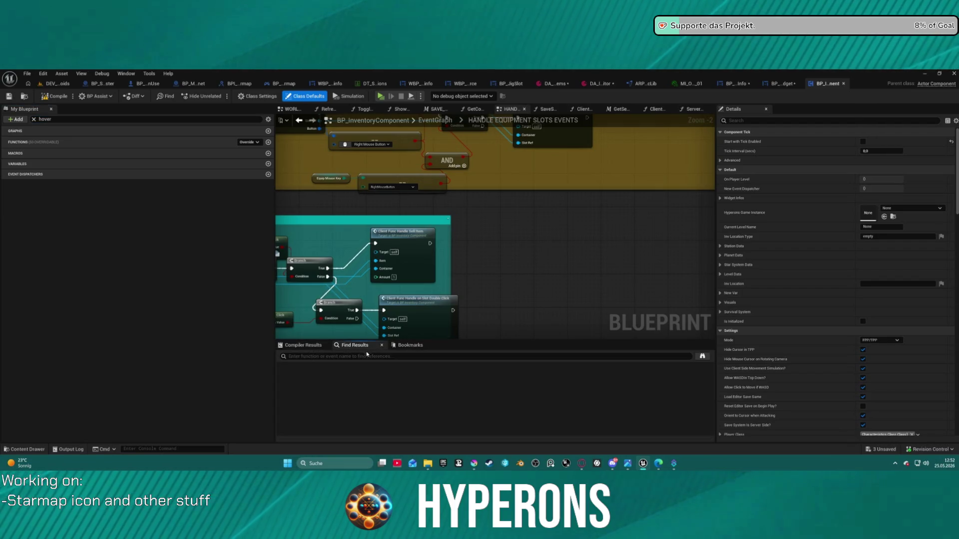
text(hover)
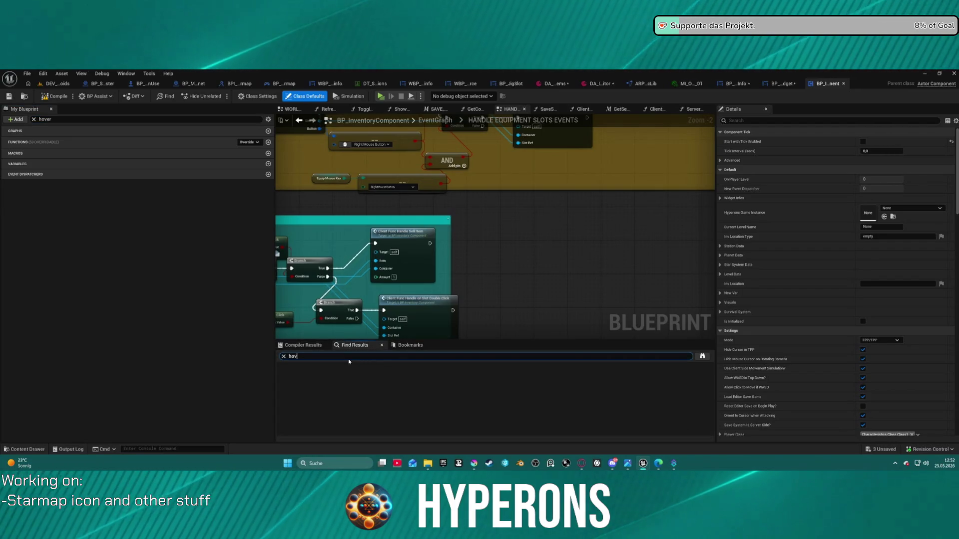
key(Return)
scroll(484, 279, down, 3)
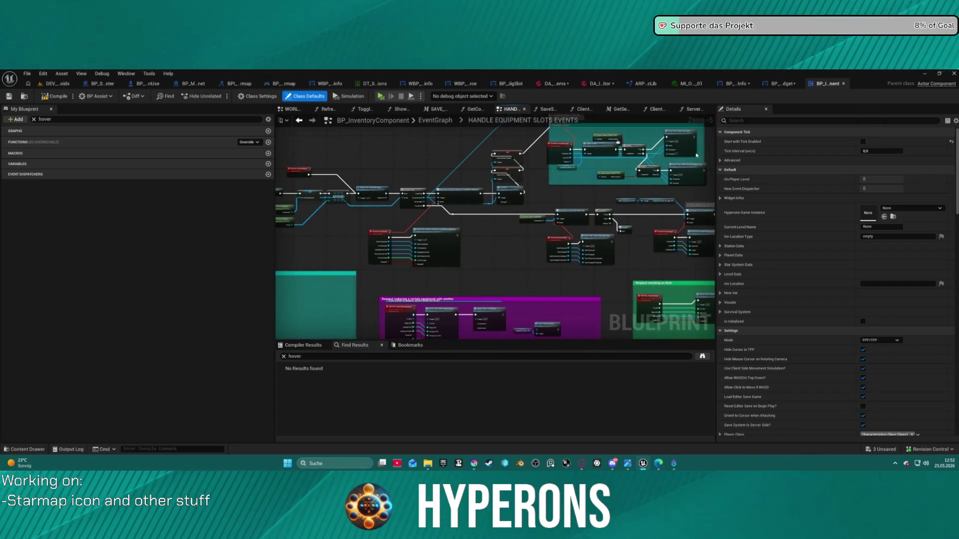
key(ctrl+b)
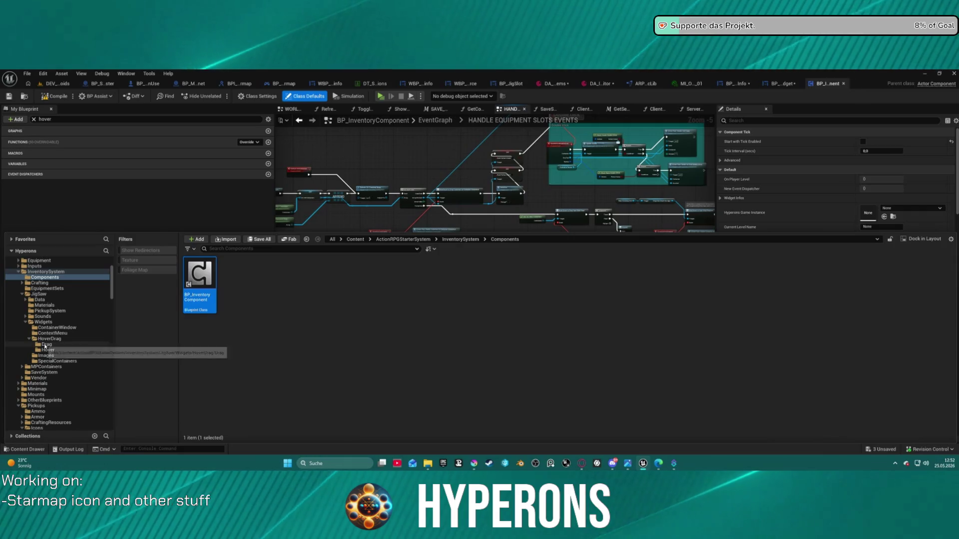
Open BP_OnHoverTooltipWidget from the Hover folder in the Widget Designer
click(46, 350)
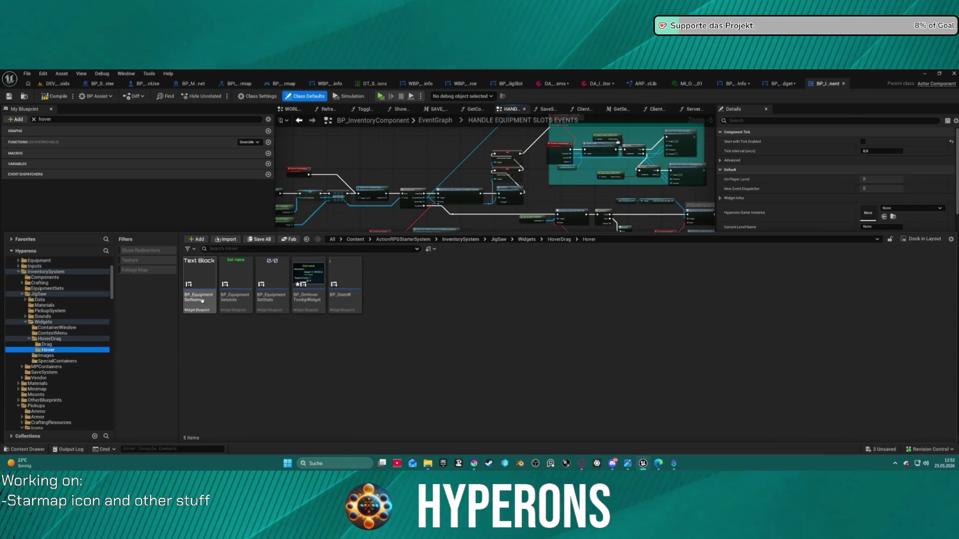
mouse_move(243, 310)
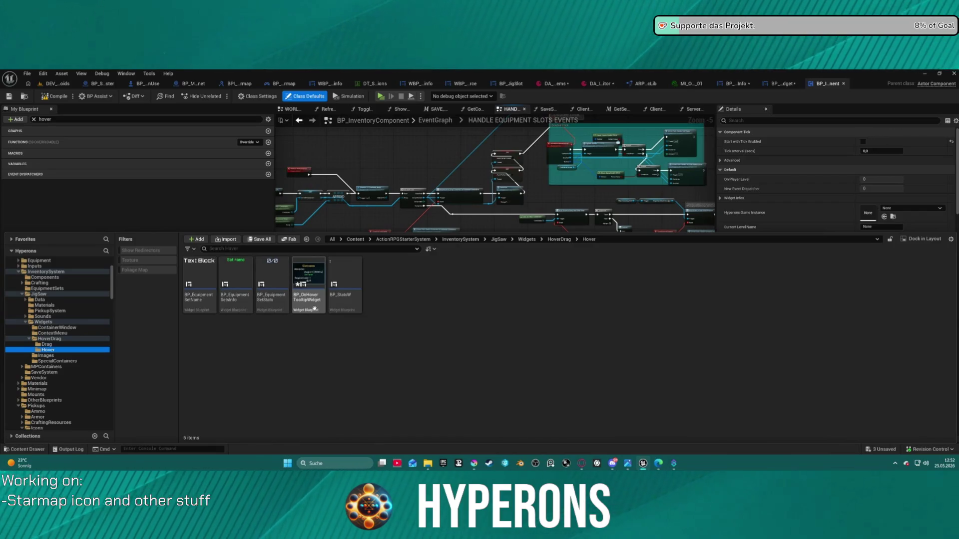
mouse_move(307, 268)
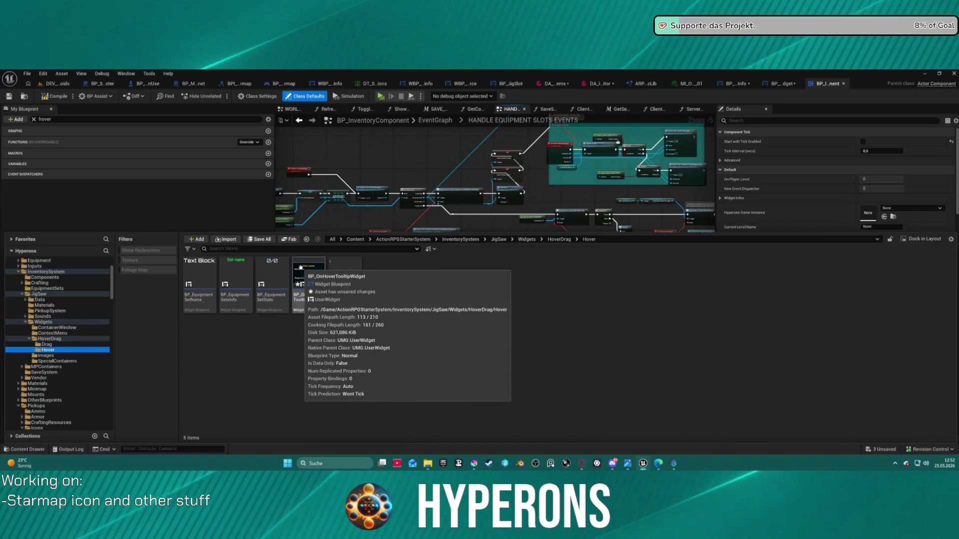
double_click(300, 267)
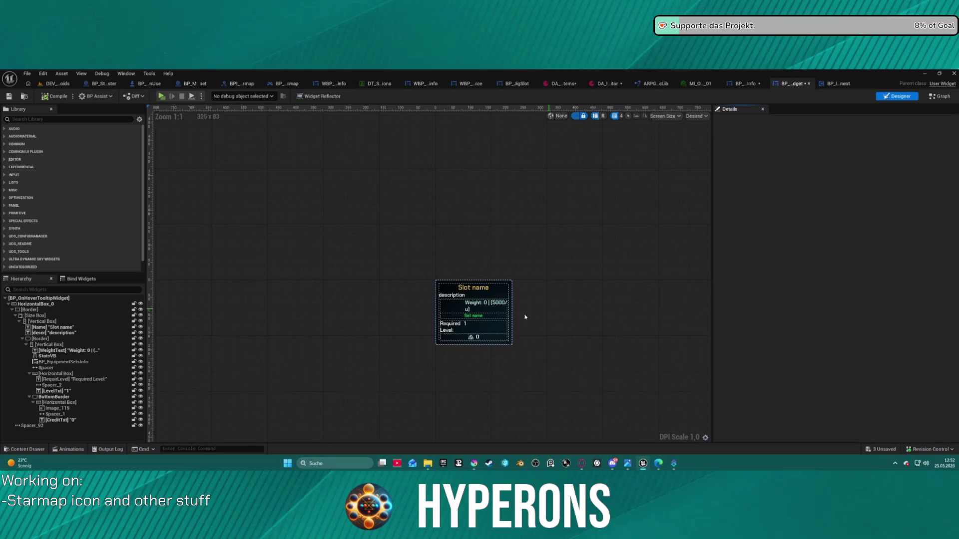
Set the [Border] Brush Tint to green 6BFF63, then switch back to the DEV_Asteroids level
scroll(500, 327, up, 5)
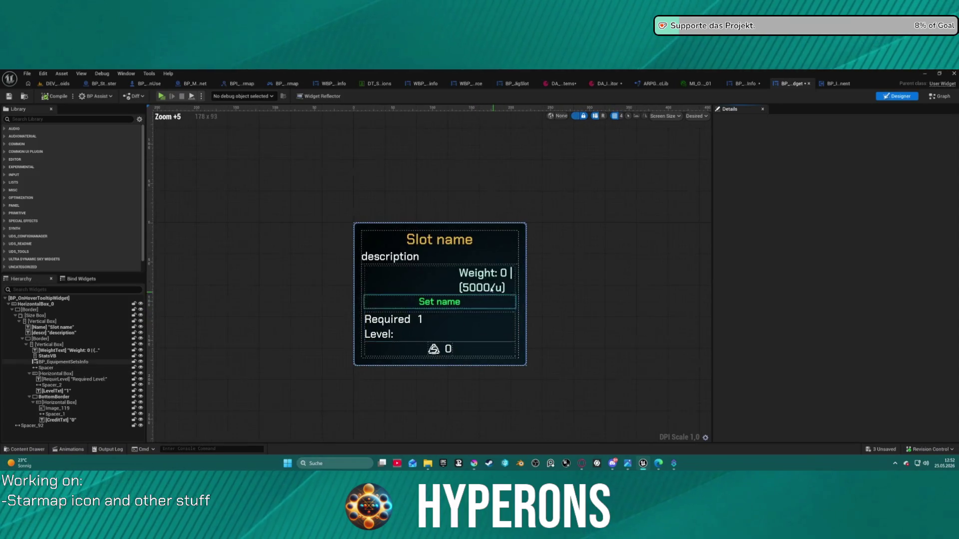
click(30, 310)
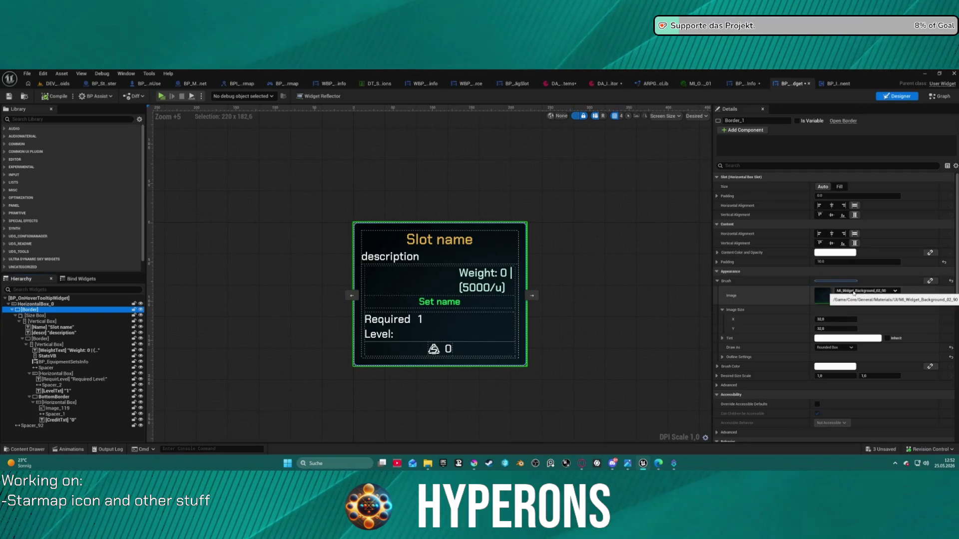
click(866, 292)
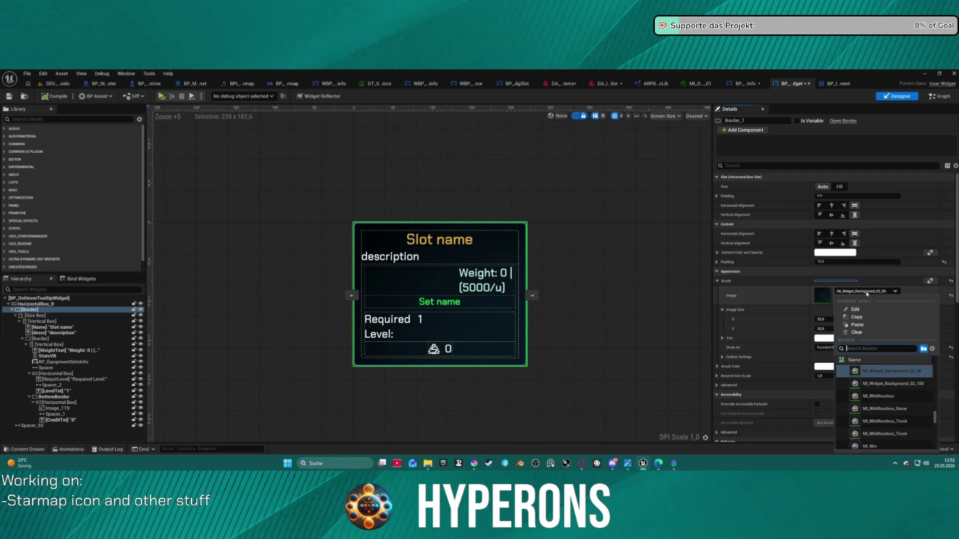
click(866, 293)
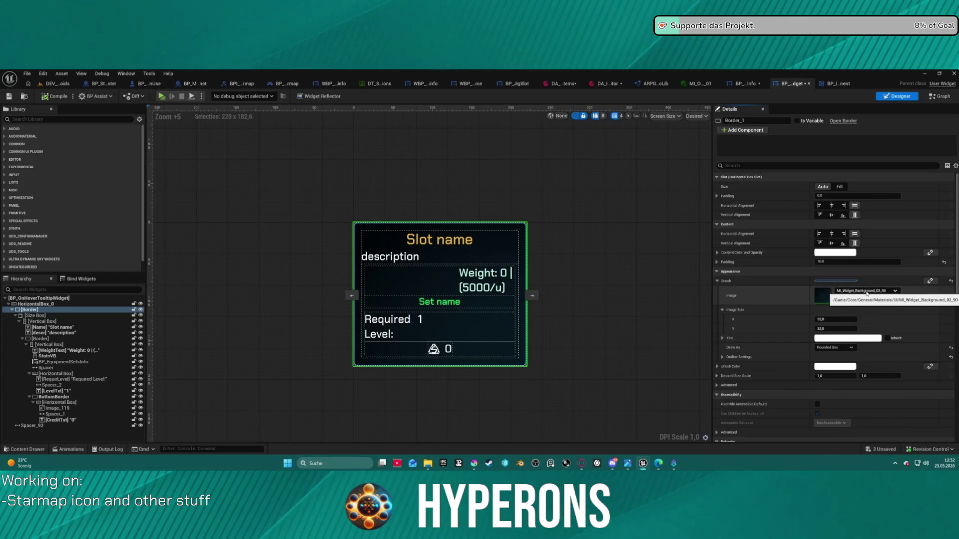
click(857, 339)
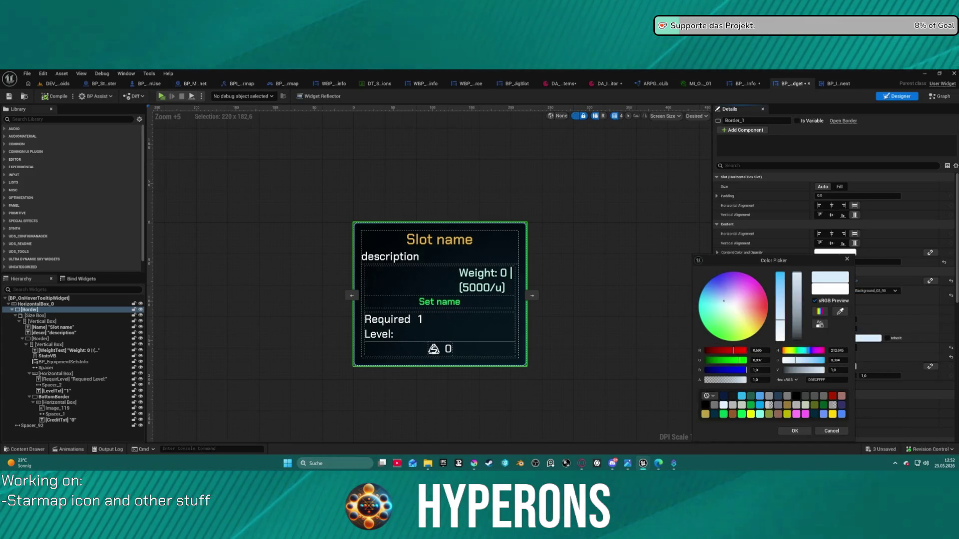
click(741, 413)
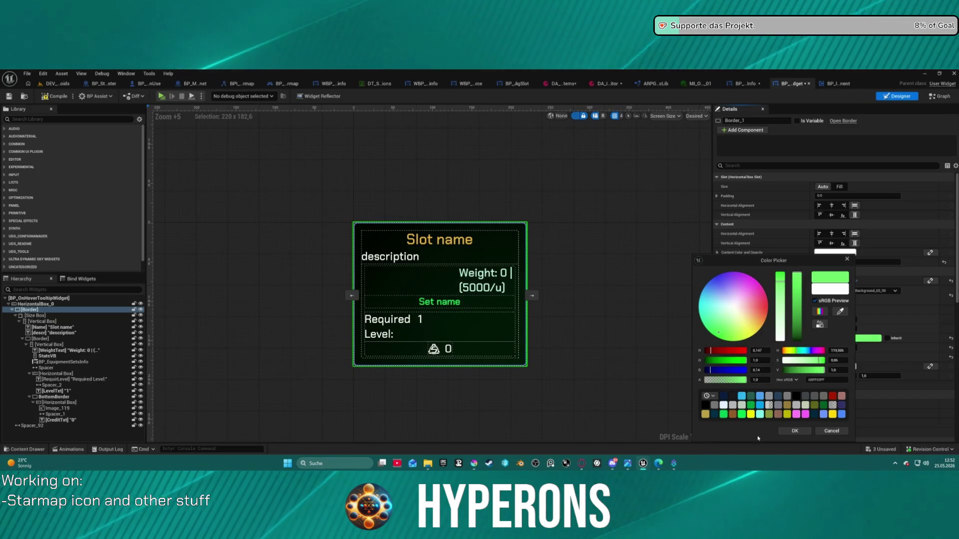
click(794, 432)
click(56, 84)
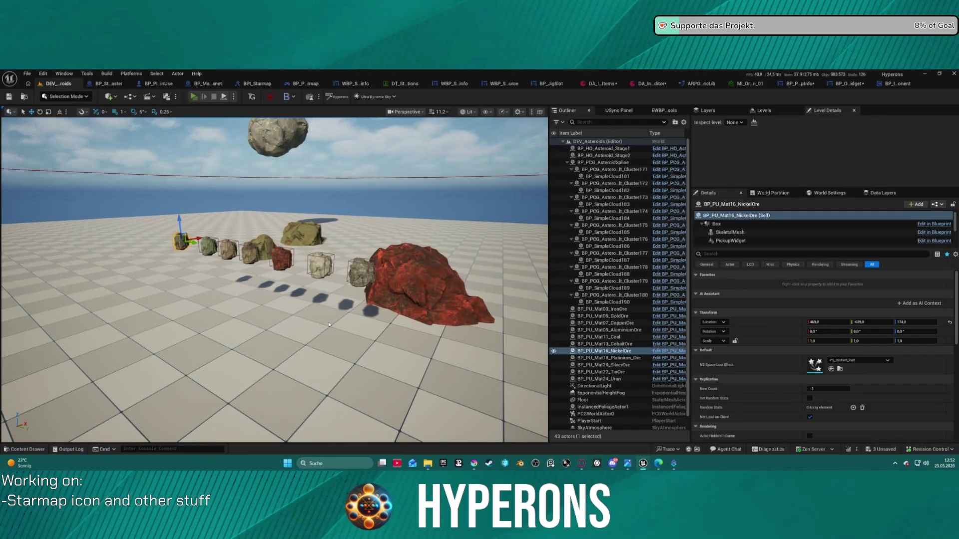
Play-test standalone: walk to the Carbin ore, check its tooltip and inventory, then stop
key(alt+p)
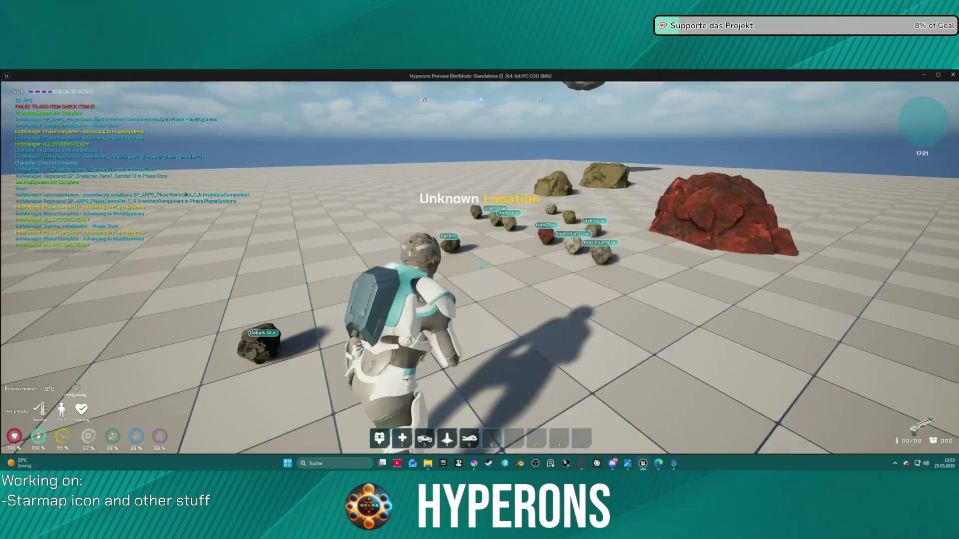
key(w)
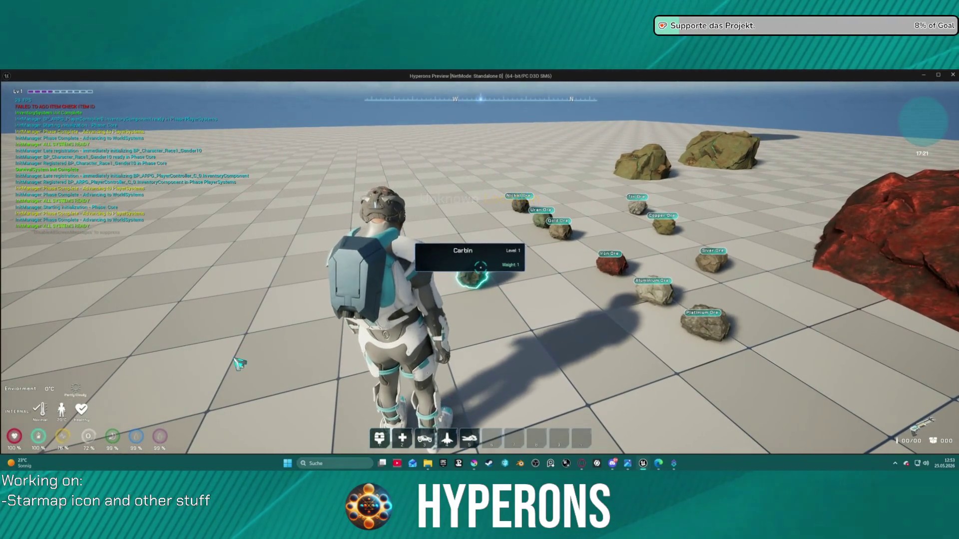
key(i)
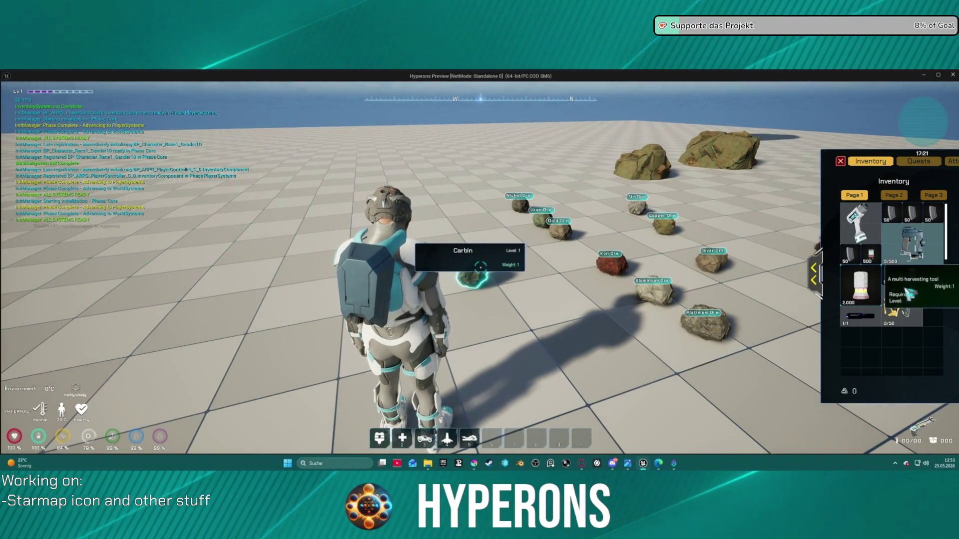
key(Escape)
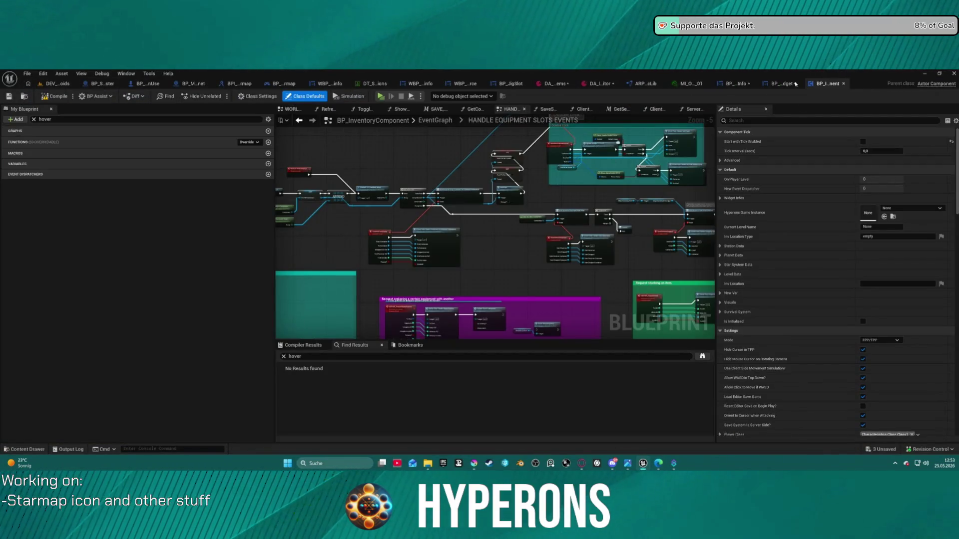
Undo the green border tint in the tooltip widget designer and select the Slot name text
click(777, 84)
key(ctrl+z)
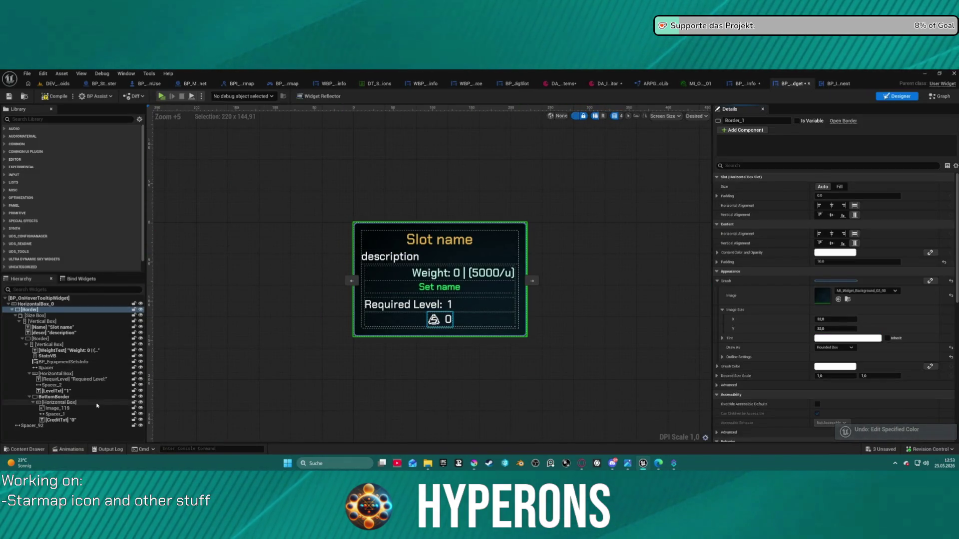
click(431, 243)
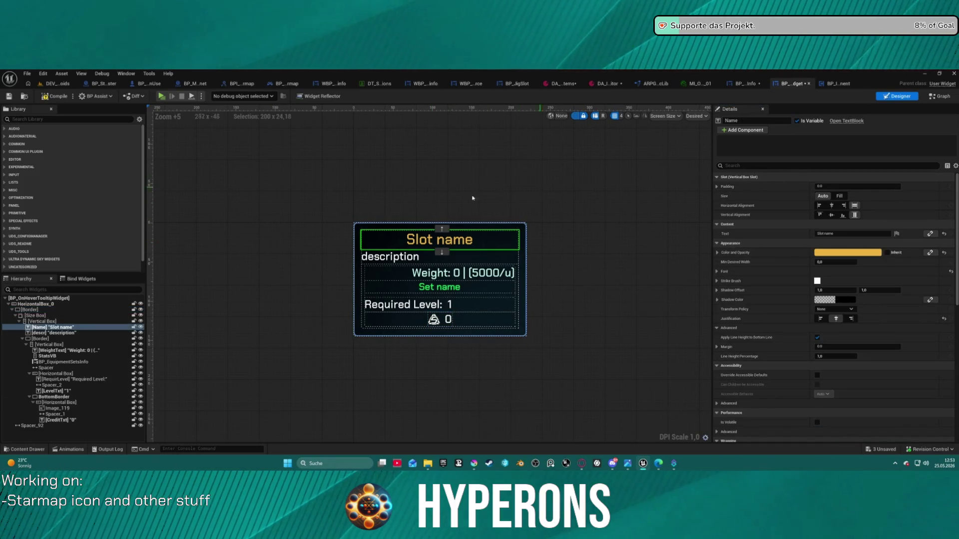
Show the tooltip EventGraph's Updating info section with the Update event and Set Color and Opacity
click(939, 95)
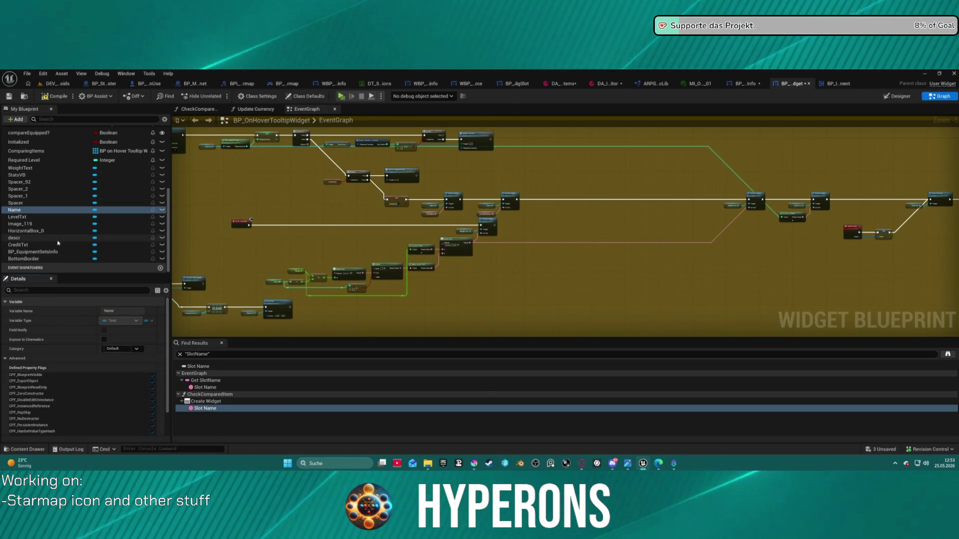
click(885, 96)
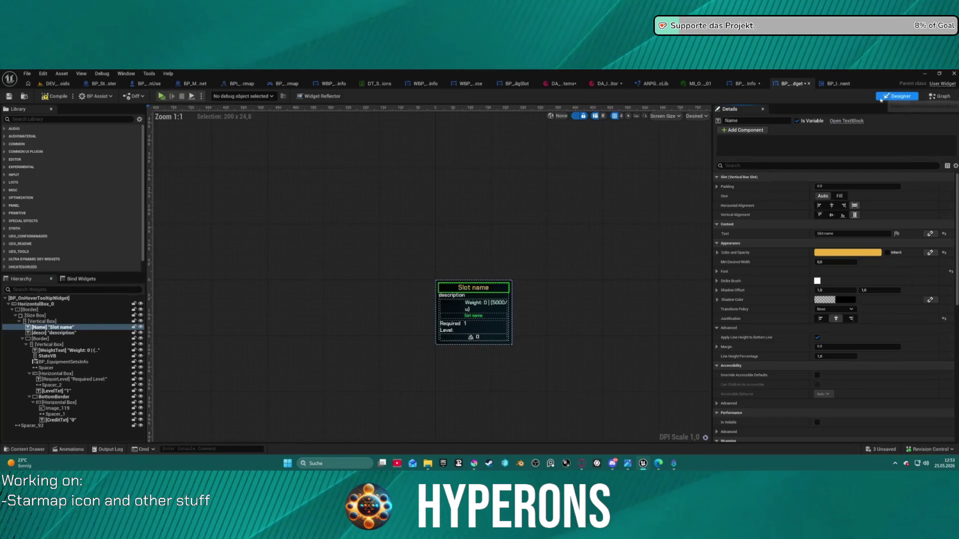
click(922, 95)
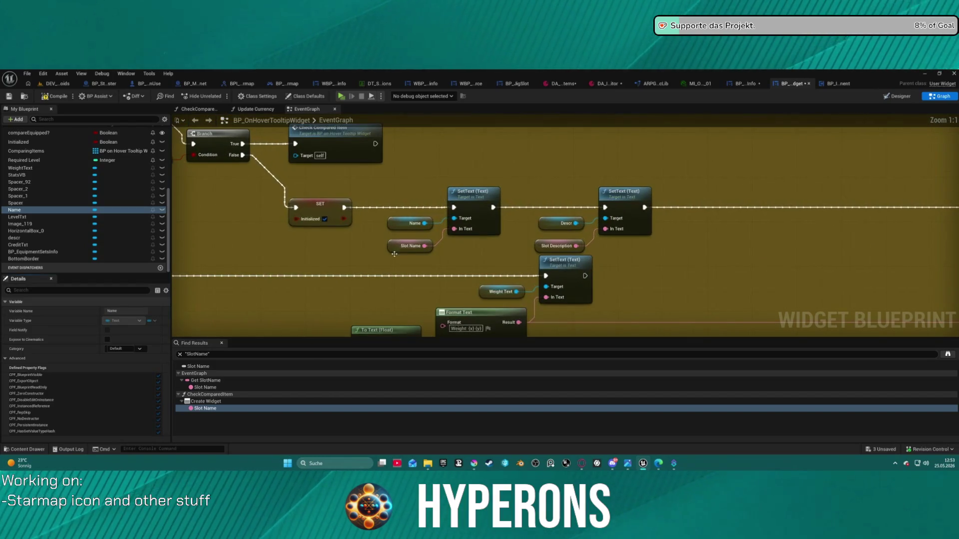
mouse_move(384, 253)
mouse_down()
mouse_move(416, 255)
mouse_move(799, 450)
mouse_move(958, 349)
mouse_move(958, 405)
mouse_up()
drag(399, 240, 872, 244)
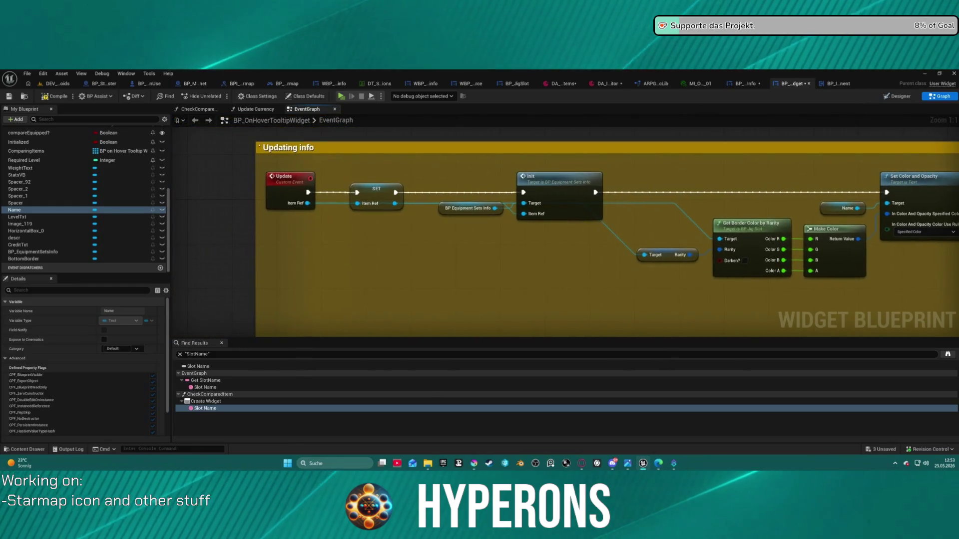
mouse_move(499, 240)
mouse_down()
mouse_move(454, 236)
mouse_move(478, 218)
mouse_up()
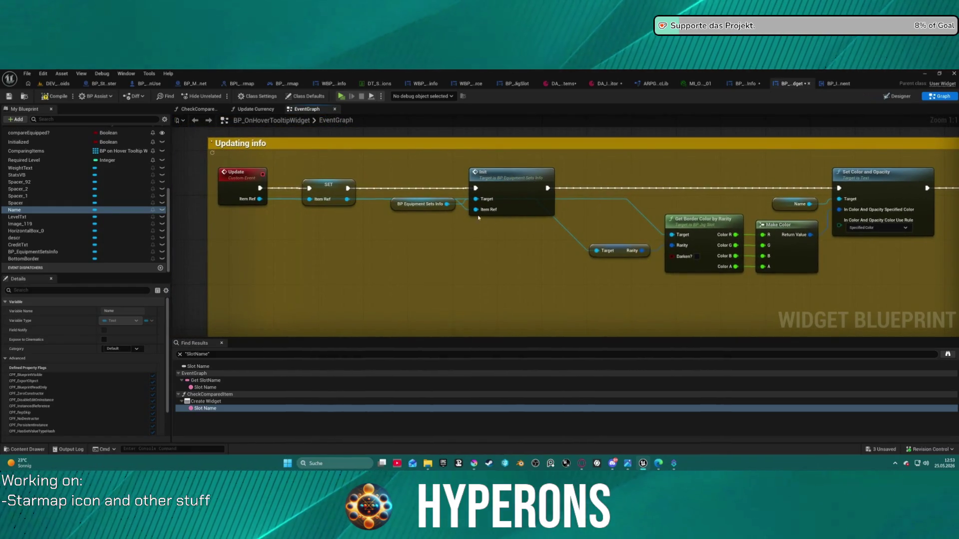
Rename the Update custom event to UpdateHoverTooltip
click(233, 176)
right_click(234, 177)
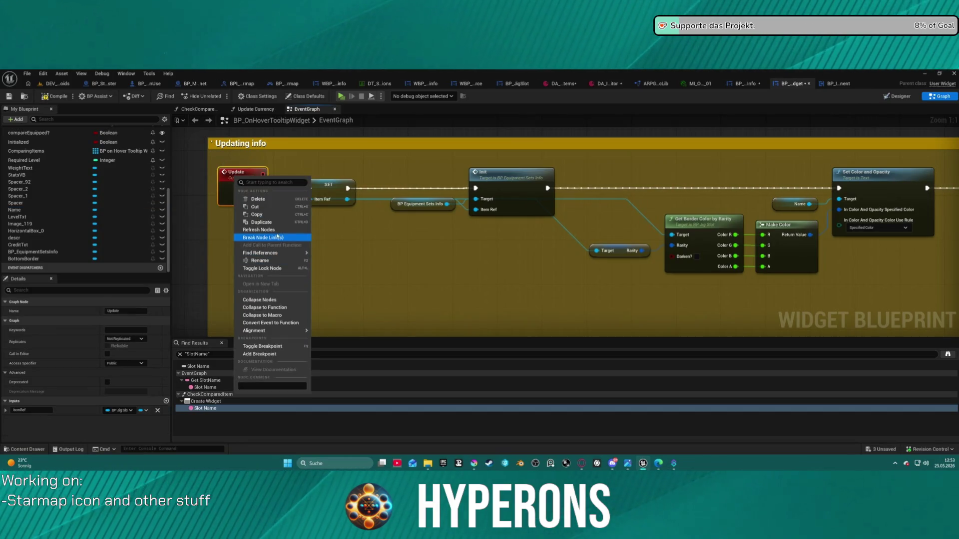
click(279, 259)
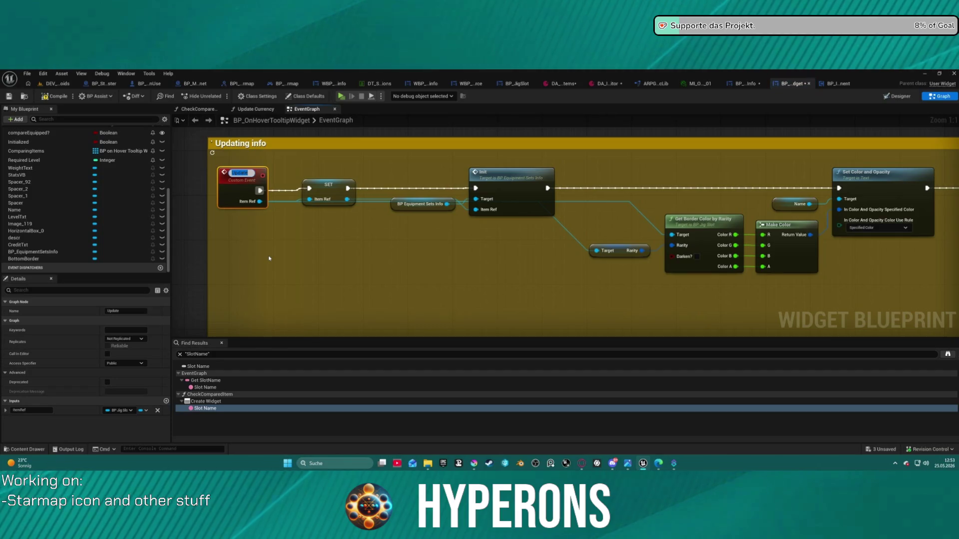
text(H)
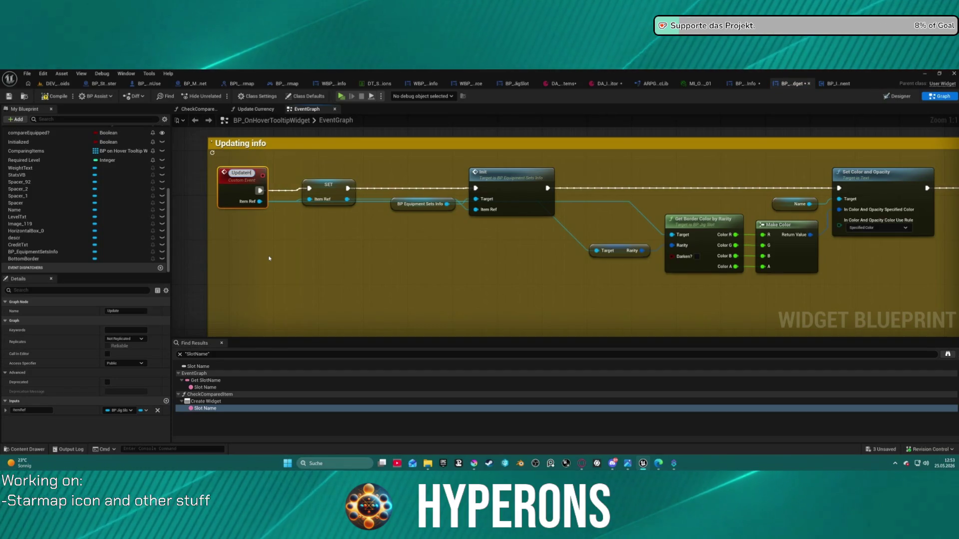
text(over)
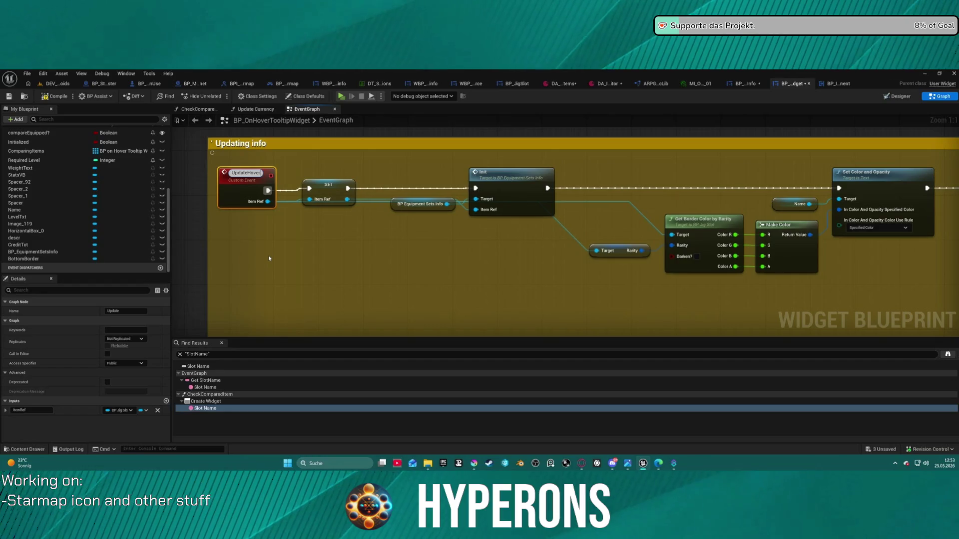
text(Tool)
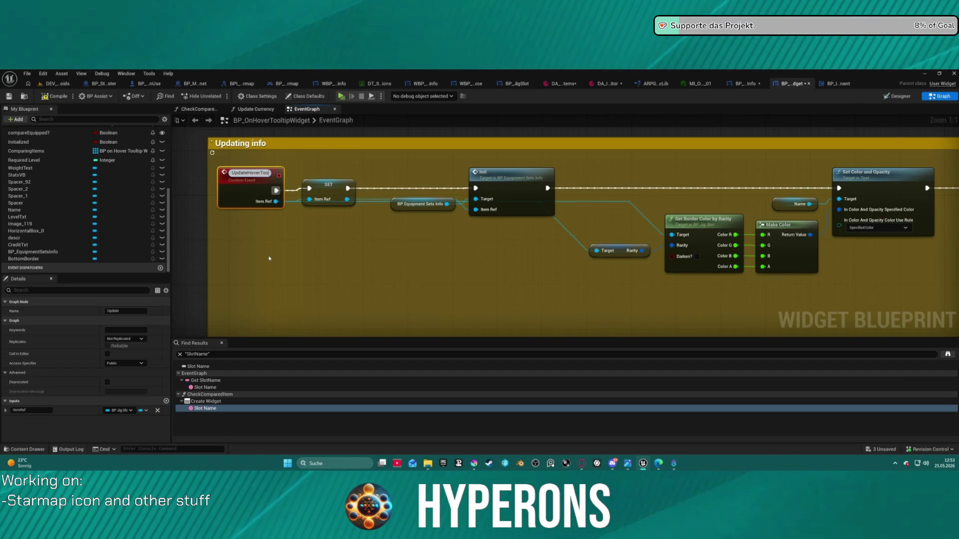
text(tip)
key(Return)
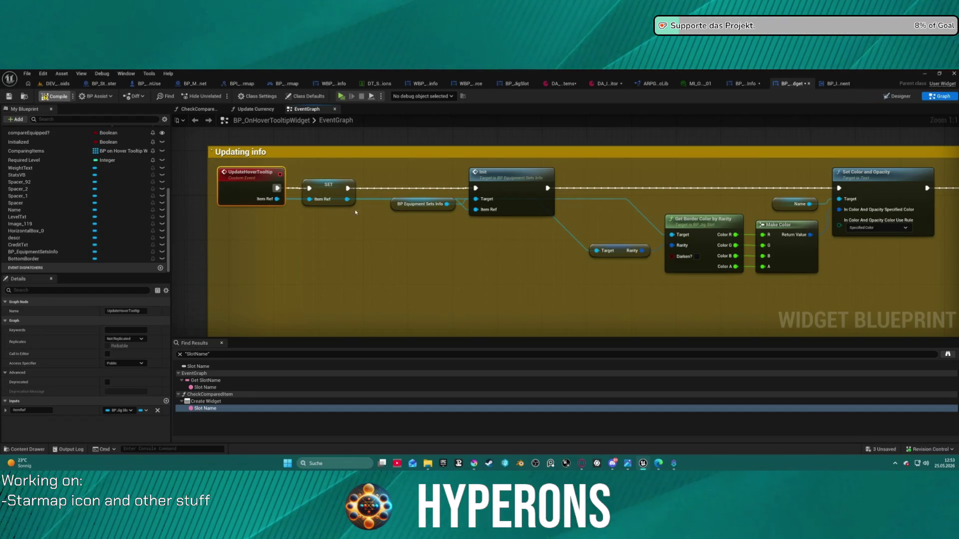
Find references to UpdateHoverTooltip and jump to its Slot Name use in CheckComparedItem
right_click(237, 173)
mouse_move(296, 246)
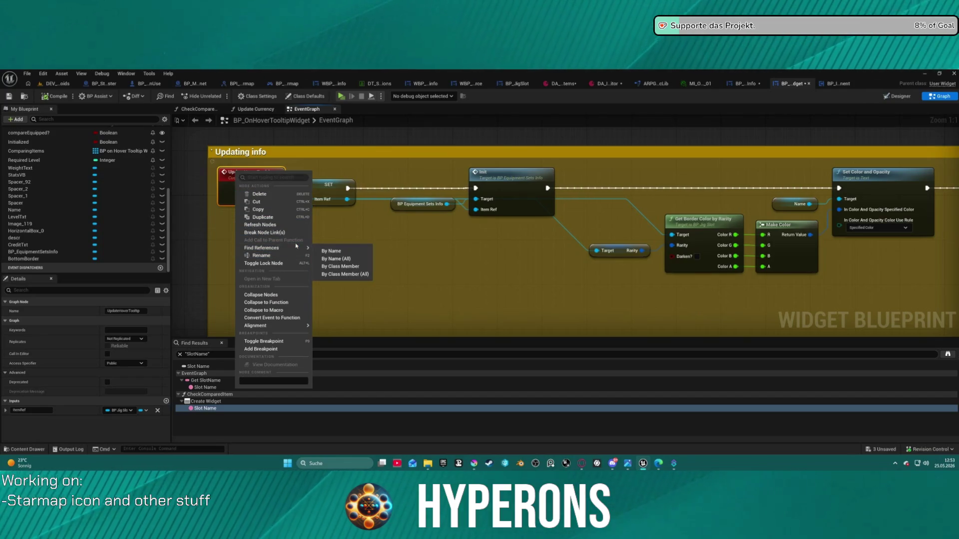
click(344, 271)
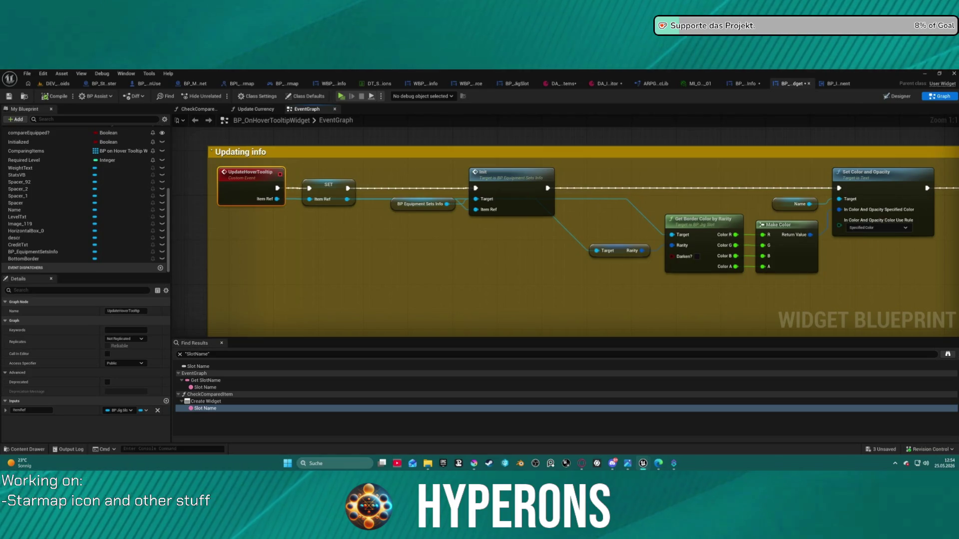
double_click(205, 408)
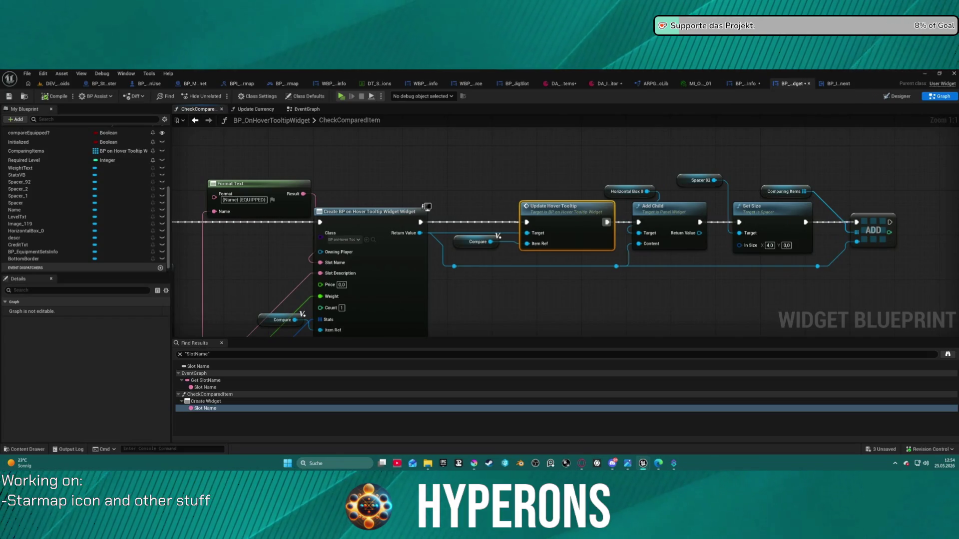
Move the Format Text node below the execution wire in CheckComparedItem
mouse_move(349, 223)
mouse_down()
mouse_move(355, 213)
mouse_move(443, 231)
mouse_move(453, 248)
mouse_move(453, 209)
mouse_up()
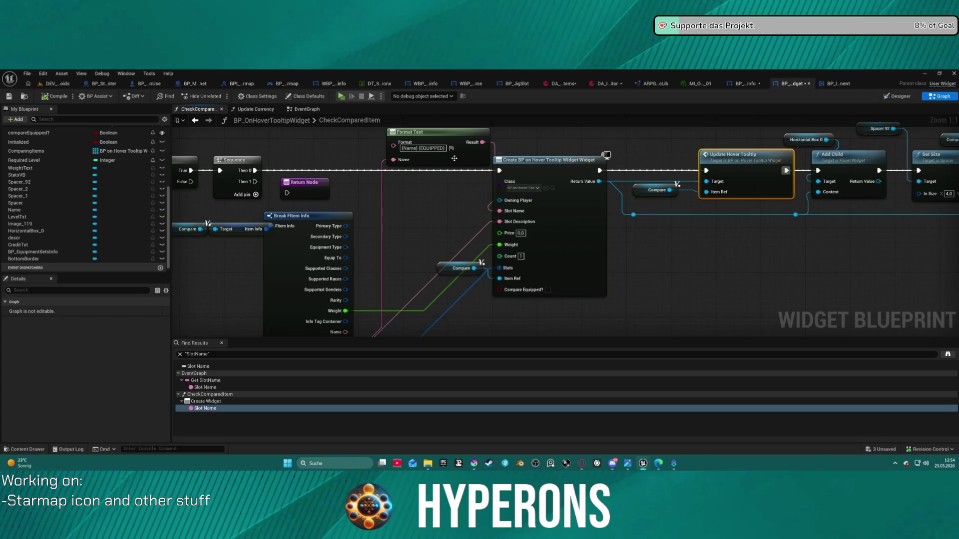
click(431, 131)
drag(432, 132, 415, 187)
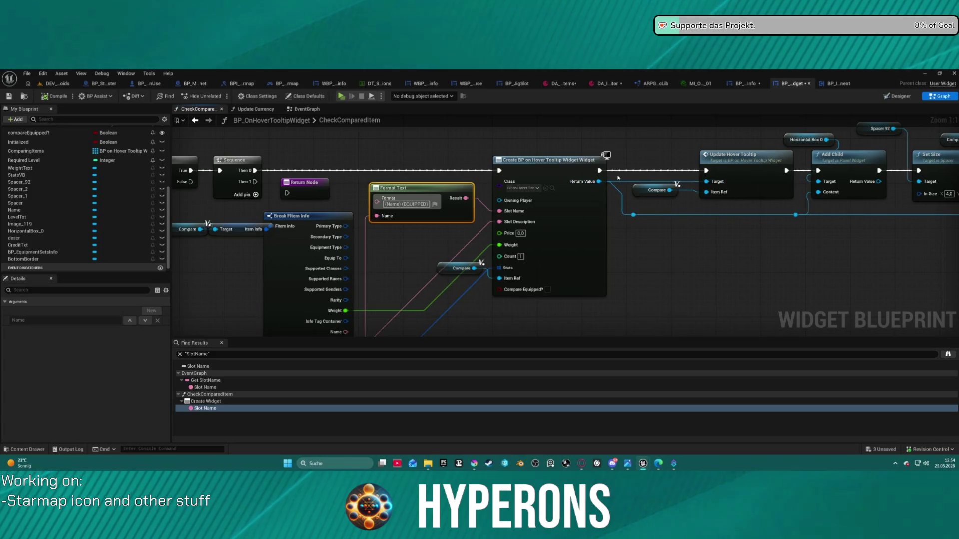
Review the CheckComparedItem chain through Update Hover Tooltip and Add Child, then go to BP_PickupInfo
drag(611, 179, 744, 176)
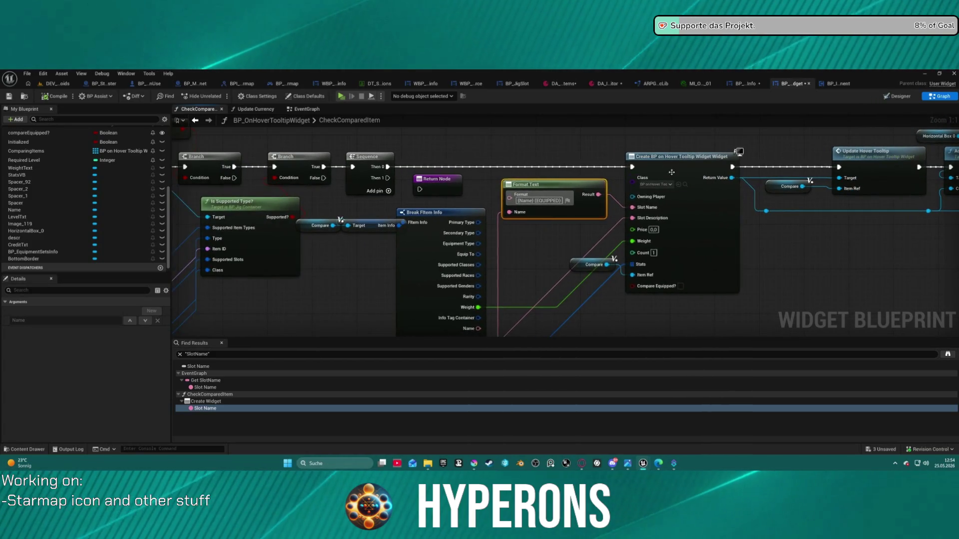
mouse_move(521, 142)
mouse_down()
mouse_move(585, 153)
mouse_move(660, 203)
mouse_move(722, 257)
mouse_move(725, 282)
mouse_move(426, 236)
mouse_move(411, 260)
mouse_move(274, 163)
mouse_up()
scroll(685, 254, up, 2)
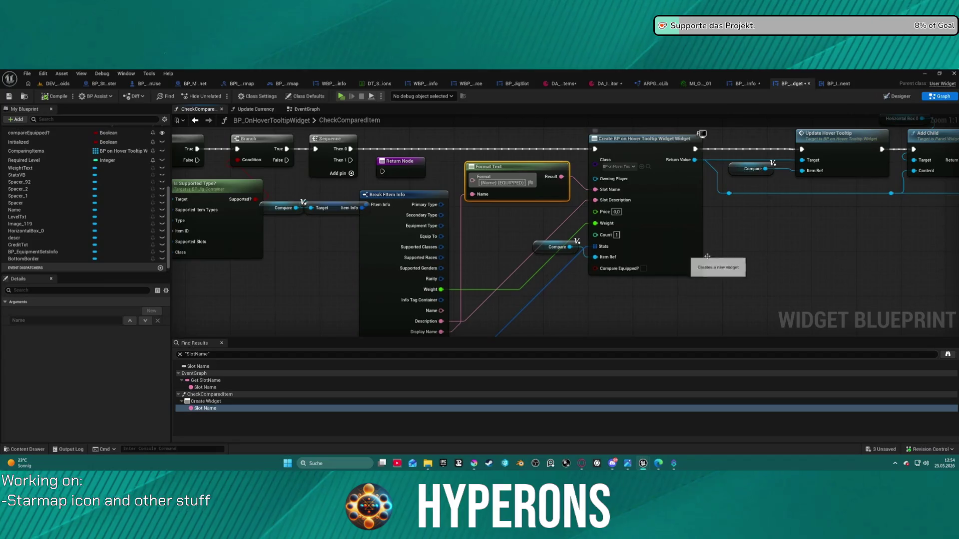
scroll(695, 243, down, 2)
mouse_move(695, 244)
mouse_down()
mouse_move(618, 282)
mouse_move(914, 204)
mouse_up()
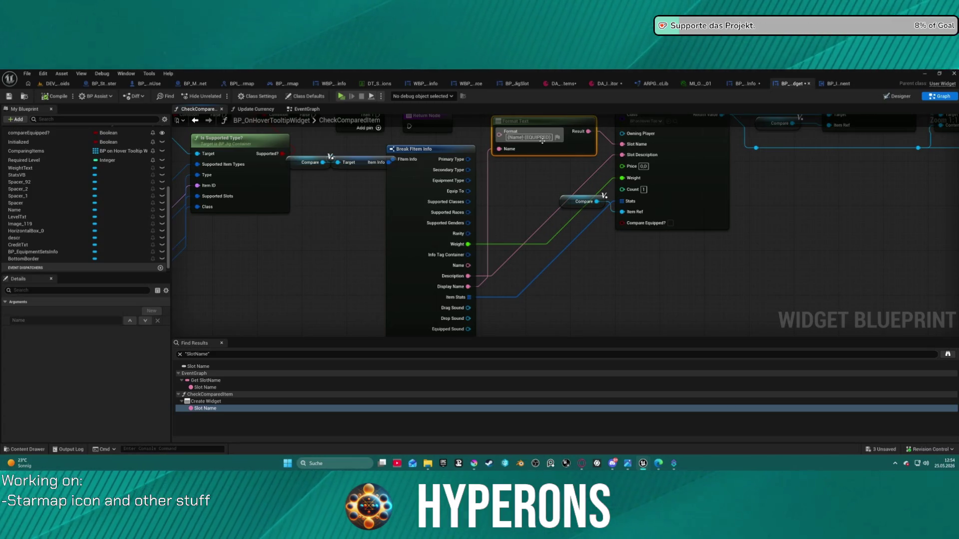
drag(511, 193, 525, 278)
click(435, 196)
scroll(450, 225, down, 2)
scroll(551, 216, up, 2)
mouse_move(551, 216)
mouse_down()
mouse_move(605, 220)
mouse_move(720, 263)
mouse_up()
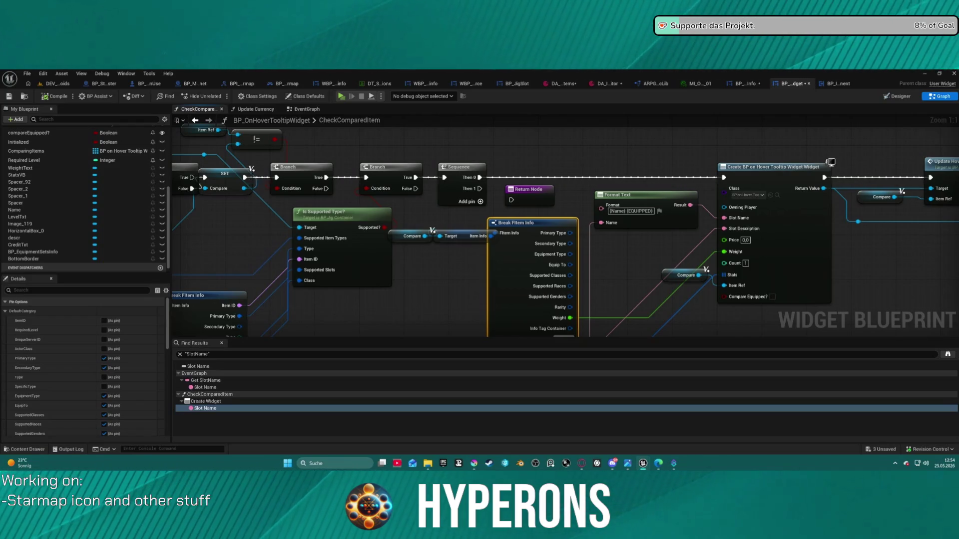
key(ctrl+shift+Tab)
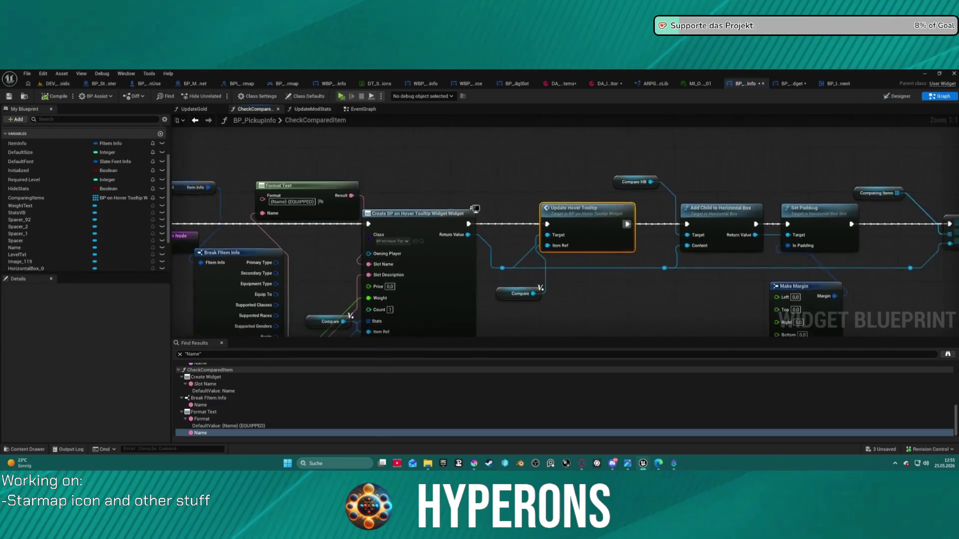
Open BP_JigSlot's Get_SlotBorder tooltip function and bring up the widget creation chain
mouse_move(384, 189)
mouse_down()
mouse_move(507, 169)
mouse_move(513, 148)
mouse_move(528, 178)
mouse_move(670, 183)
mouse_move(921, 124)
mouse_up()
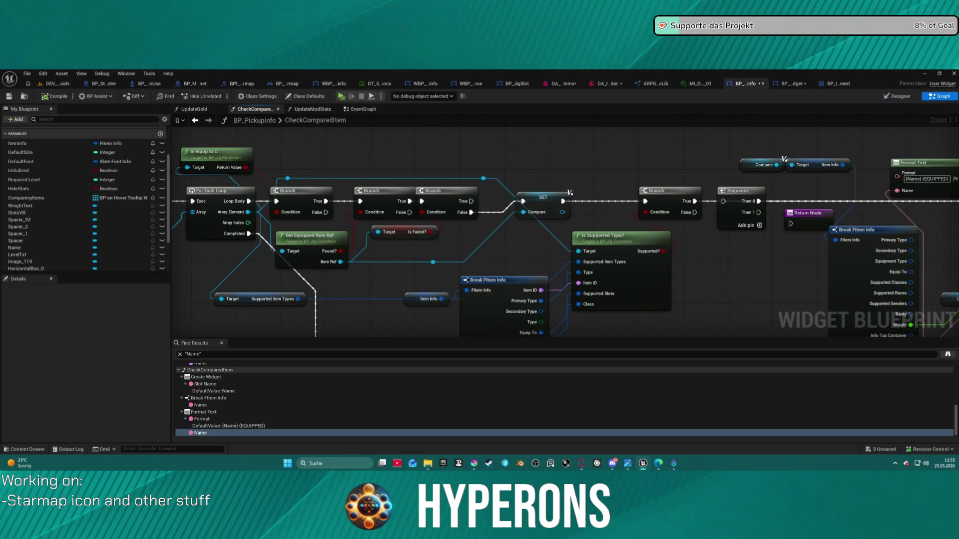
click(517, 84)
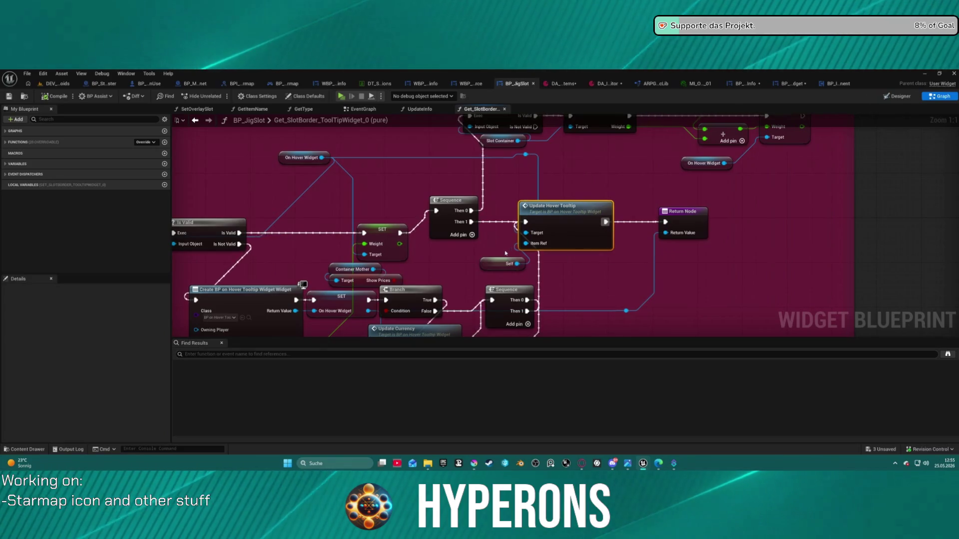
drag(557, 216, 579, 210)
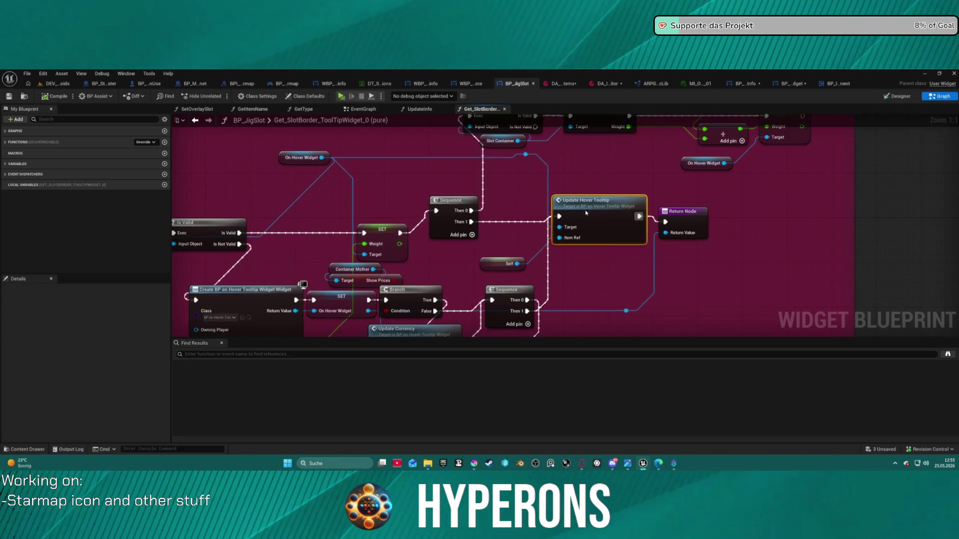
click(194, 120)
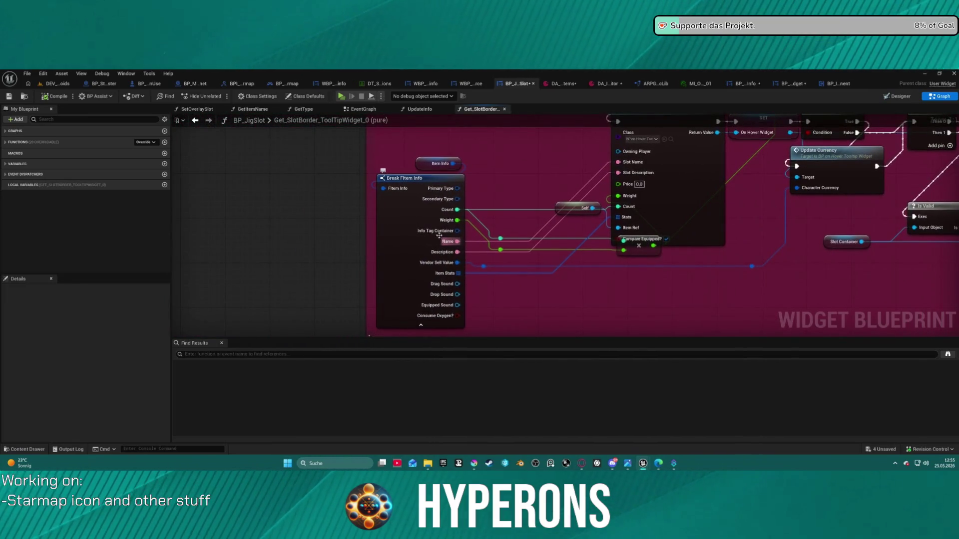
Show DisplayName instead of Name on Break FItem Info and wire it to Slot Name
click(416, 308)
scroll(109, 404, down, 4)
scroll(107, 403, down, 4)
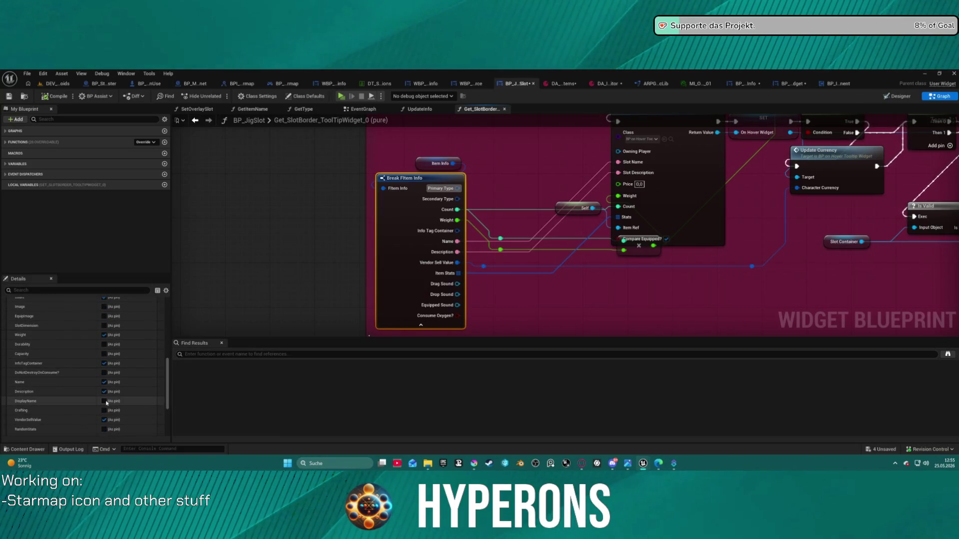
click(104, 401)
click(104, 382)
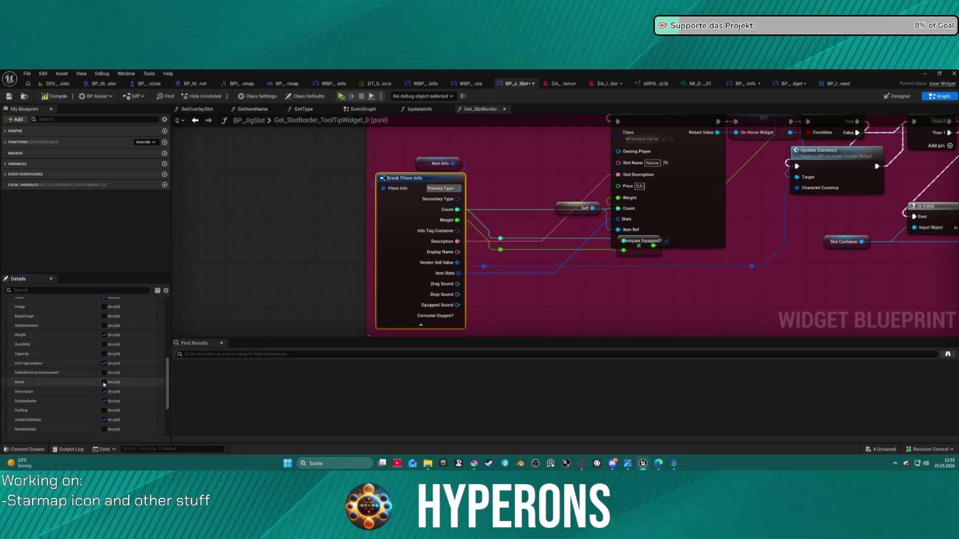
mouse_move(457, 252)
mouse_down()
mouse_move(582, 203)
mouse_move(618, 163)
mouse_up()
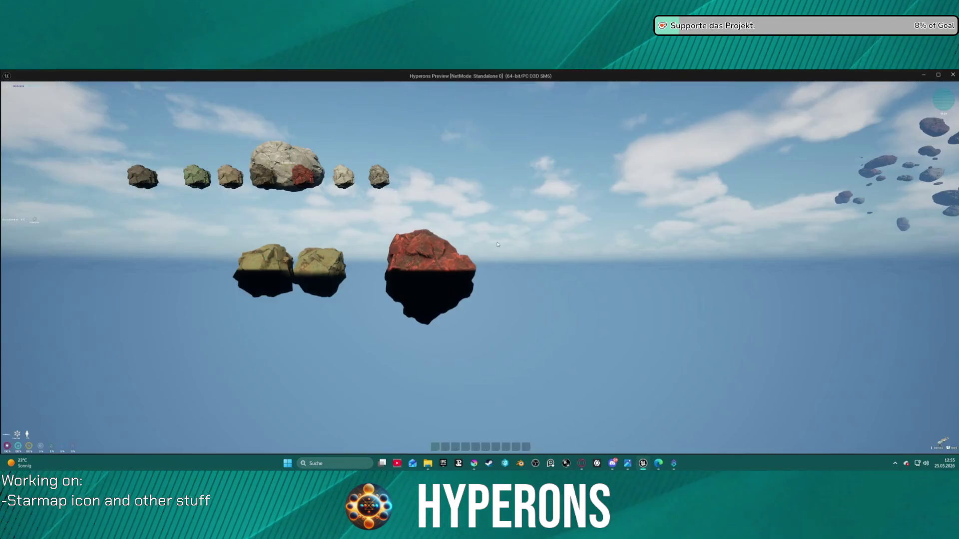
Walk the character around the row of ore rocks in the running game
key(w)
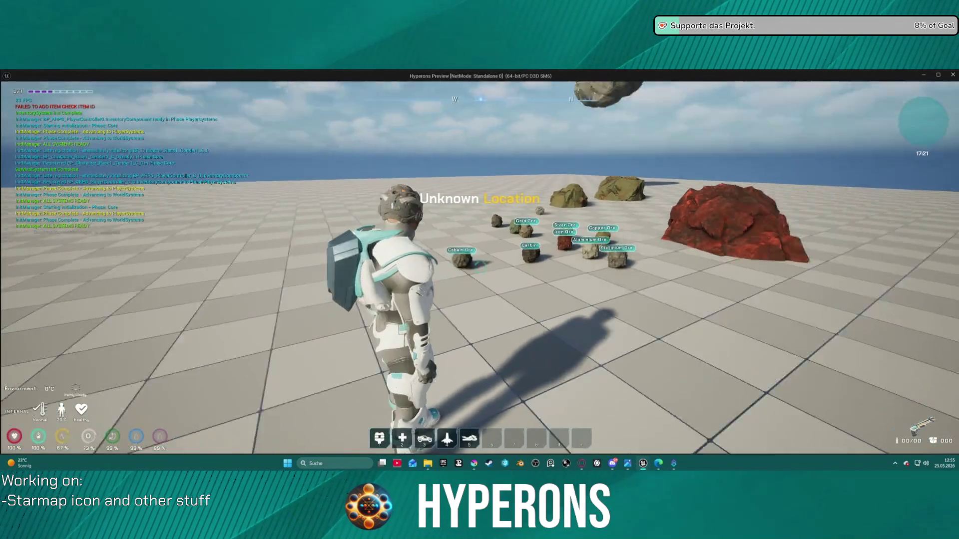
key(w)
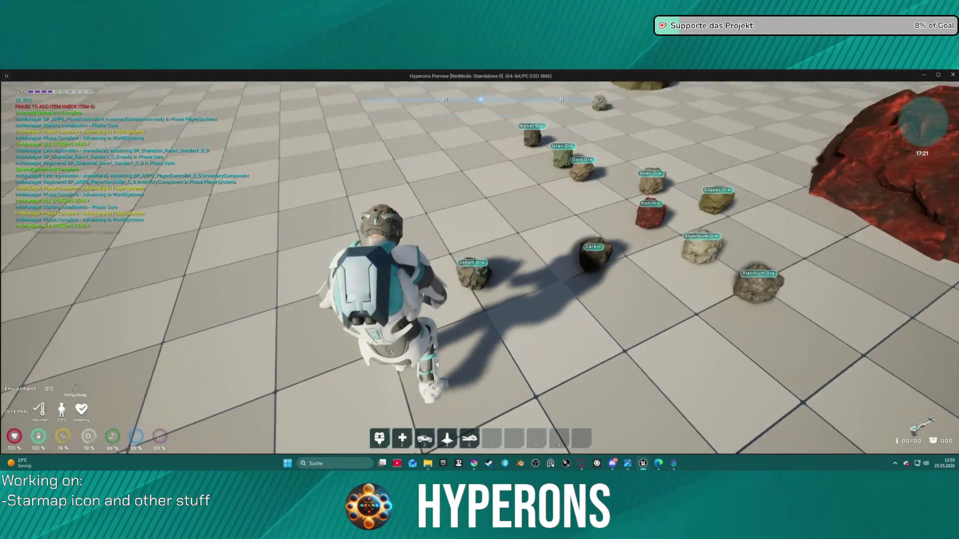
key(w)
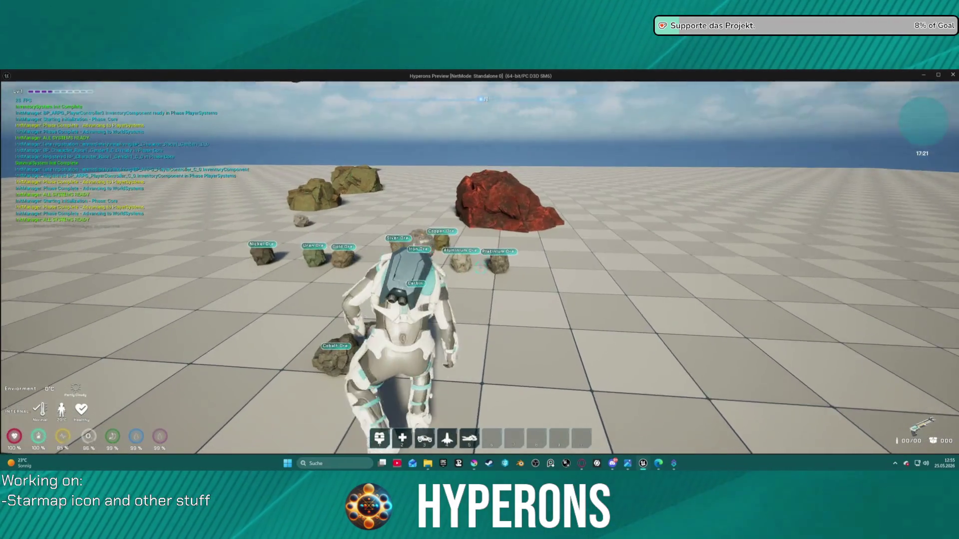
key(w)
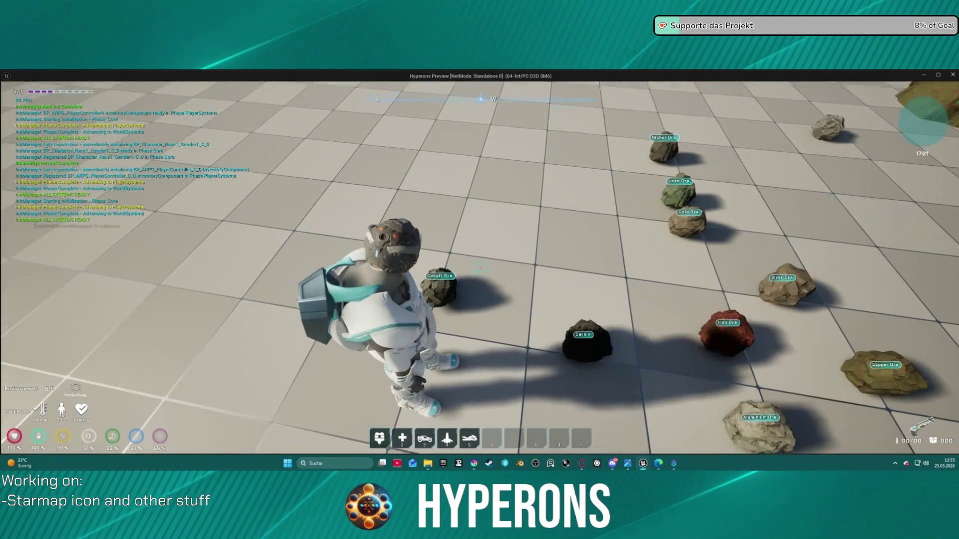
key(w)
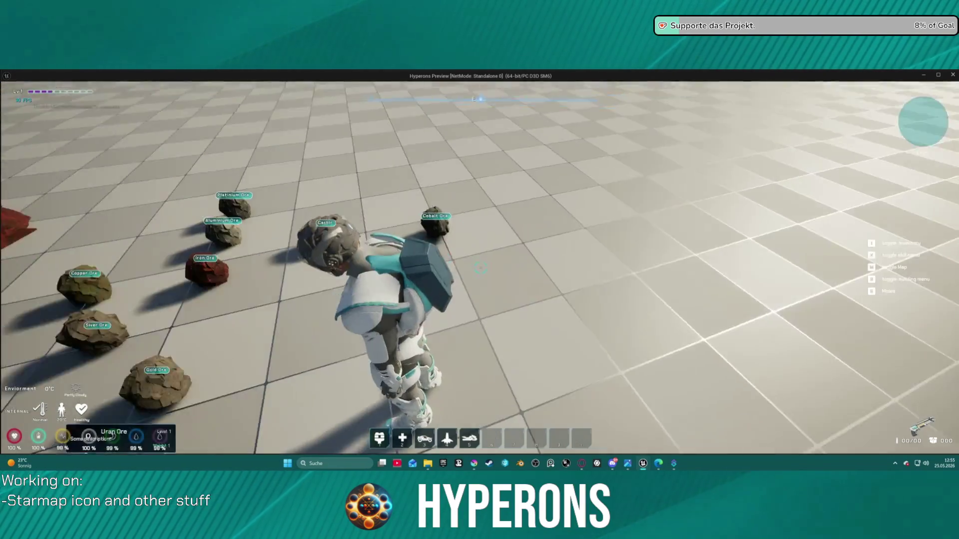
key(w)
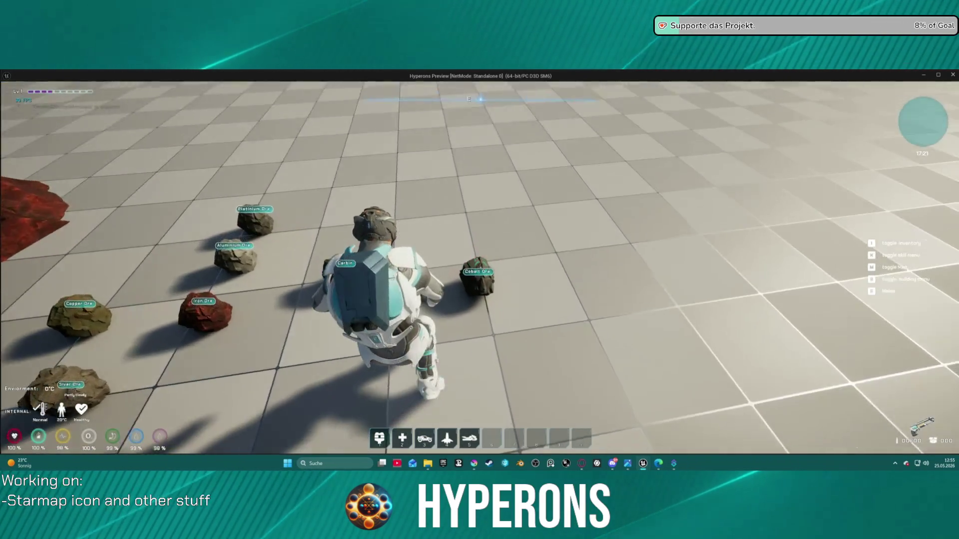
key(w)
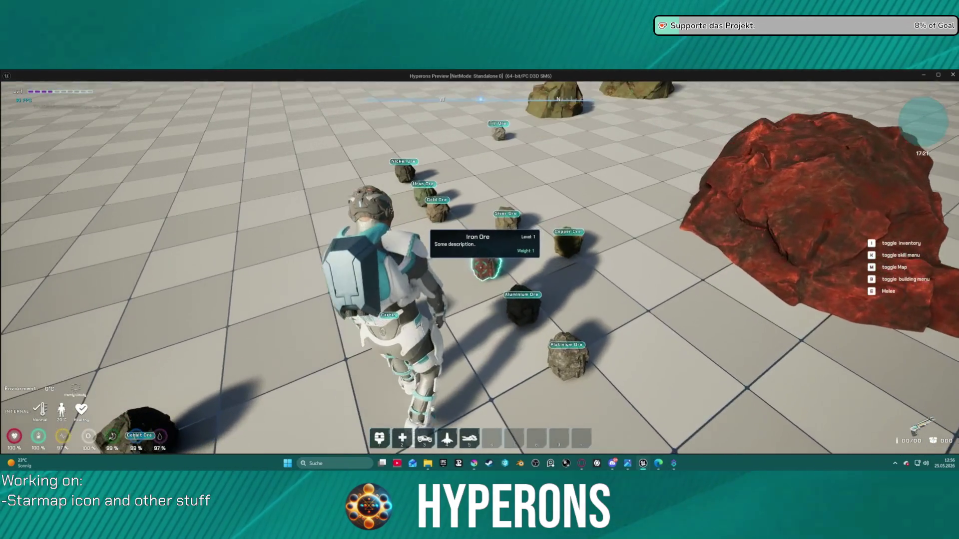
Check the inventory's Iron Ore tooltip, close the inventory, and stop the play session
key(i)
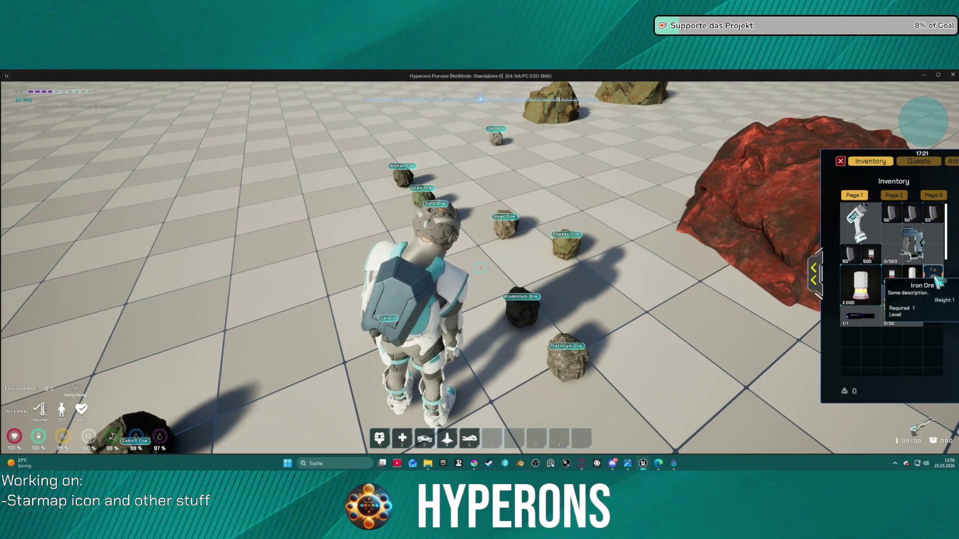
click(841, 162)
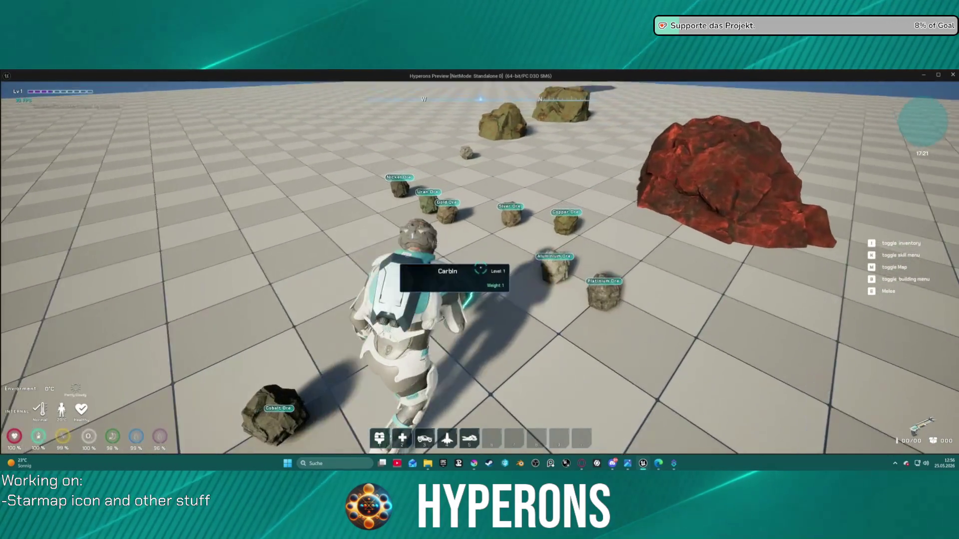
key(alt+Tab)
key(Escape)
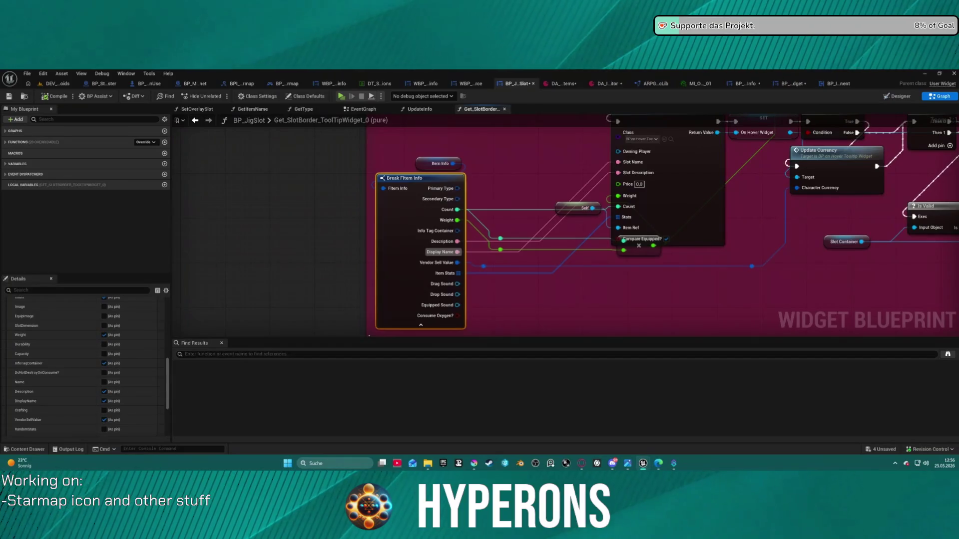
Change the Carbin row's DisplayName to Carbon in the items data table and save
click(612, 85)
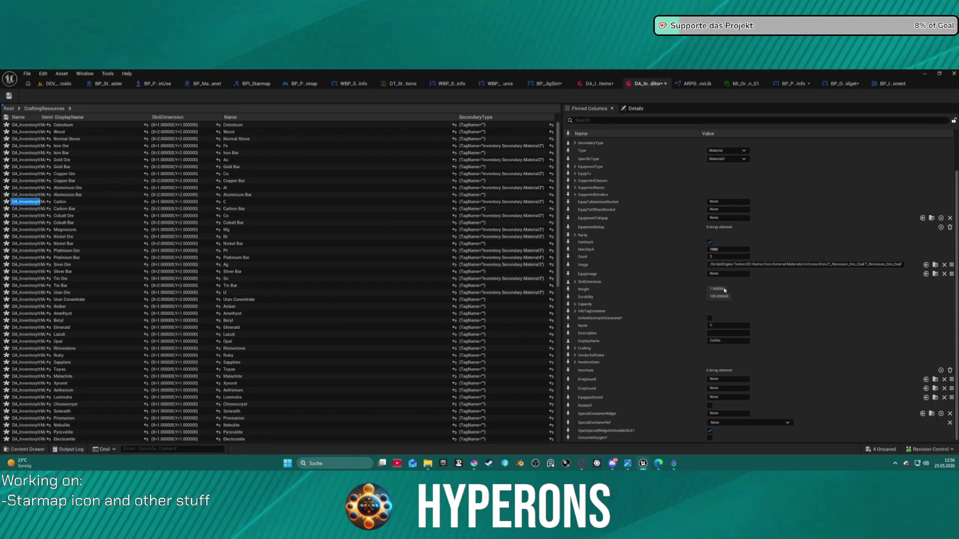
click(729, 341)
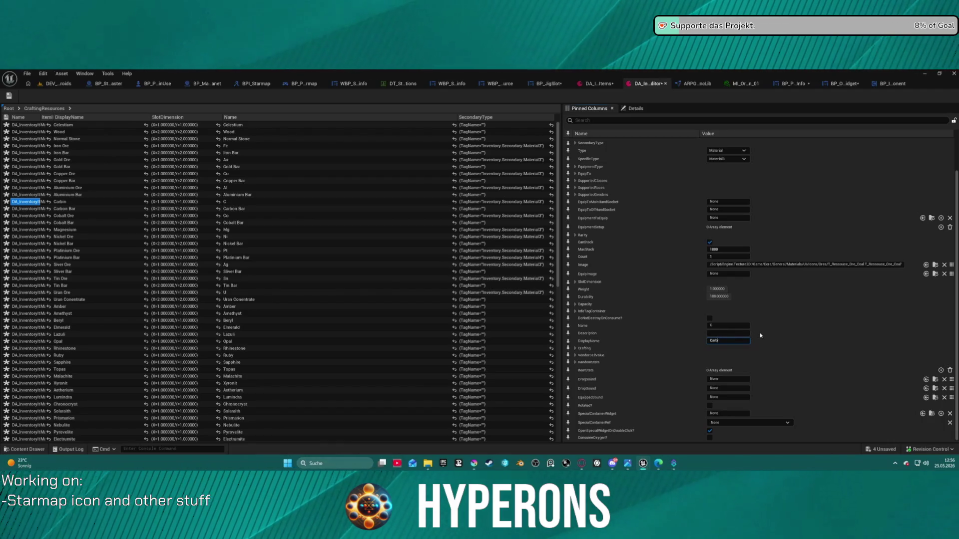
text(on)
key(Return)
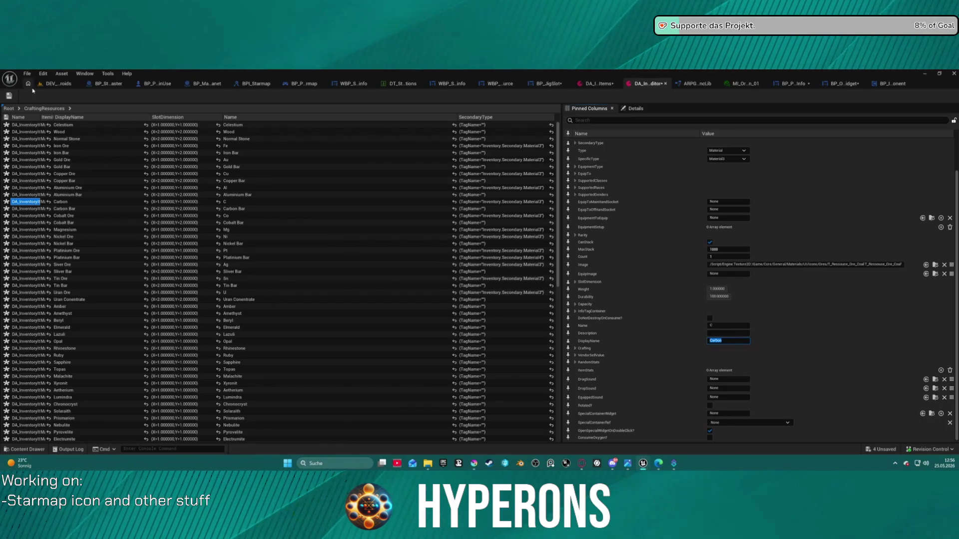
click(9, 96)
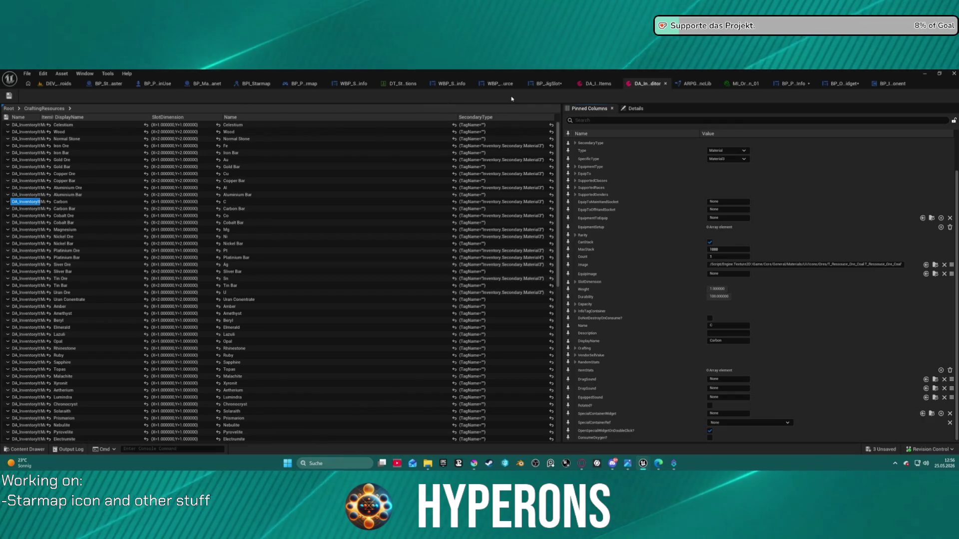
key(ctrl+space)
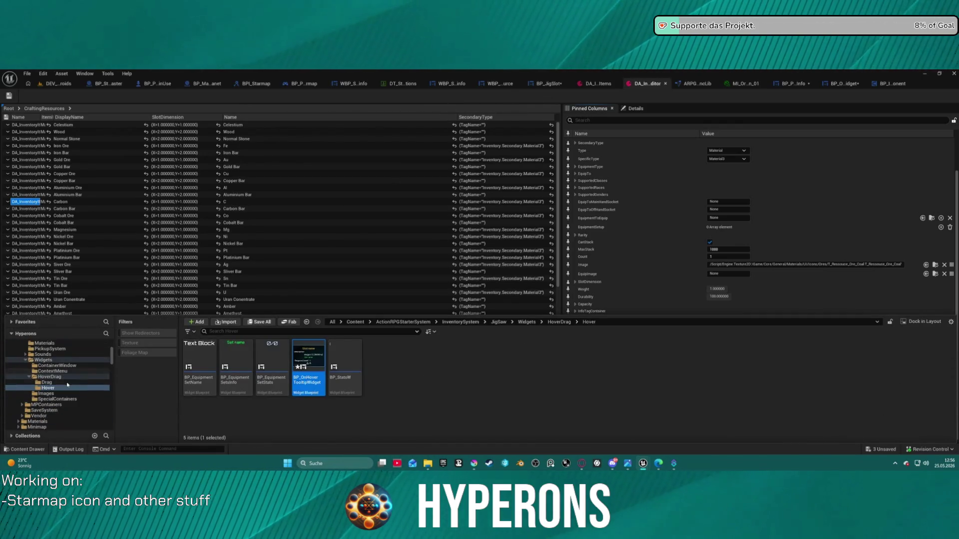
Browse the Content Drawer's CraftingResources folder and open BP_PU_Mat13_CobaltOre
scroll(67, 384, up, 3)
scroll(79, 376, down, 10)
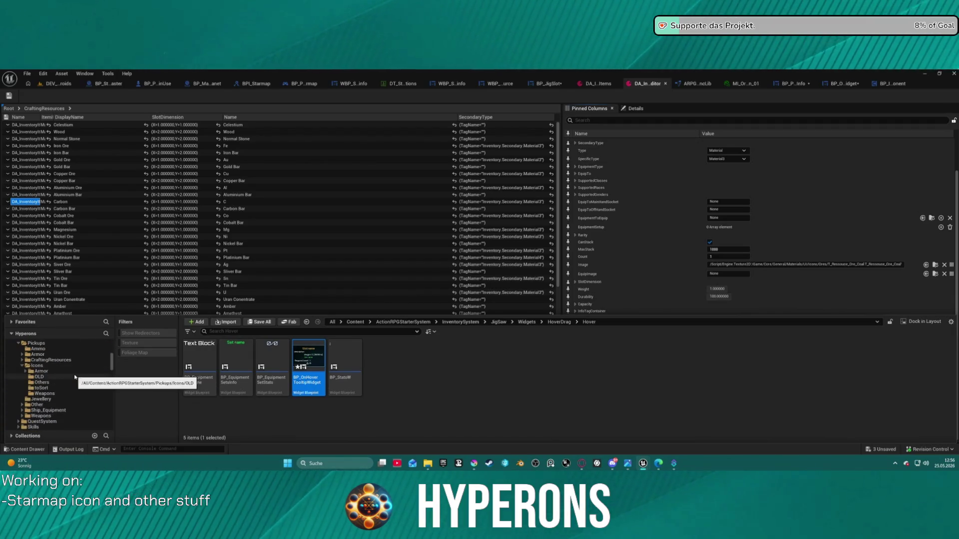
scroll(64, 387, up, 2)
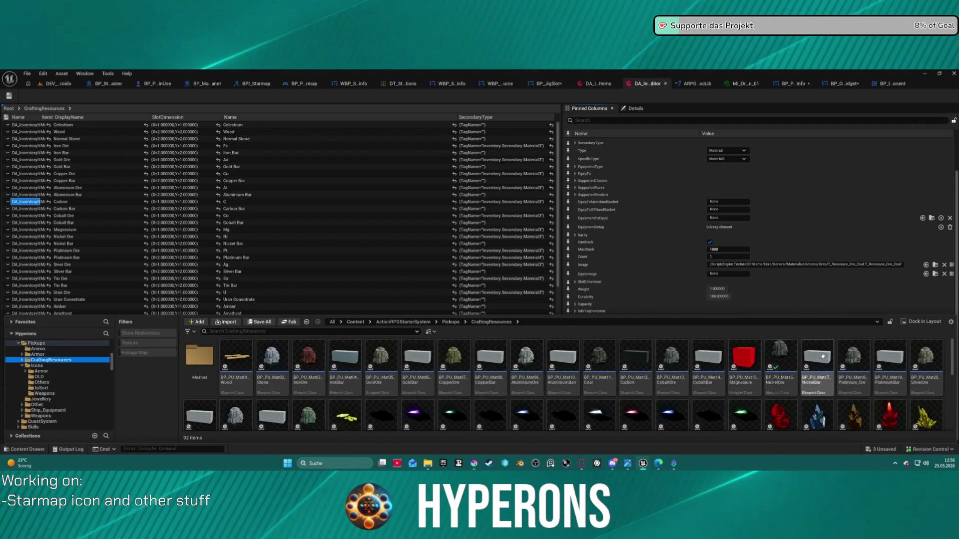
scroll(687, 387, down, 1)
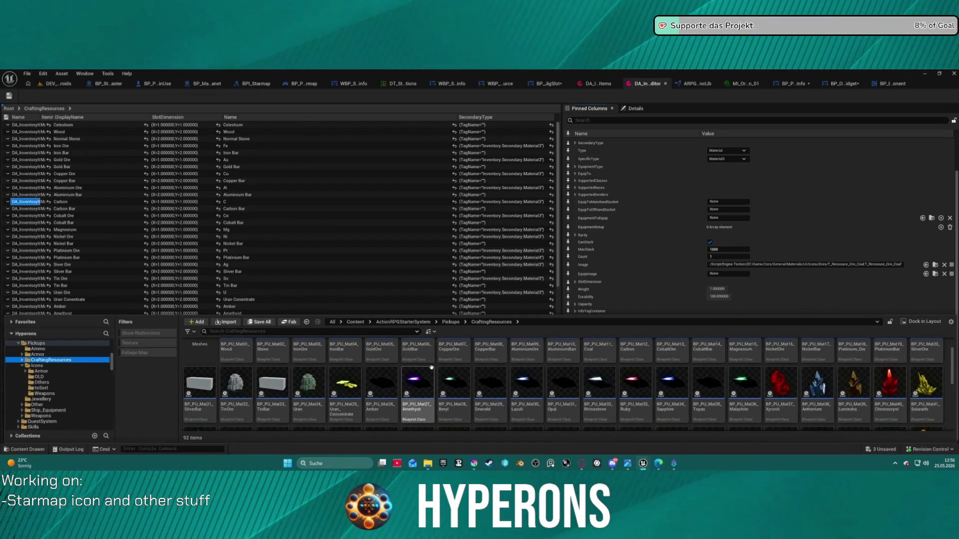
scroll(684, 394, up, 1)
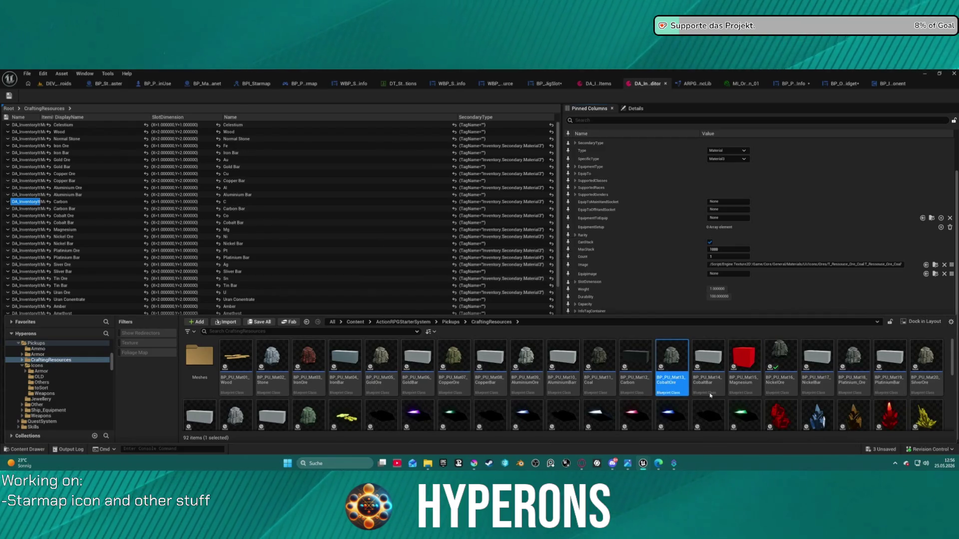
double_click(672, 382)
key(ctrl+space)
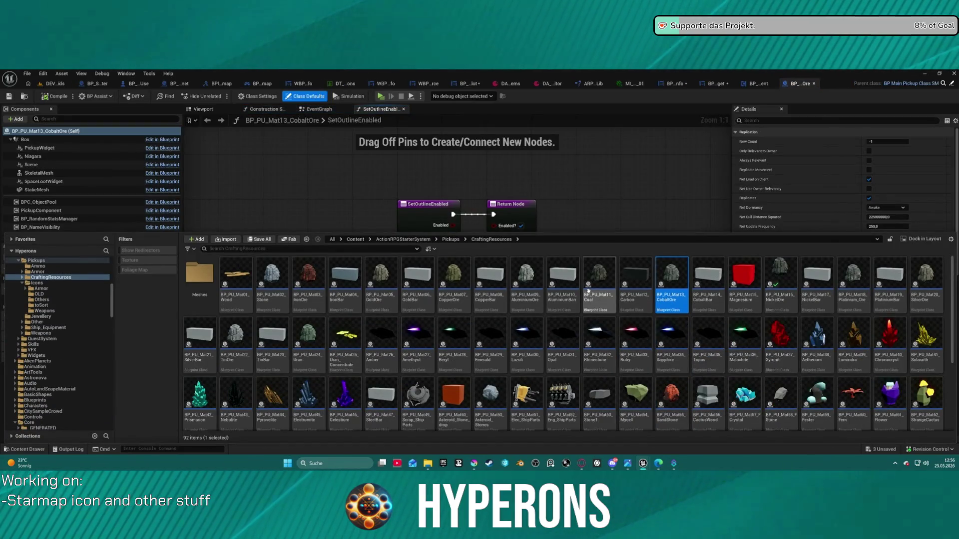
Show CobaltOre's Viewport with the Box component's Collision settings, closing the IronOre blueprint
double_click(307, 296)
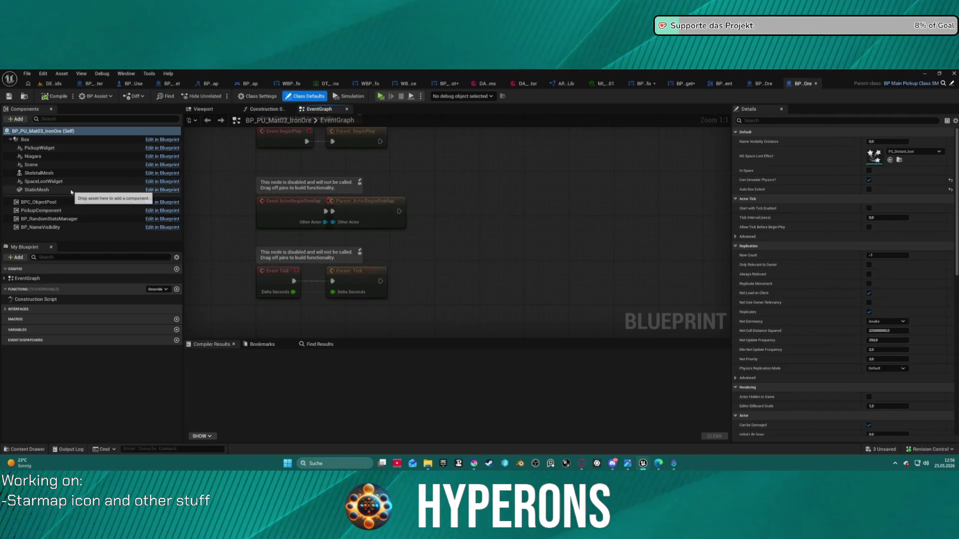
click(766, 84)
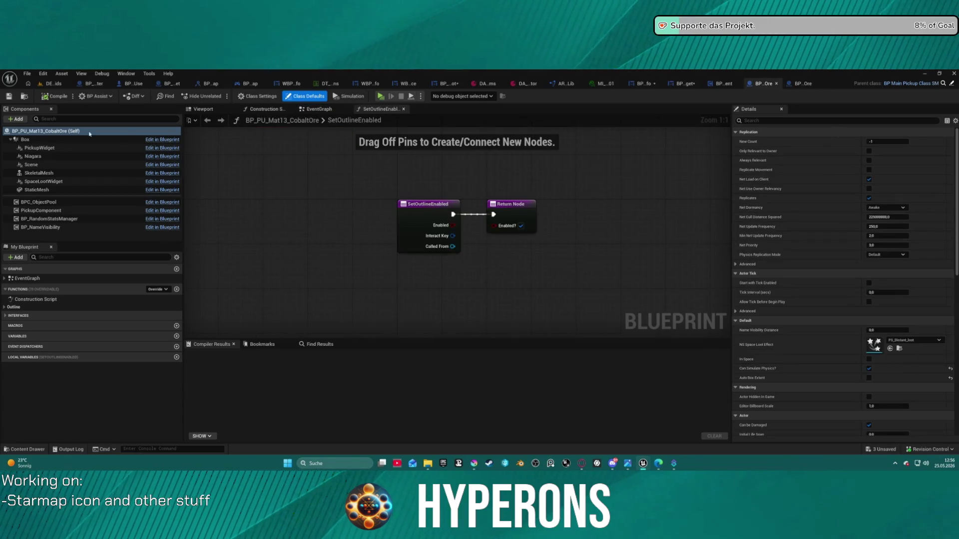
click(208, 111)
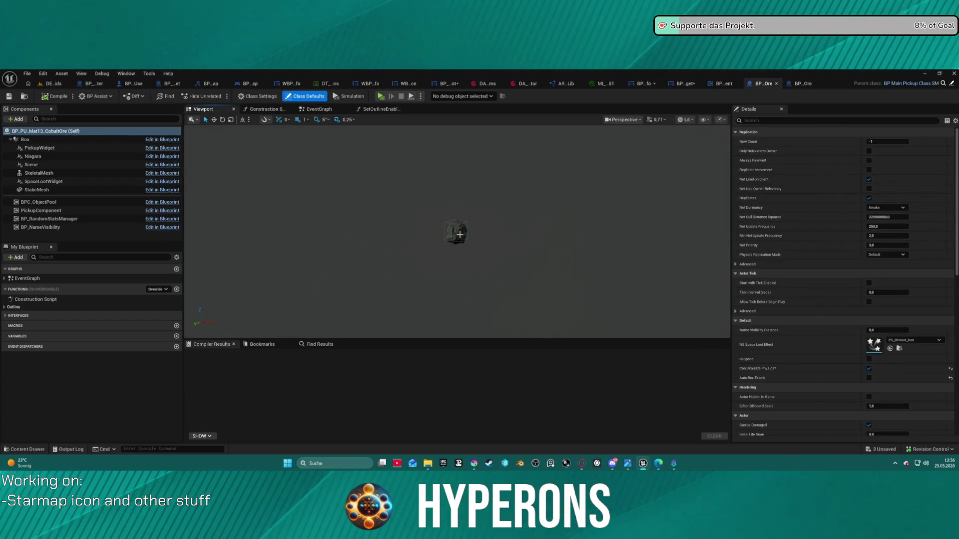
scroll(459, 235, up, 5)
click(25, 139)
scroll(859, 232, down, 3)
scroll(859, 232, down, 10)
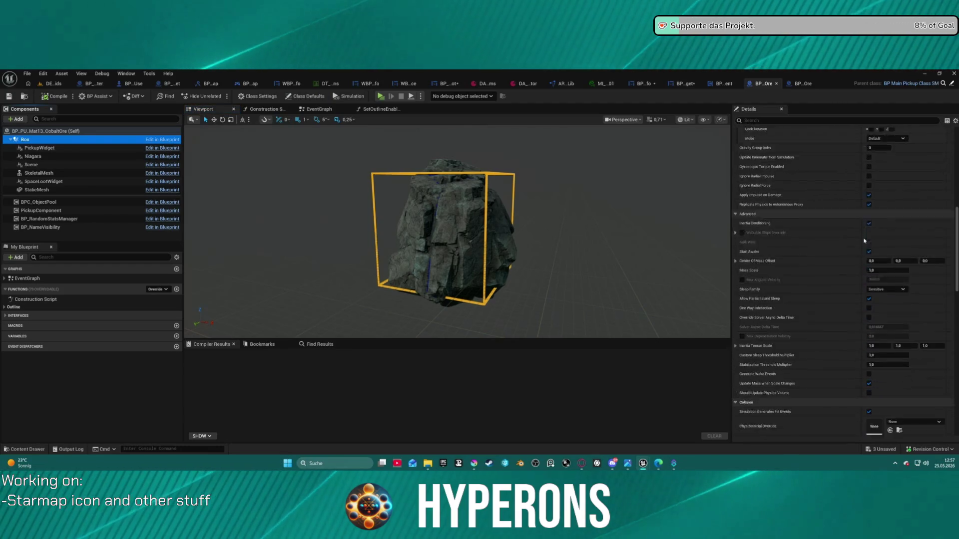
click(803, 83)
click(814, 83)
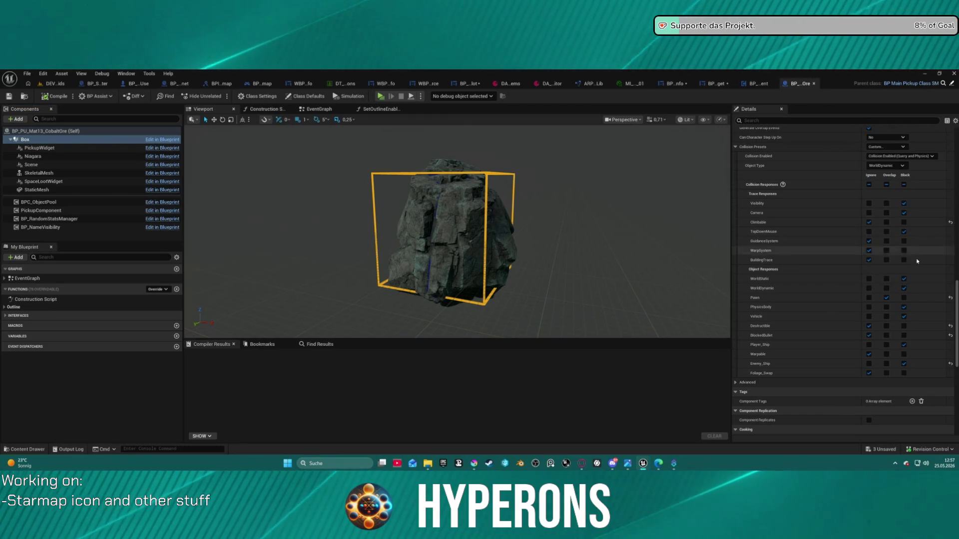
Make the Box ignore Camera, PhysicsBody, Vehicle and Pawn, block BlockedBullet, and compile
click(869, 213)
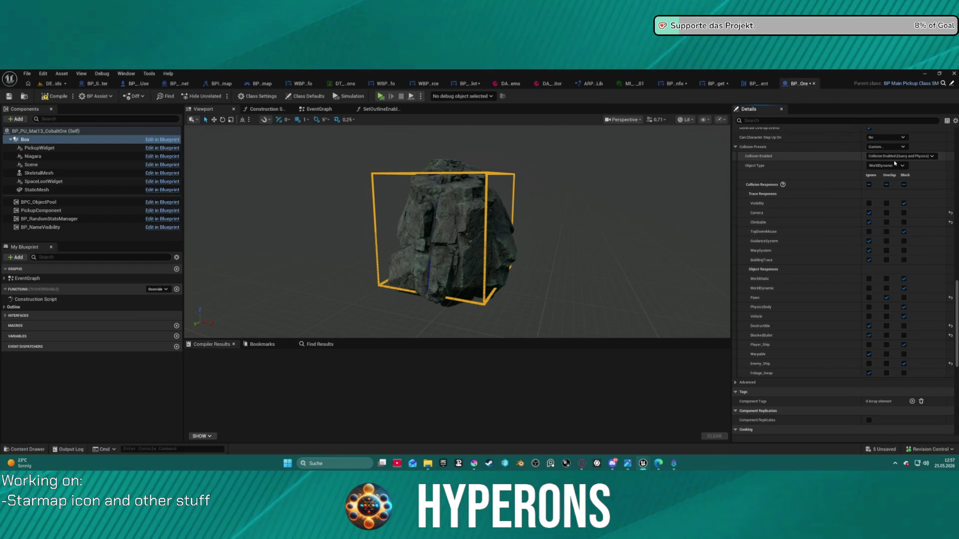
scroll(885, 152, up, 2)
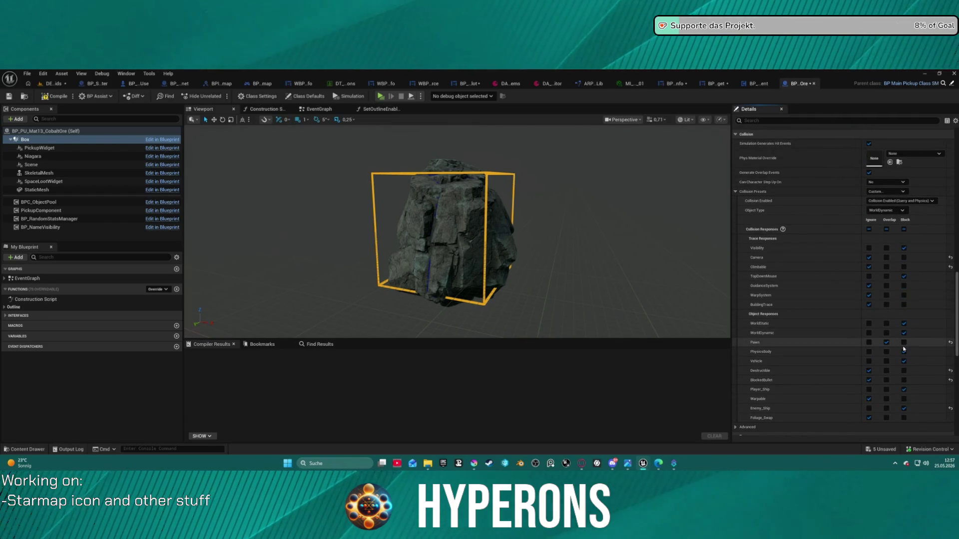
click(869, 352)
click(869, 361)
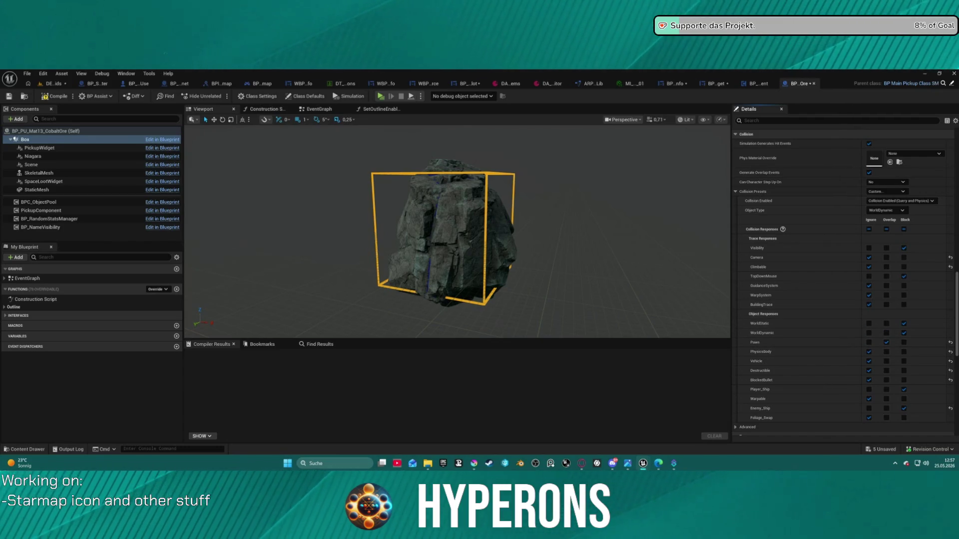
click(869, 343)
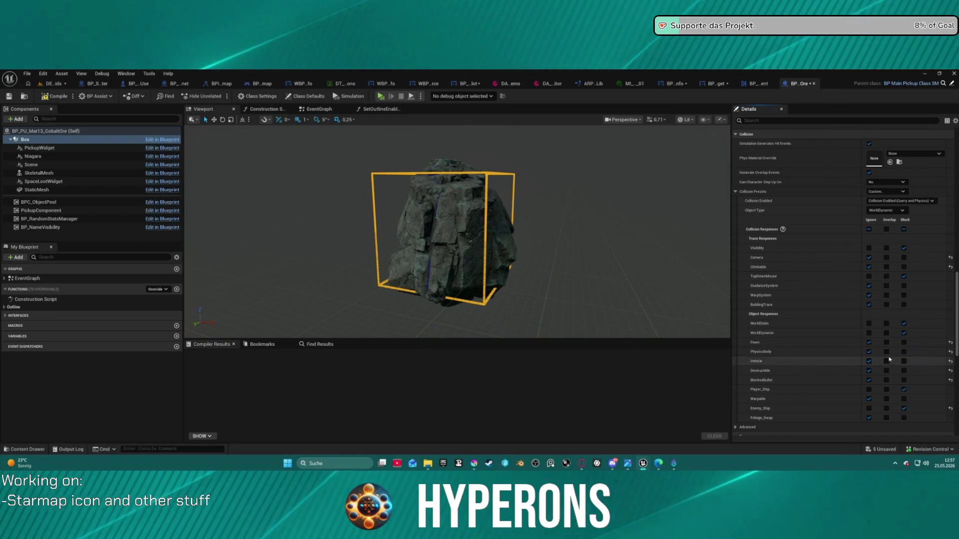
scroll(870, 344, down, 2)
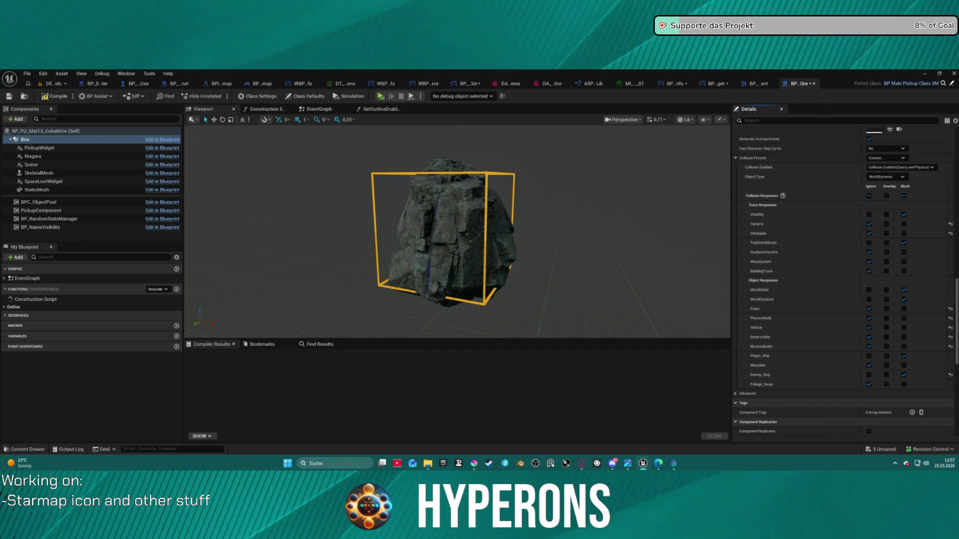
click(904, 347)
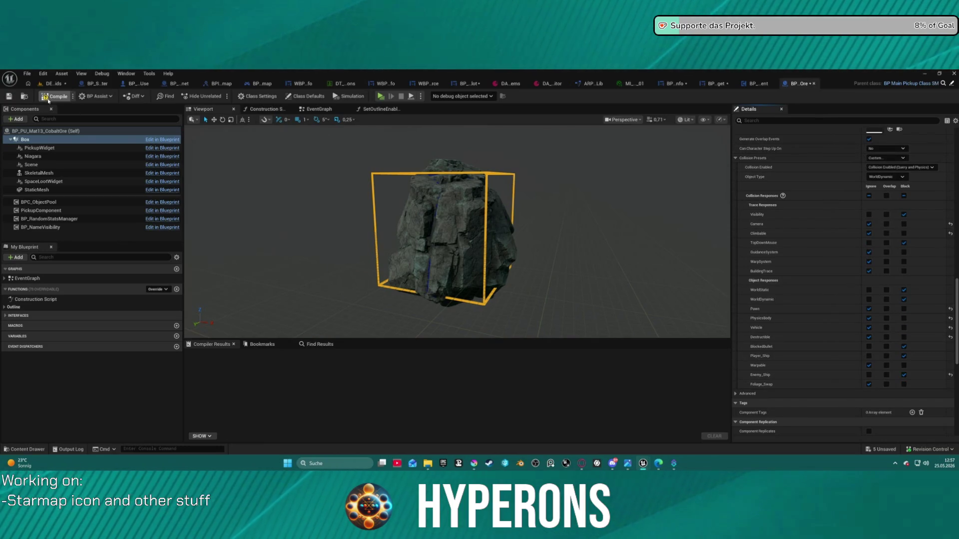
key(F7)
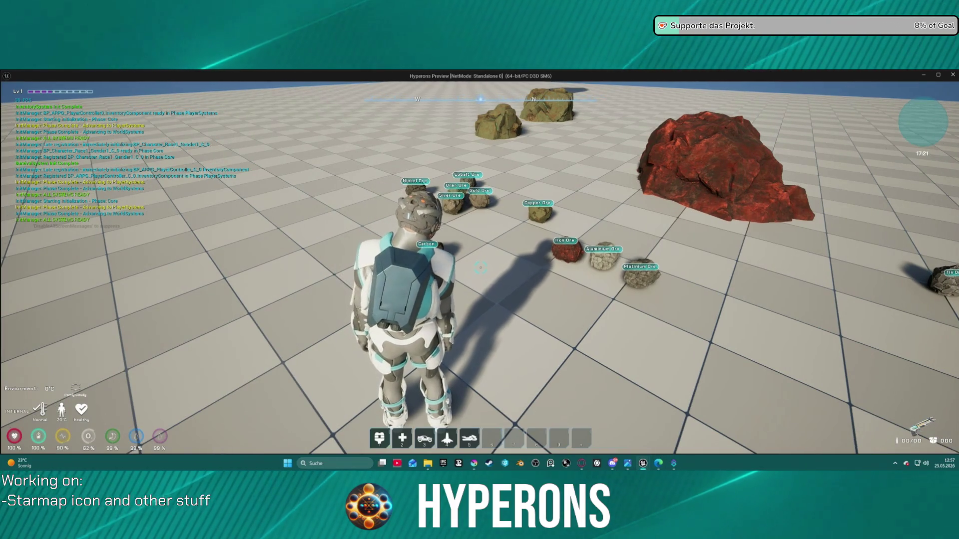
Walk the character toward the ores, end the play test, and bring up the item data table
key(w)
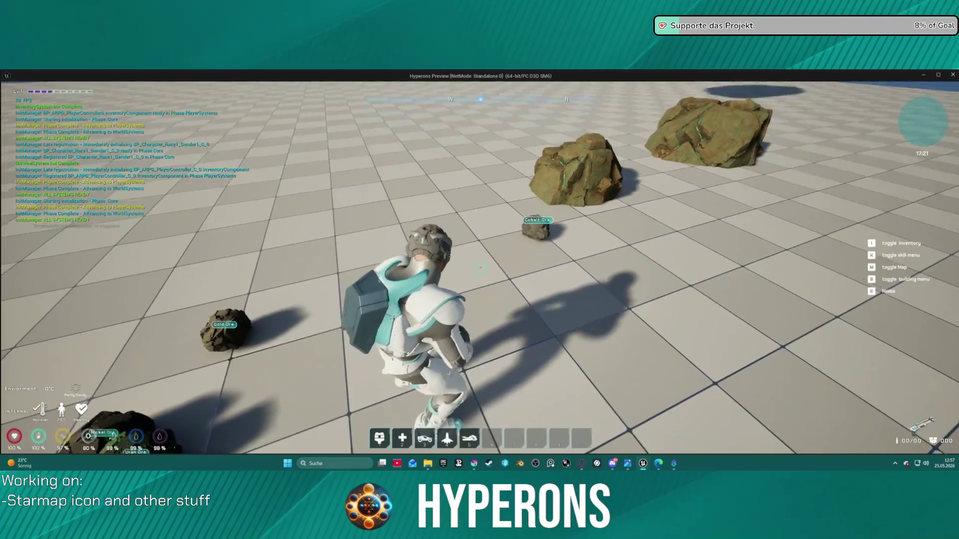
key(Escape)
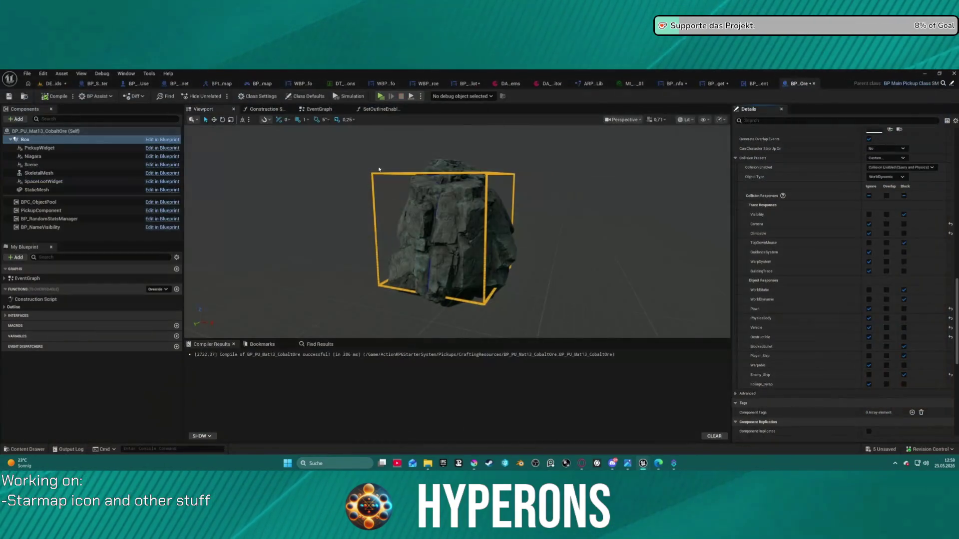
click(533, 87)
scroll(113, 247, down, 1)
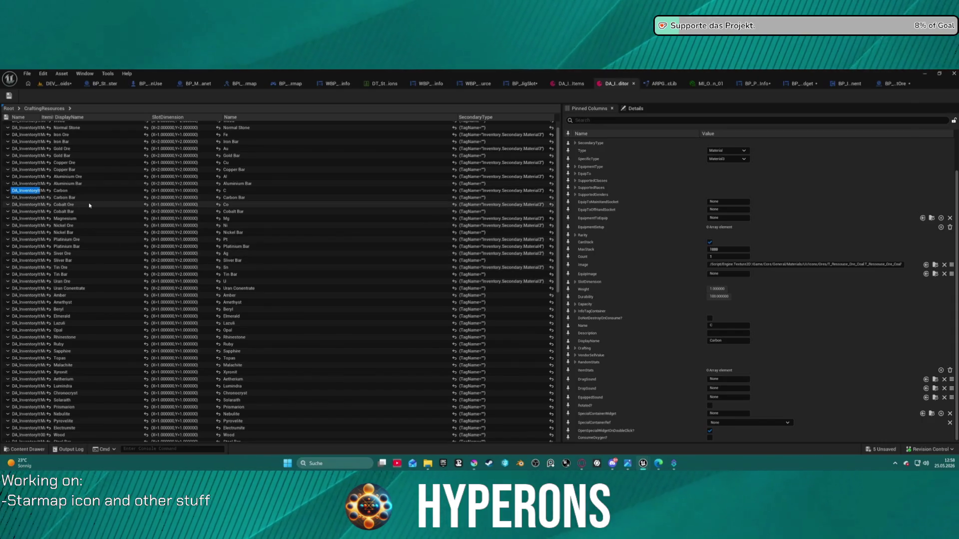
click(26, 206)
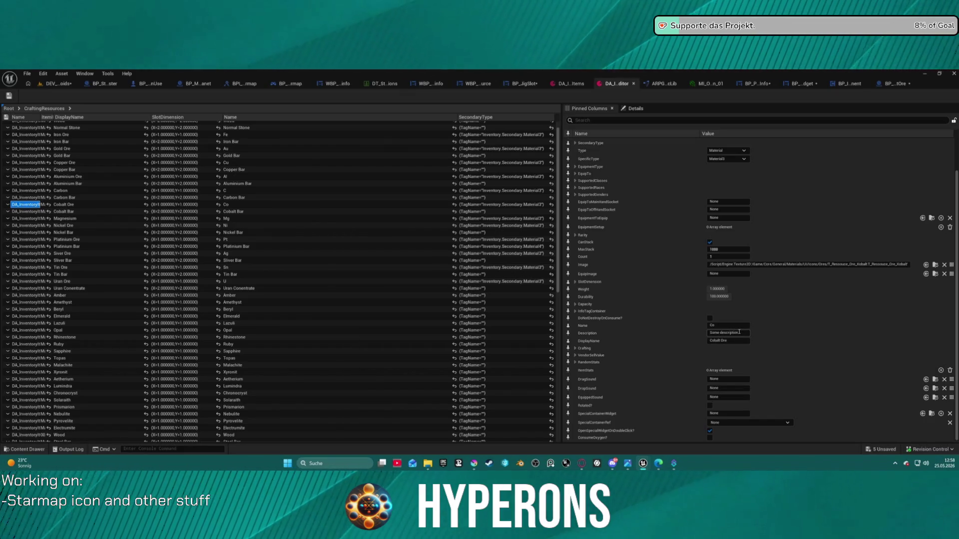
click(882, 84)
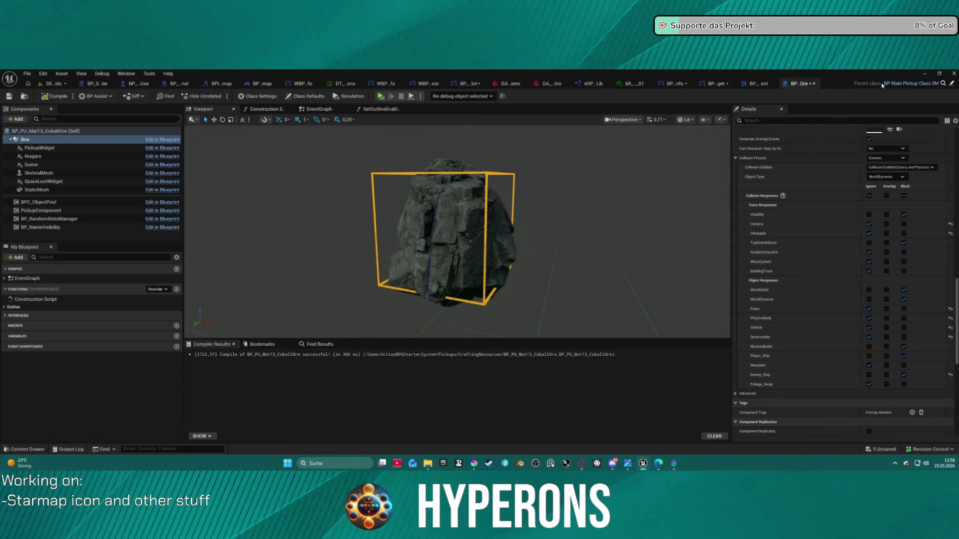
Delete the SetOutlineEnabled function from the Cobalt Ore pickup Blueprint's Outline interface
click(5, 308)
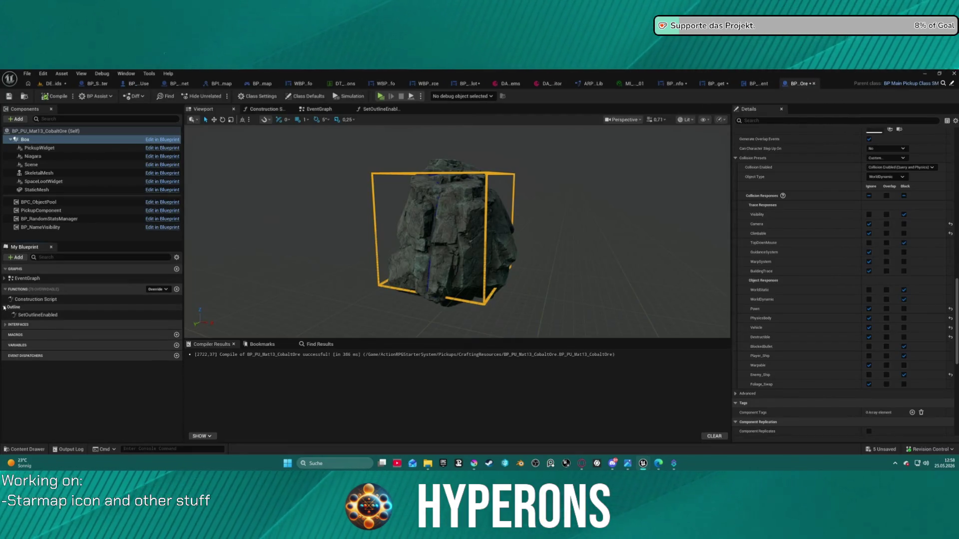
click(36, 315)
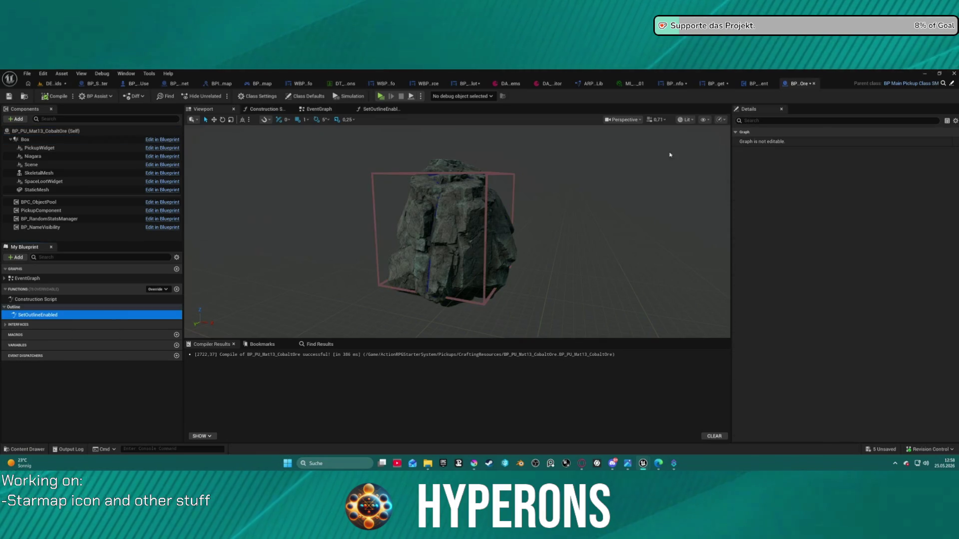
click(759, 82)
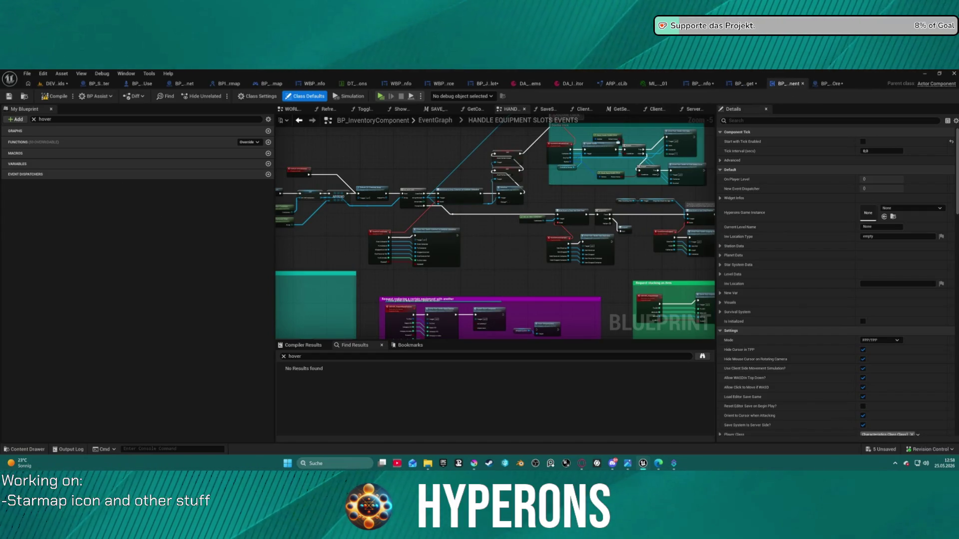
click(837, 85)
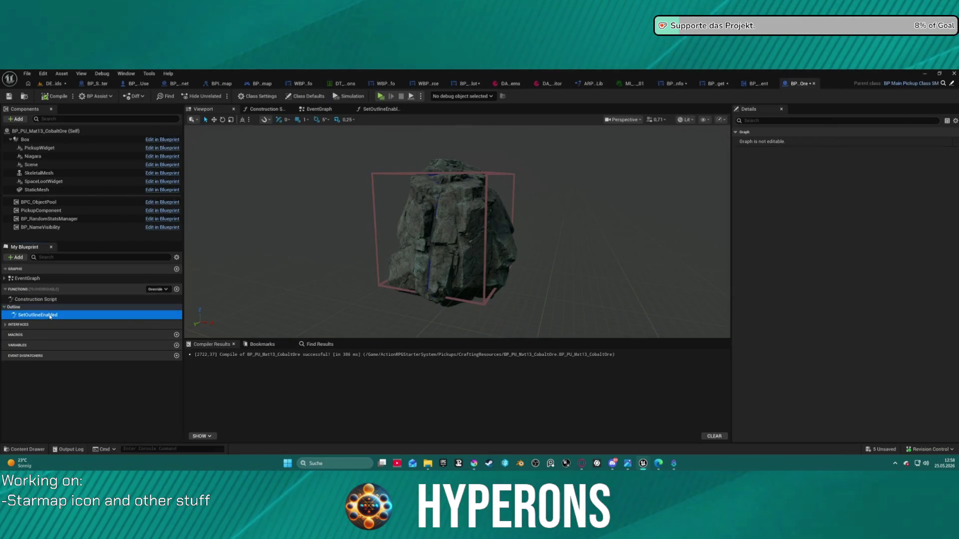
key(Delete)
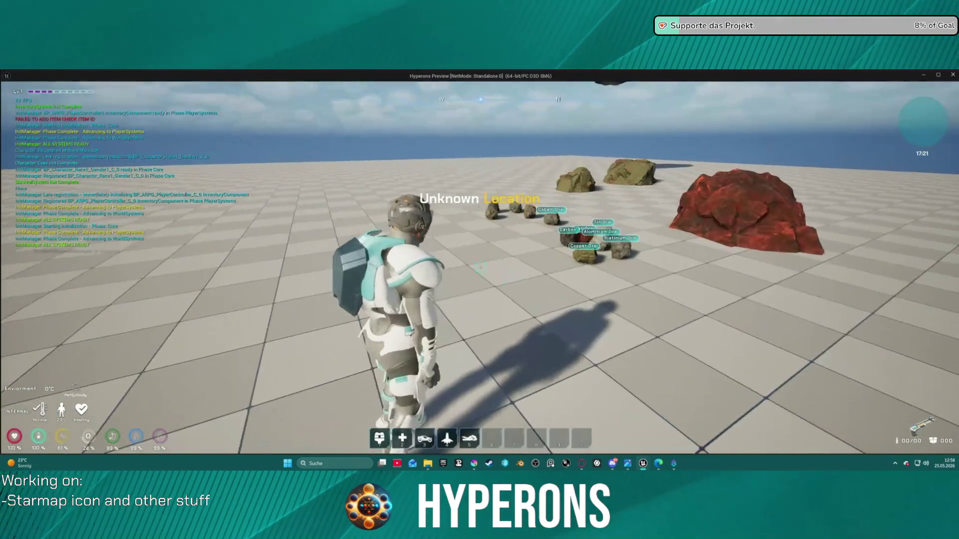
Walk the character toward the Cobalt Ore rock, then stop the play session
key(w)
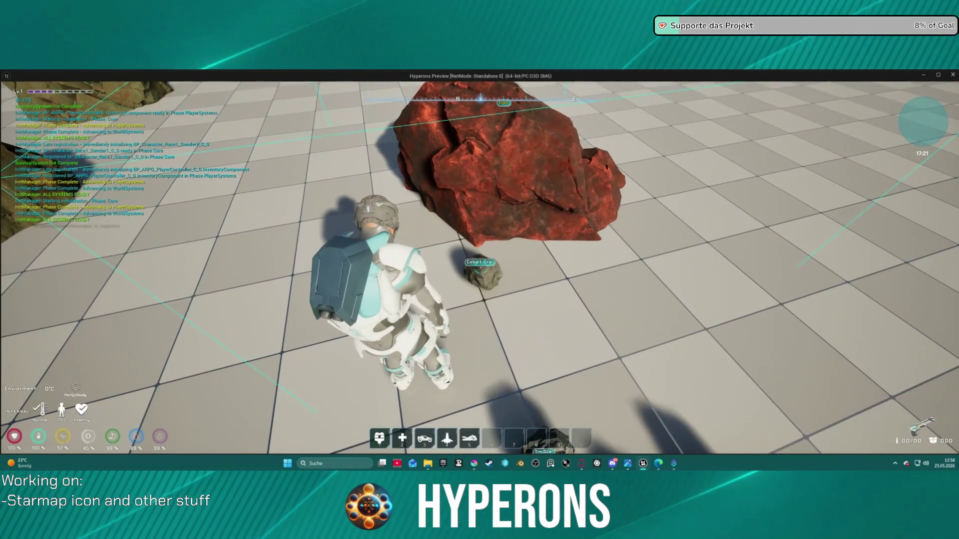
key(Escape)
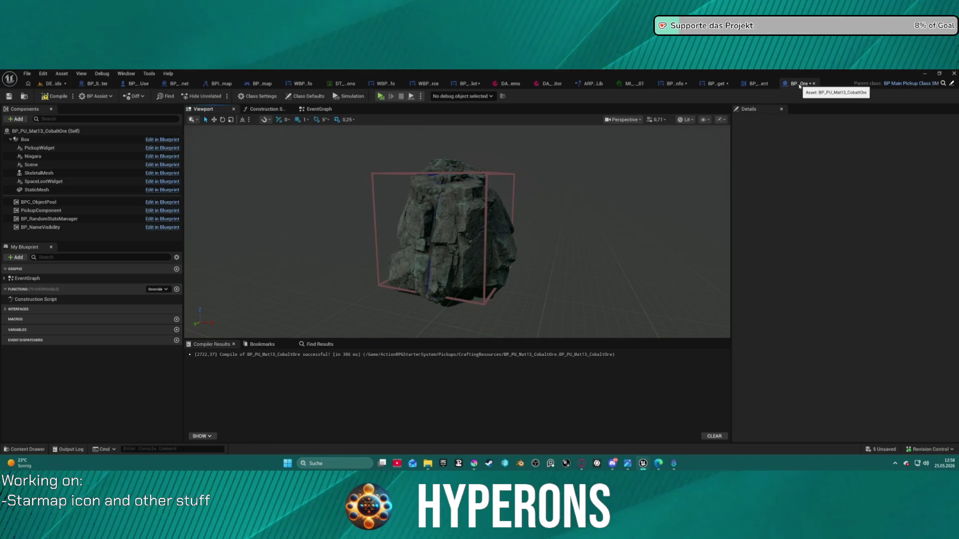
Browse the Cobalt Ore Blueprint's interfaces, Construction Script and EventGraph, plus the other open Blueprints
click(8, 311)
click(8, 311)
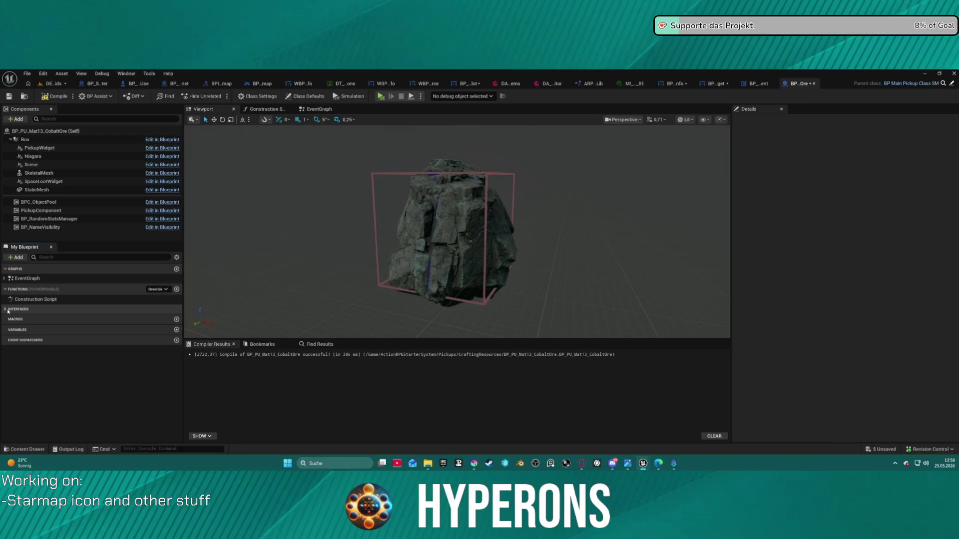
click(267, 109)
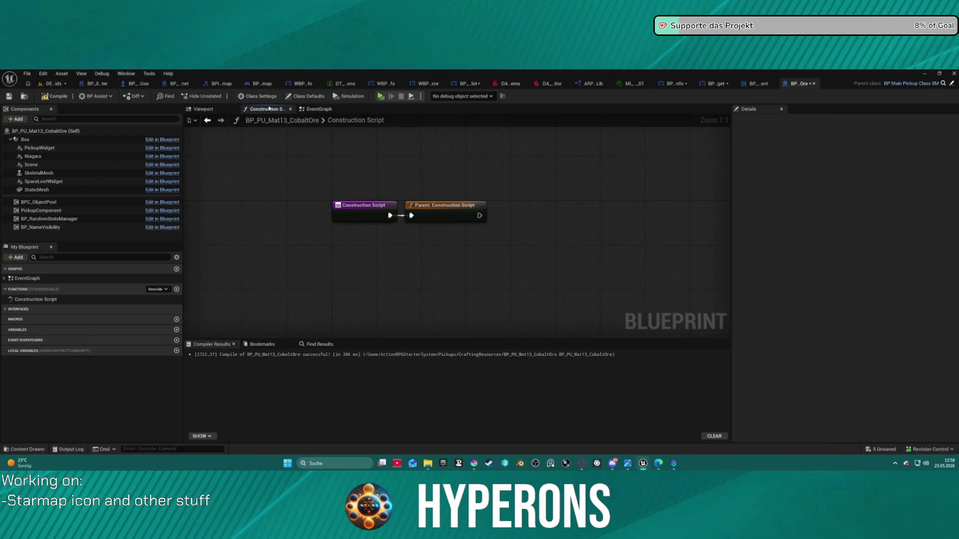
click(316, 109)
scroll(332, 171, down, 5)
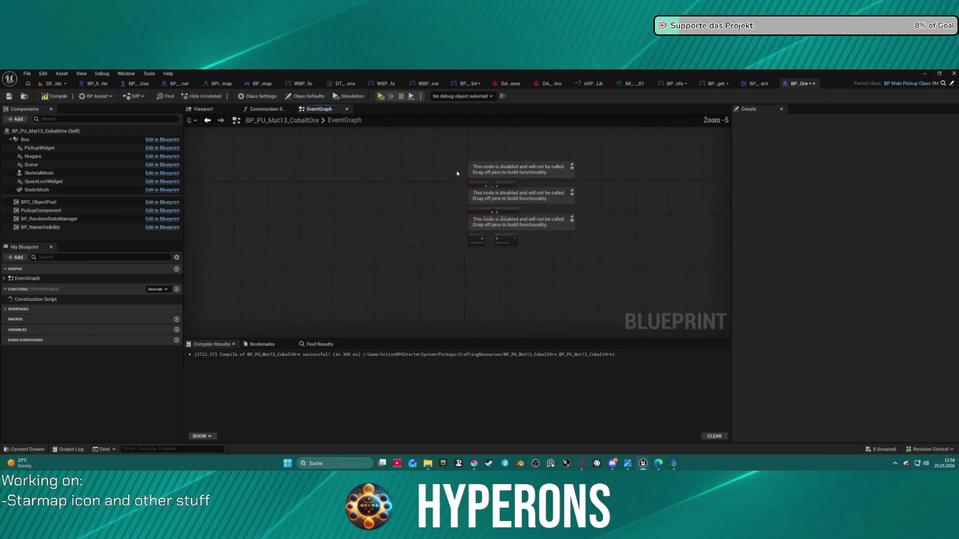
scroll(332, 171, up, 3)
click(265, 109)
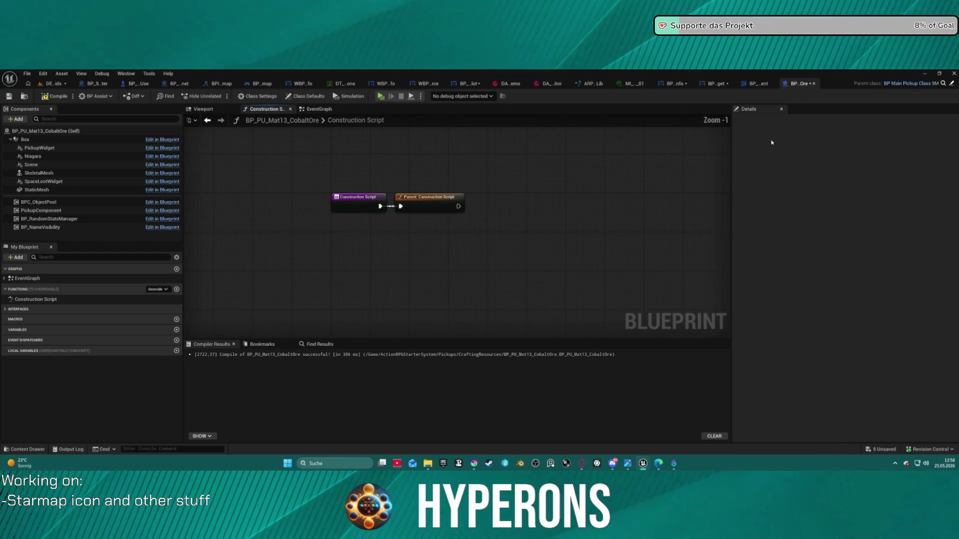
click(759, 84)
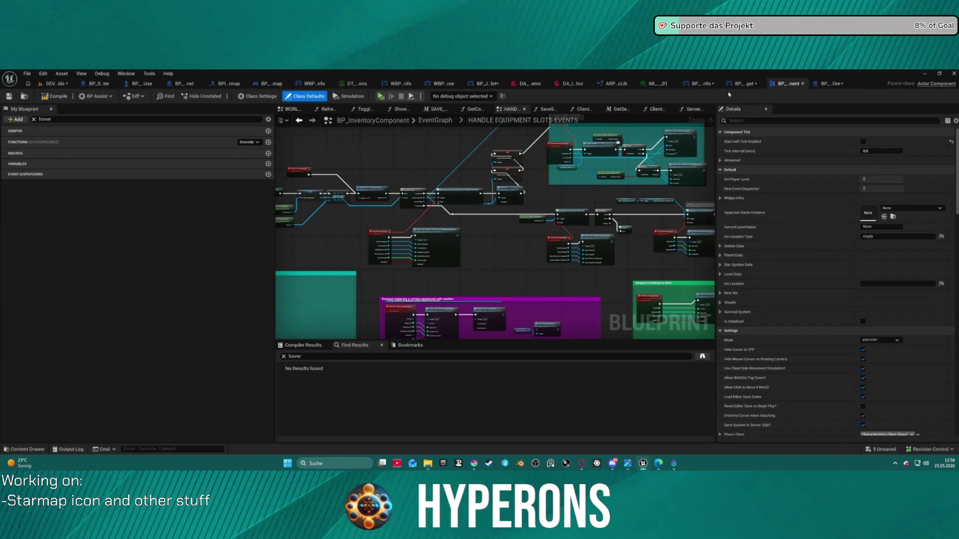
click(742, 84)
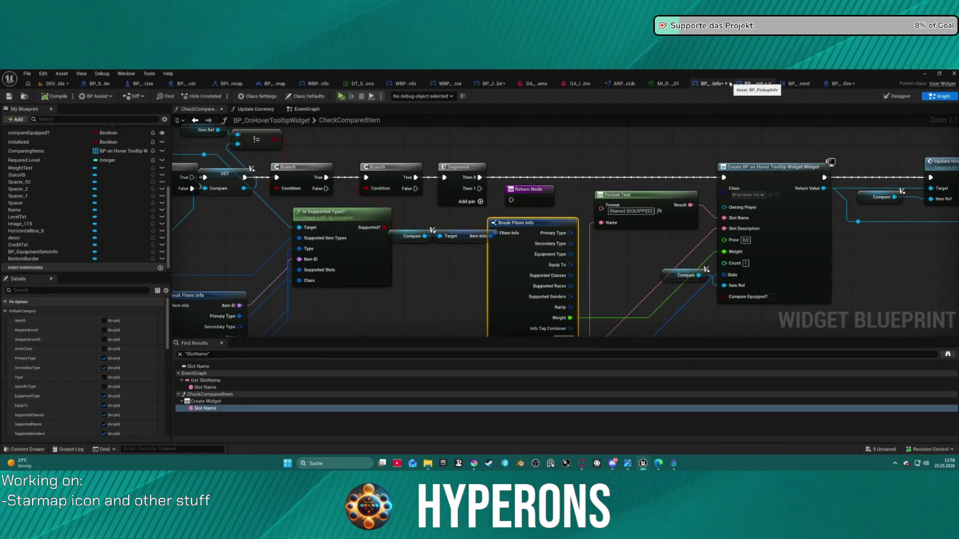
click(827, 84)
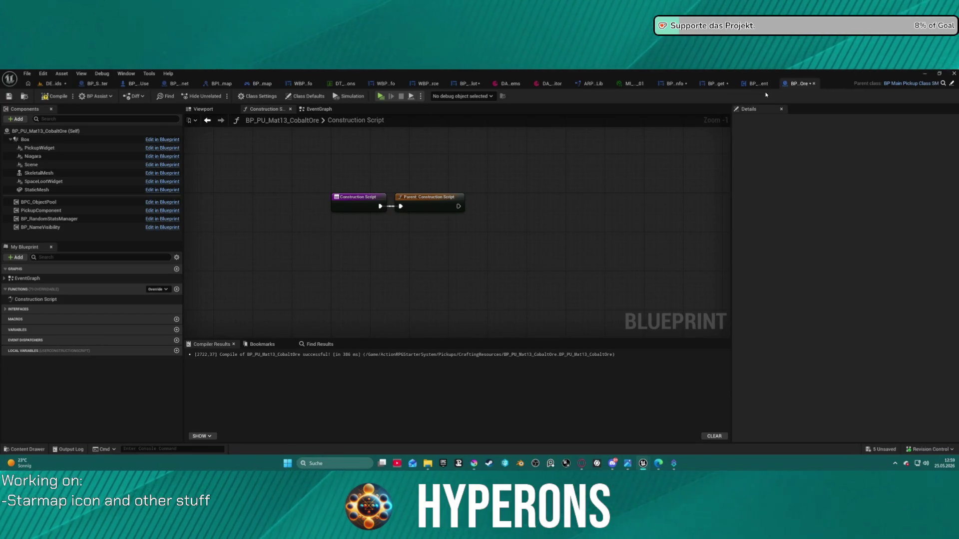
Check the StaticMesh details and the PickupComponent's Item ID Mat13, then open the item data table
click(70, 190)
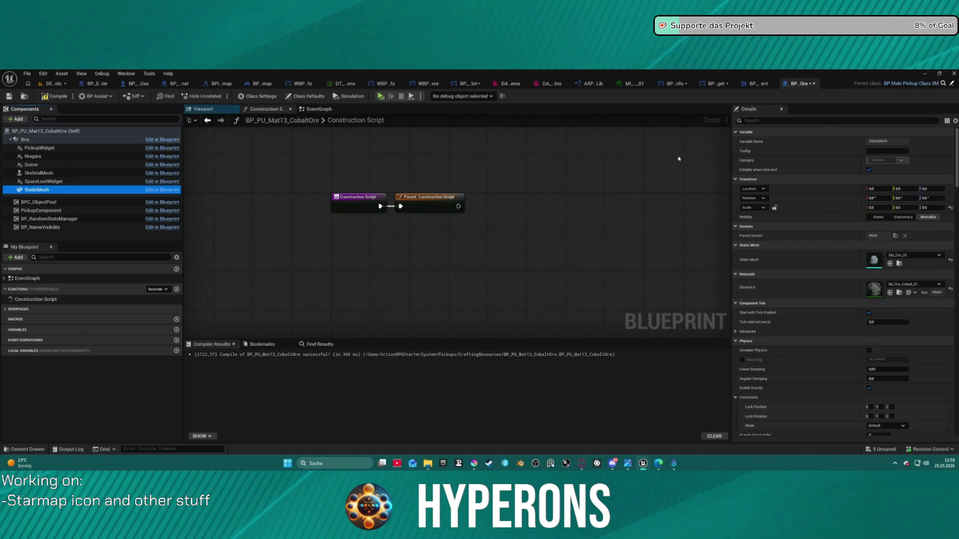
scroll(779, 308, down, 10)
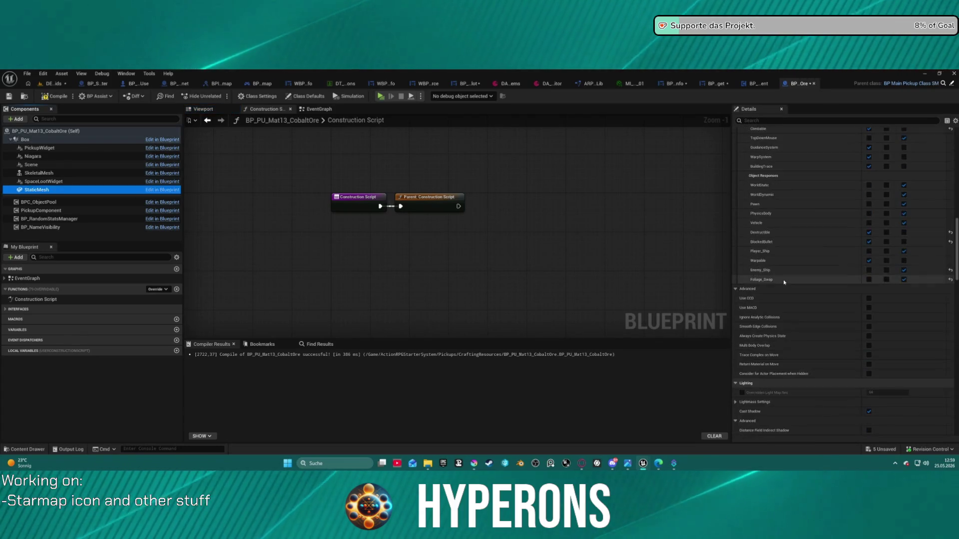
click(749, 168)
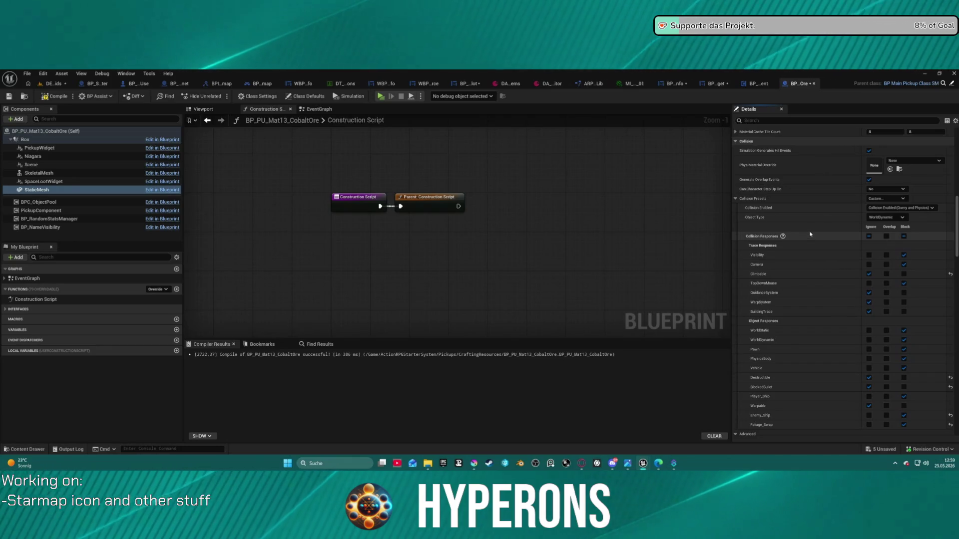
scroll(824, 360, down, 2)
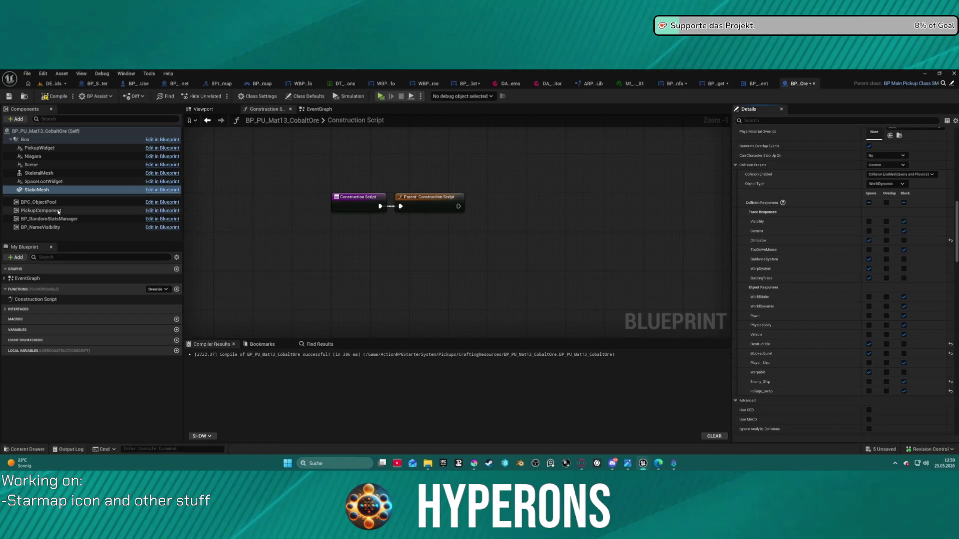
click(58, 212)
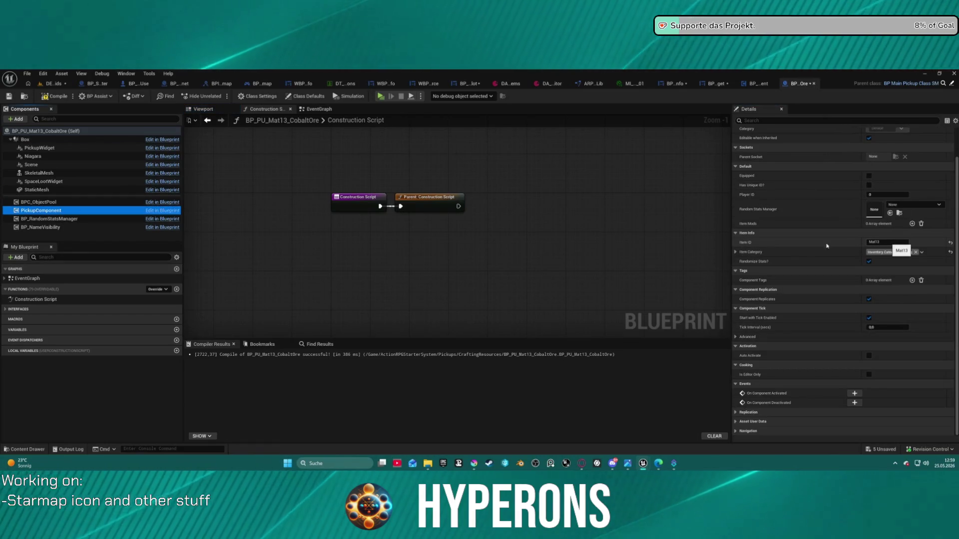
click(880, 242)
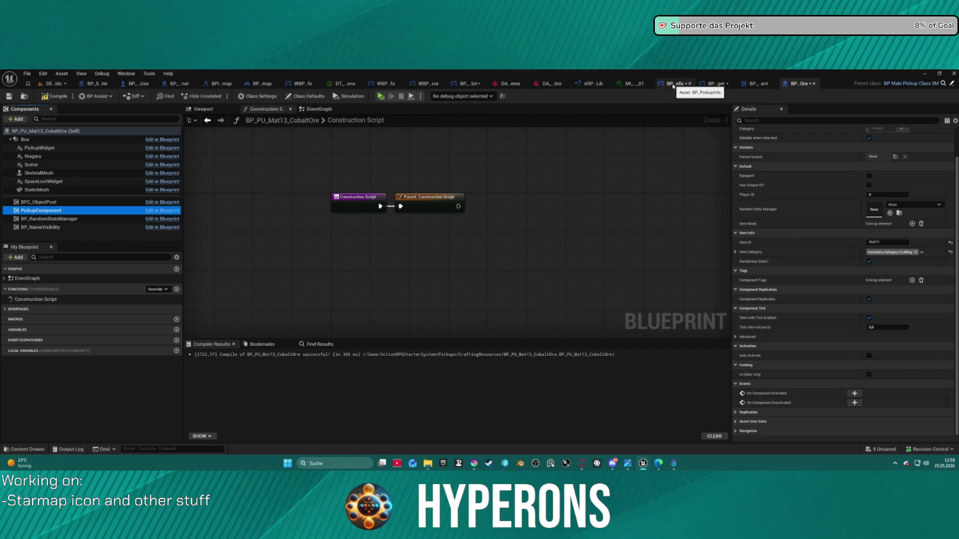
click(558, 84)
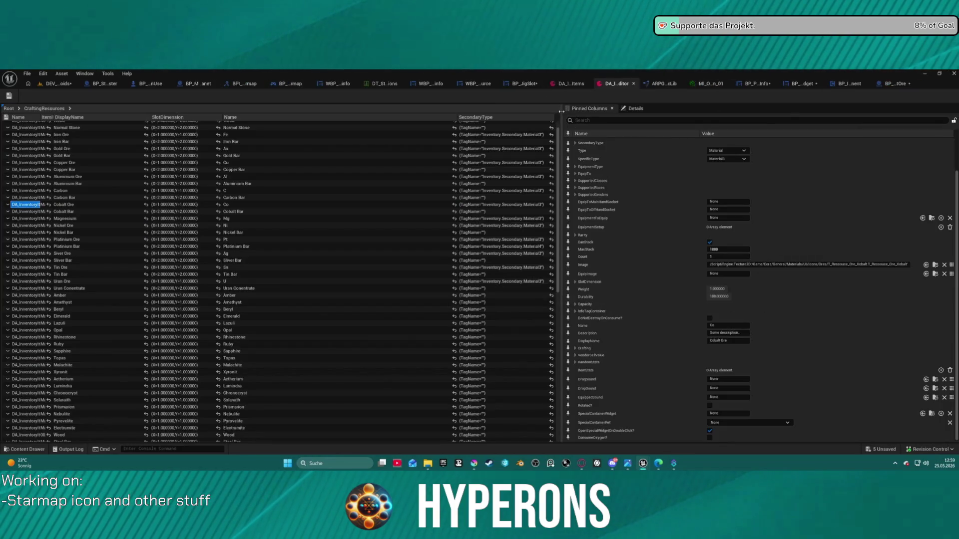
In the DEV_Asteroids play session, walk along the ore row to check the labels, then return to the editor
click(55, 84)
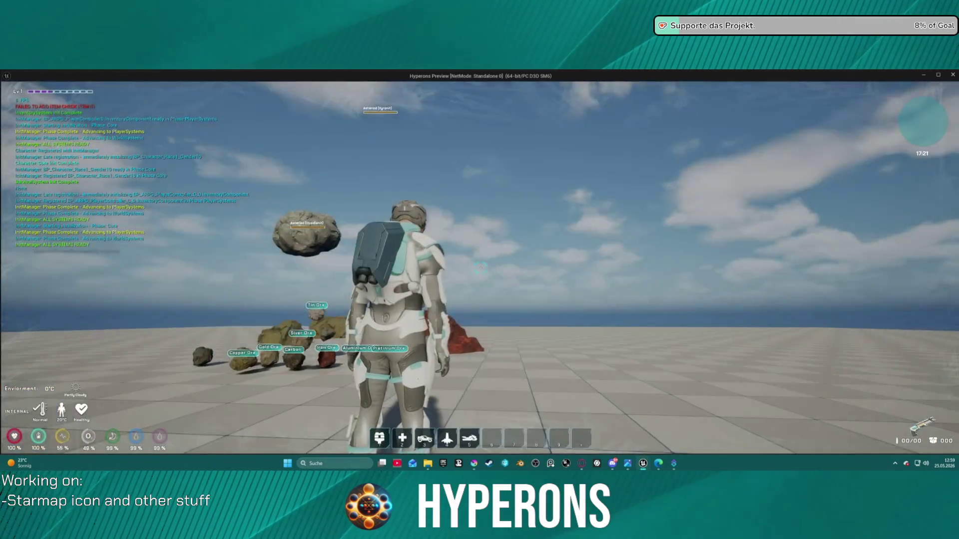
key(w)
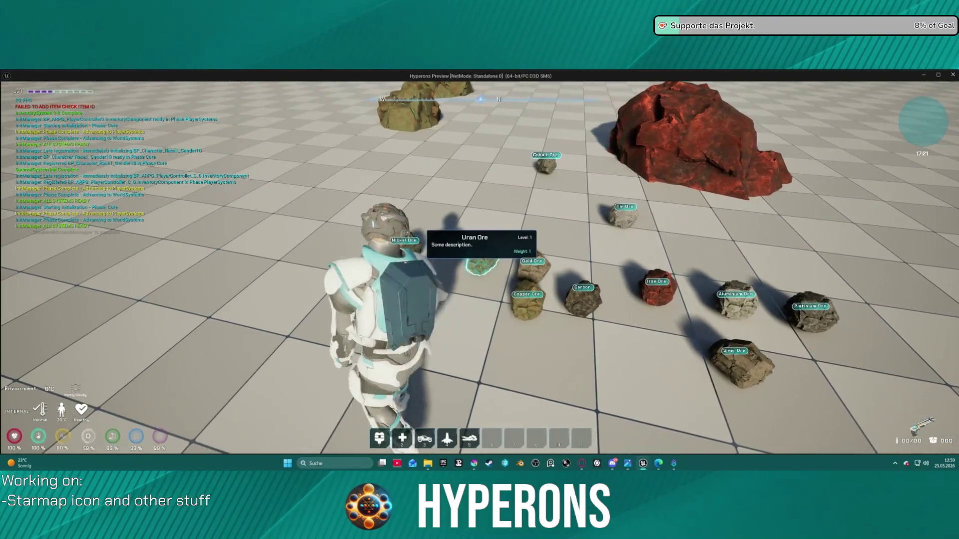
key(w)
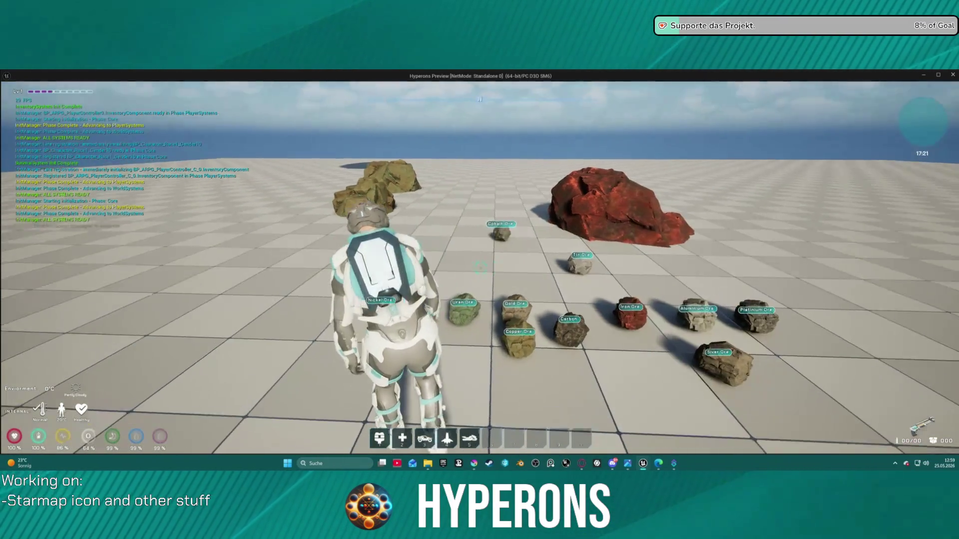
key(w)
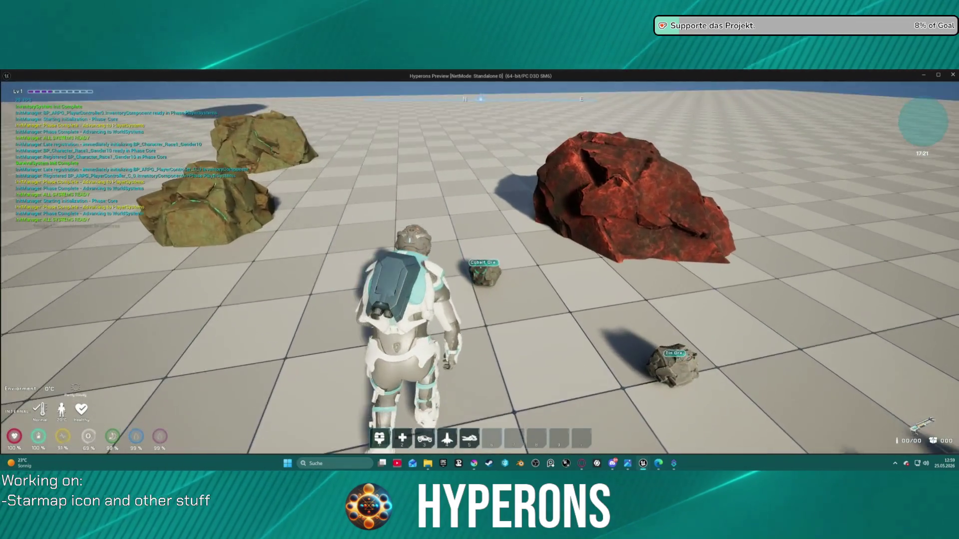
key(alt+Tab)
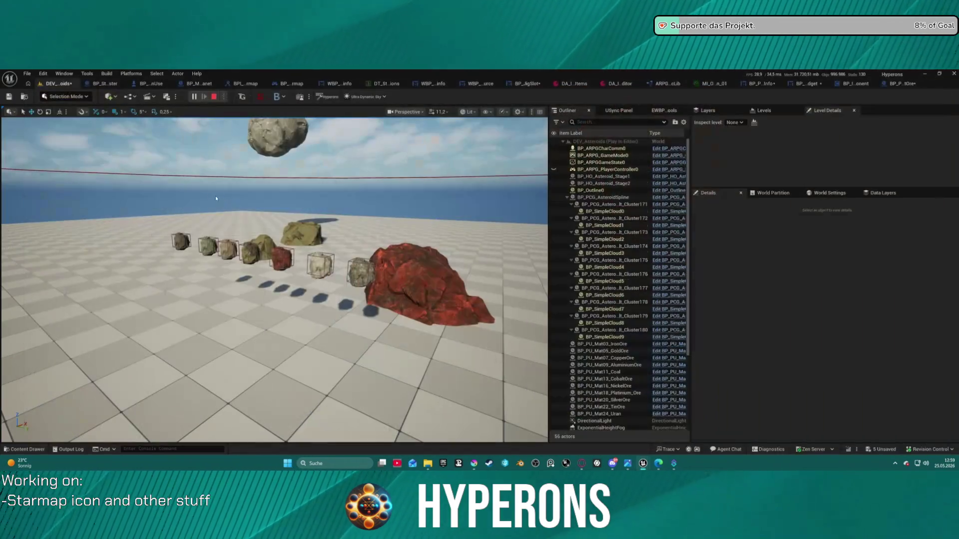
Switch back to the BP_PU_Mat13_CobaltOre Blueprint tab
click(898, 84)
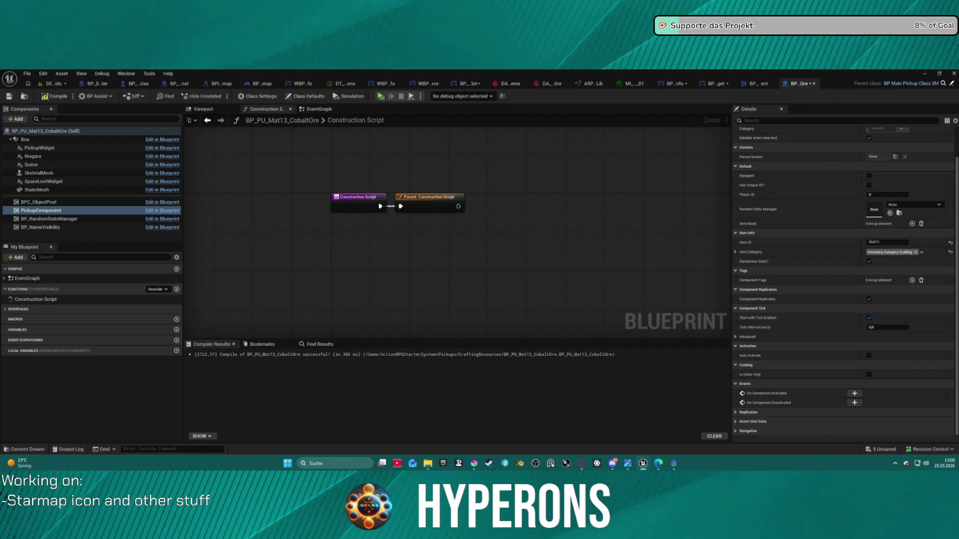
Implement the Outline interface's GetOutlineColor function as an editable graph
click(29, 202)
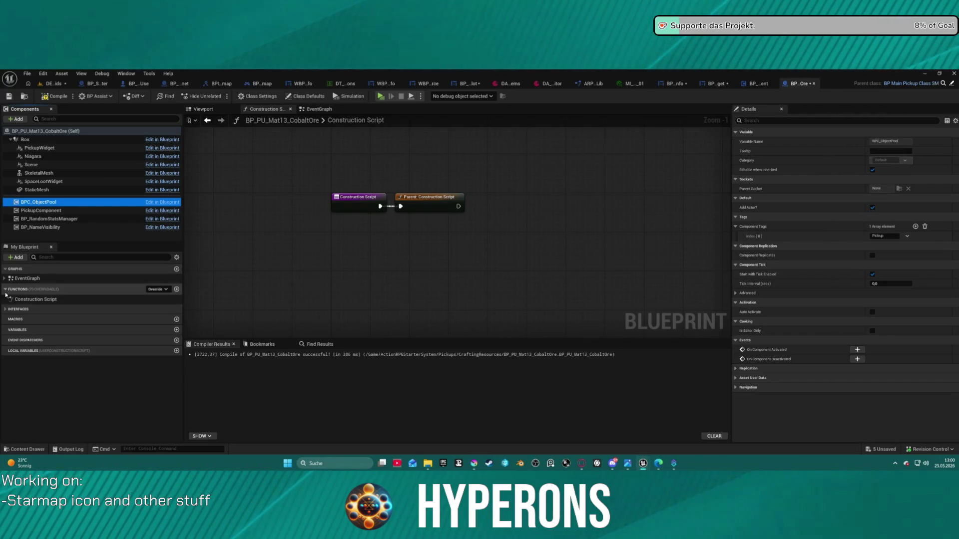
click(5, 309)
click(5, 317)
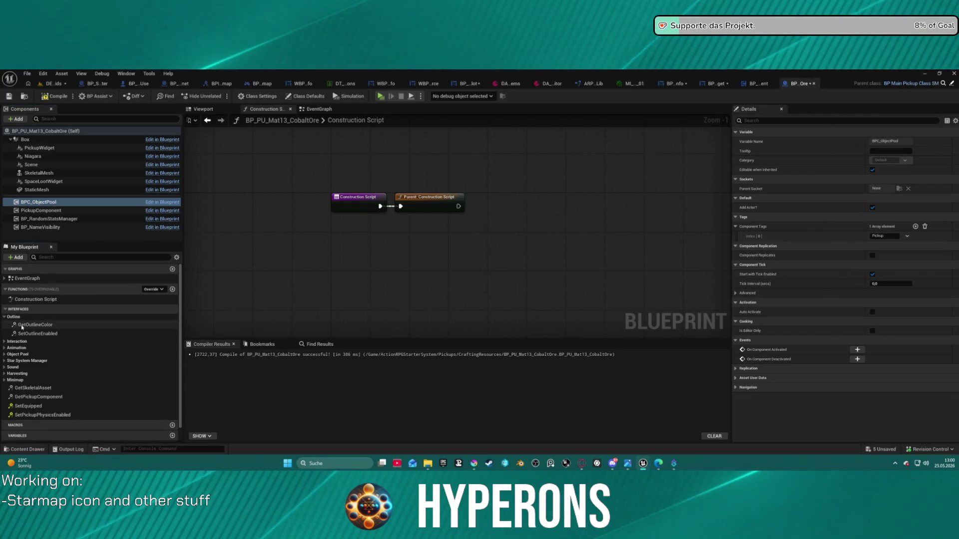
click(16, 325)
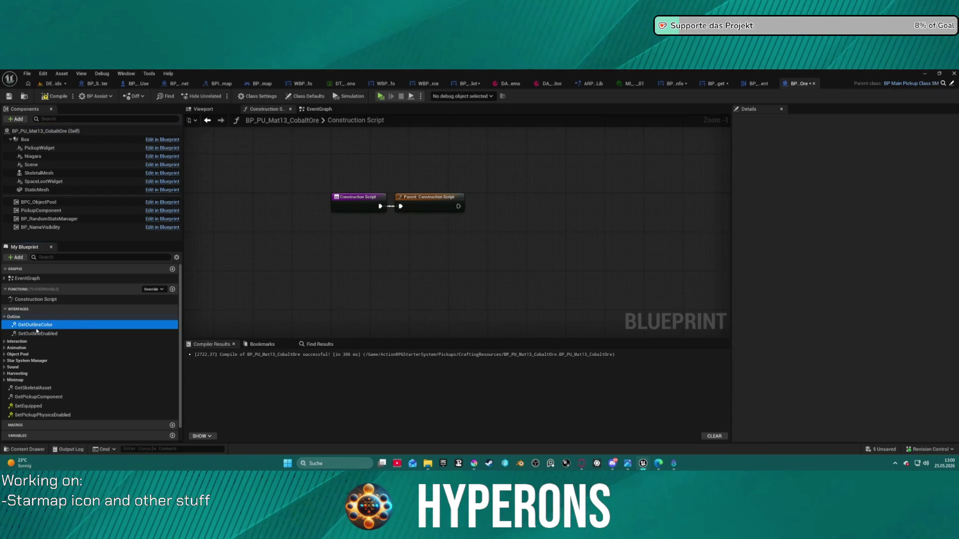
double_click(36, 327)
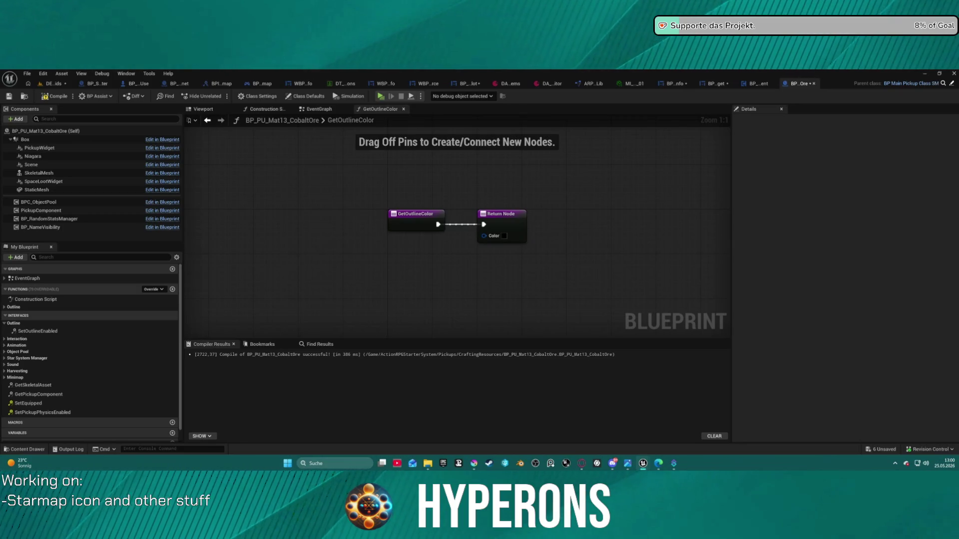
Delete the GetOutlineColor implementation and save the CobaltOre Blueprint
click(20, 315)
click(15, 306)
key(Delete)
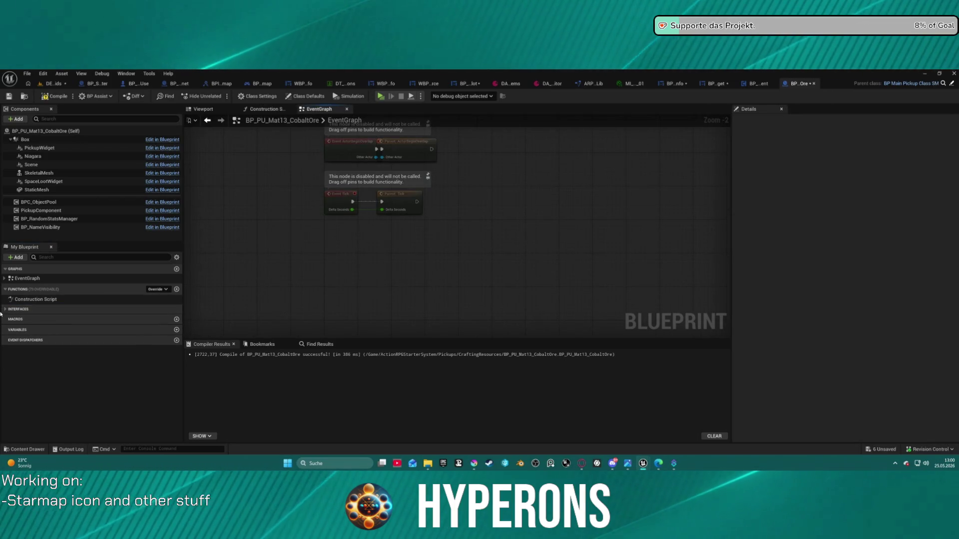
click(5, 310)
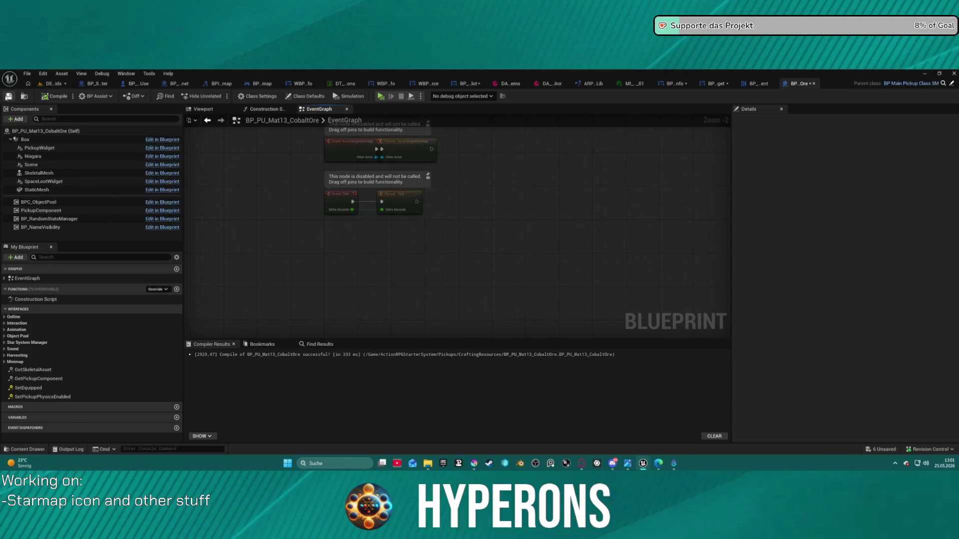
click(6, 97)
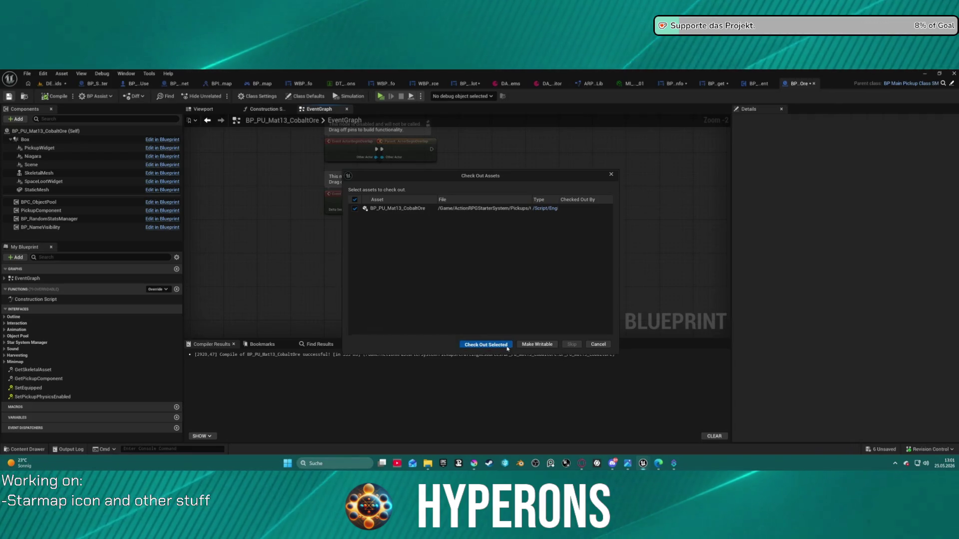
Check out the Blueprint to finish saving, then review the PickupWidget and Class Defaults settings
click(506, 345)
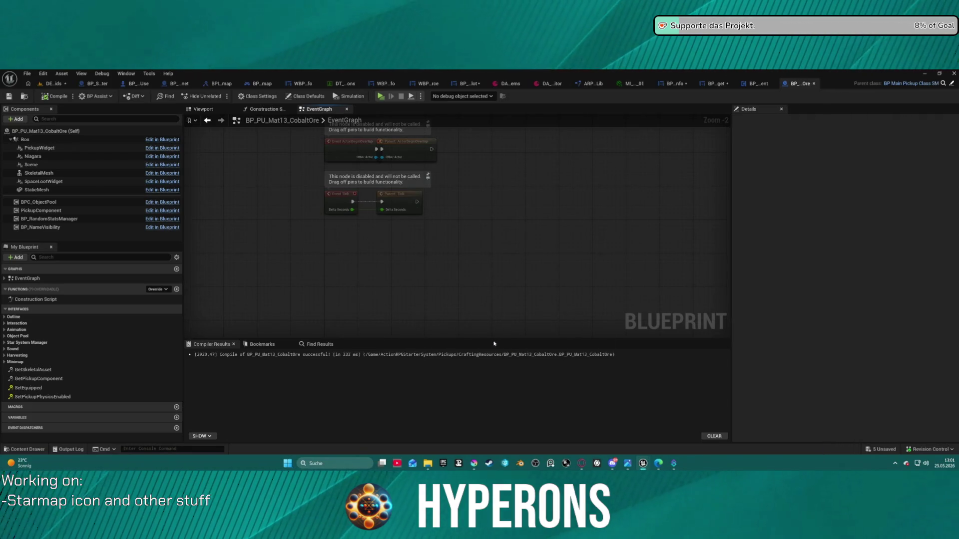
click(50, 148)
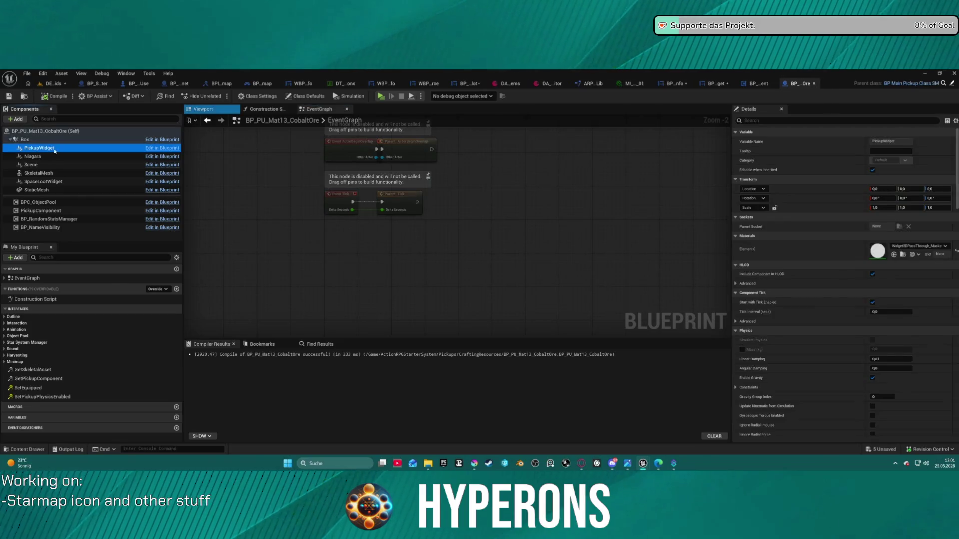
click(42, 131)
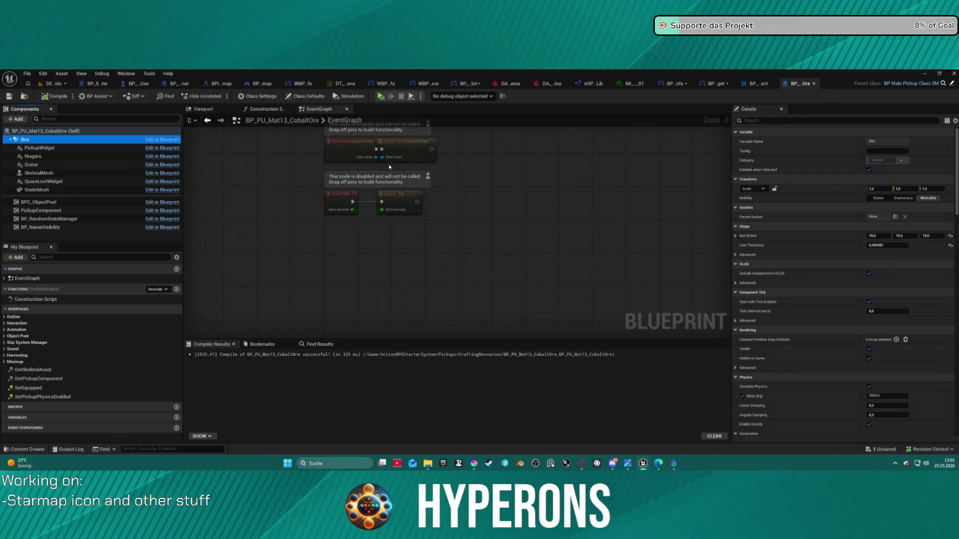
click(305, 96)
scroll(844, 250, down, 10)
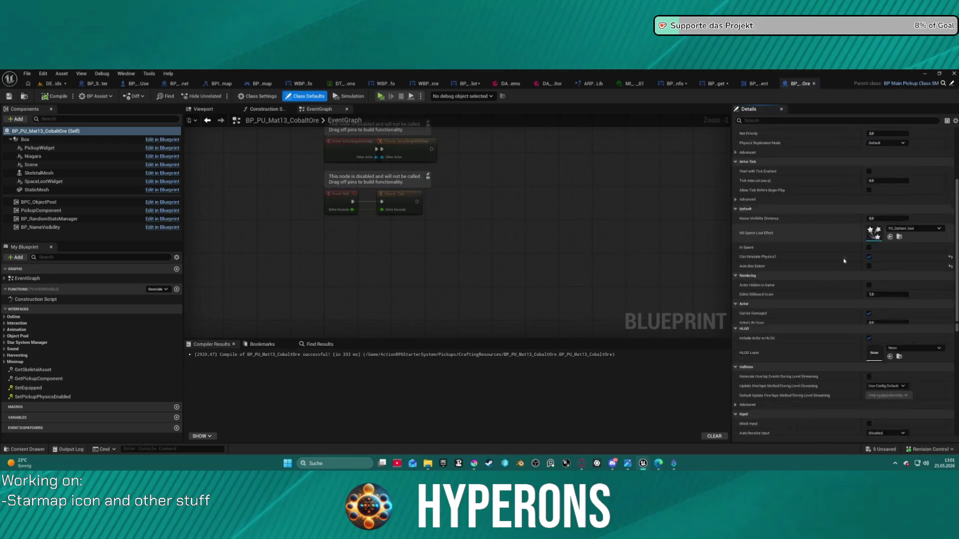
scroll(847, 238, up, 8)
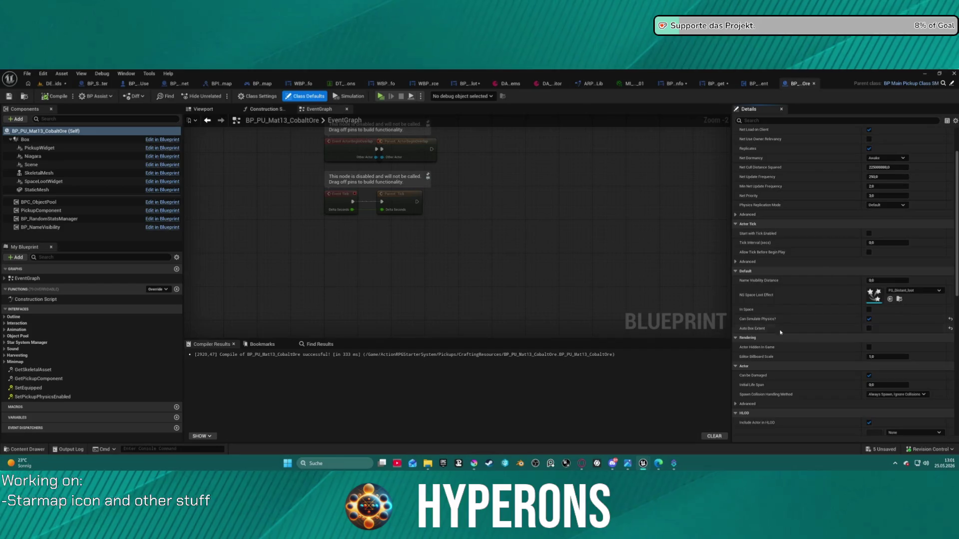
scroll(779, 309, up, 3)
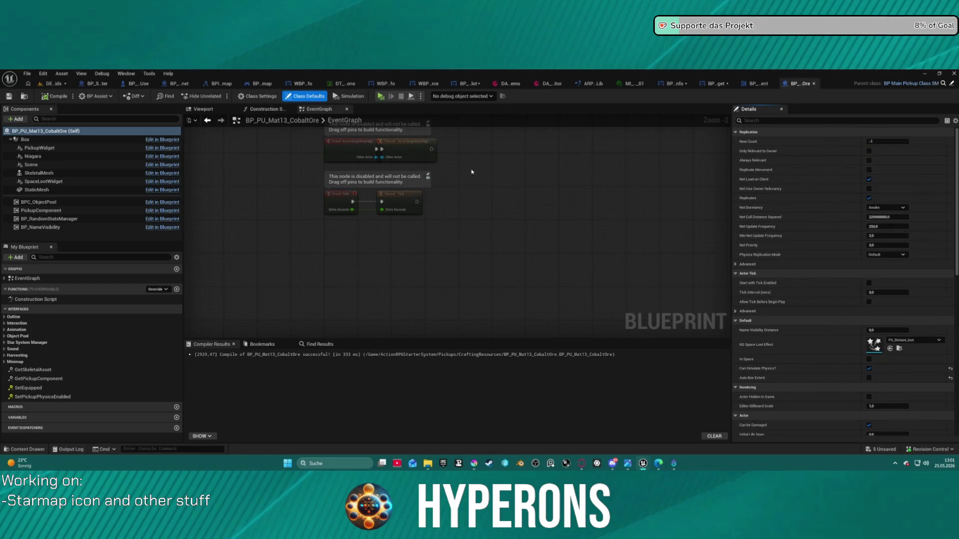
Review the ObjectPool, Pickup, RandomStatsManager, NameVisibility and PickupWidget components, then launch the game preview
click(50, 203)
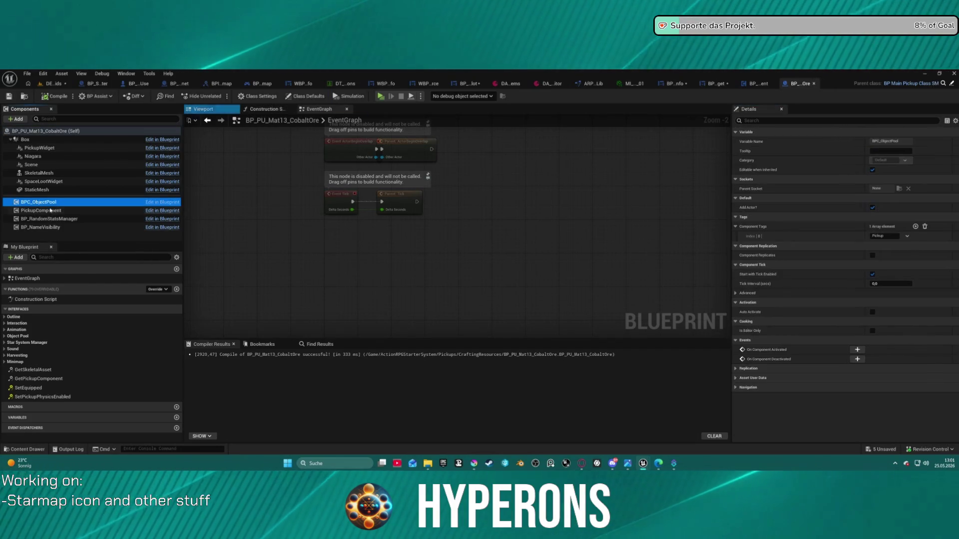
click(50, 211)
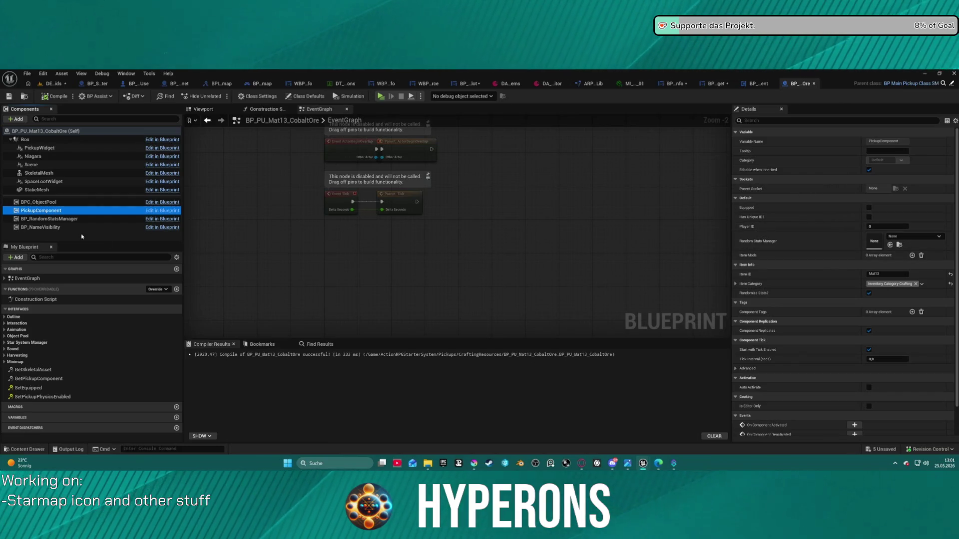
click(43, 218)
click(42, 228)
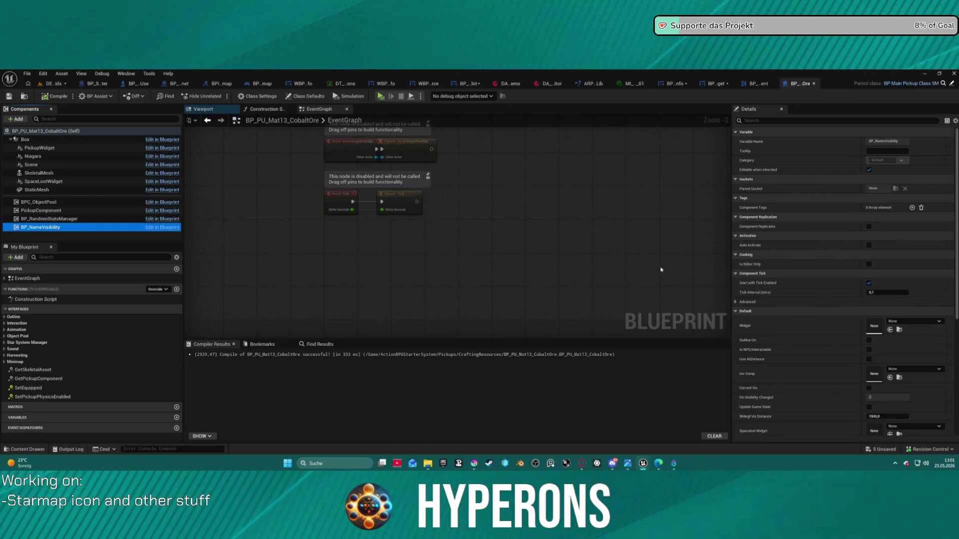
scroll(859, 267, down, 5)
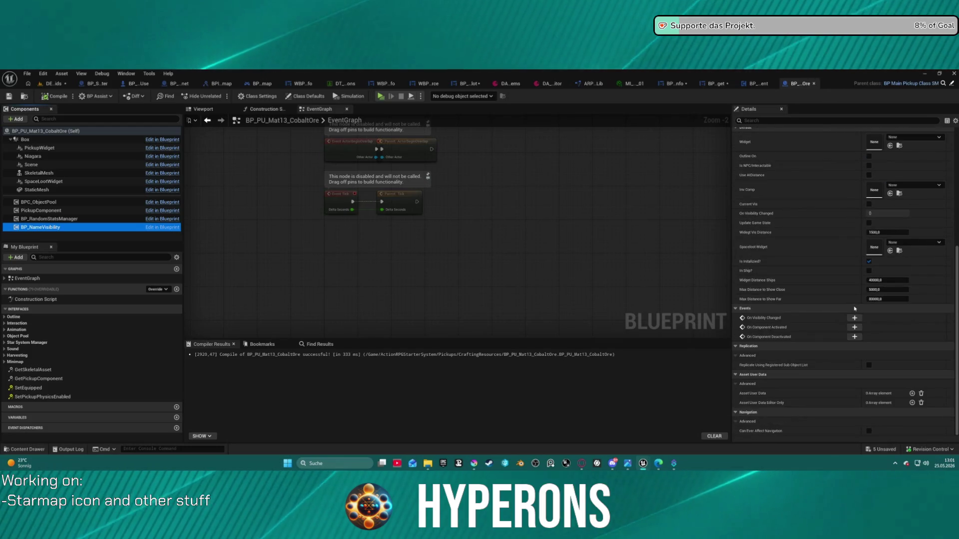
scroll(839, 277, up, 2)
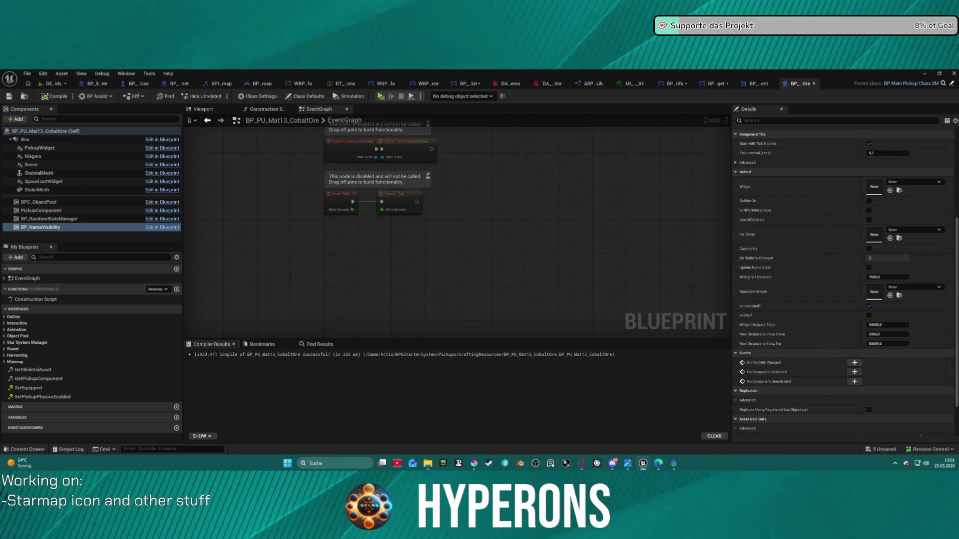
click(41, 149)
scroll(860, 256, down, 10)
scroll(860, 256, down, 1)
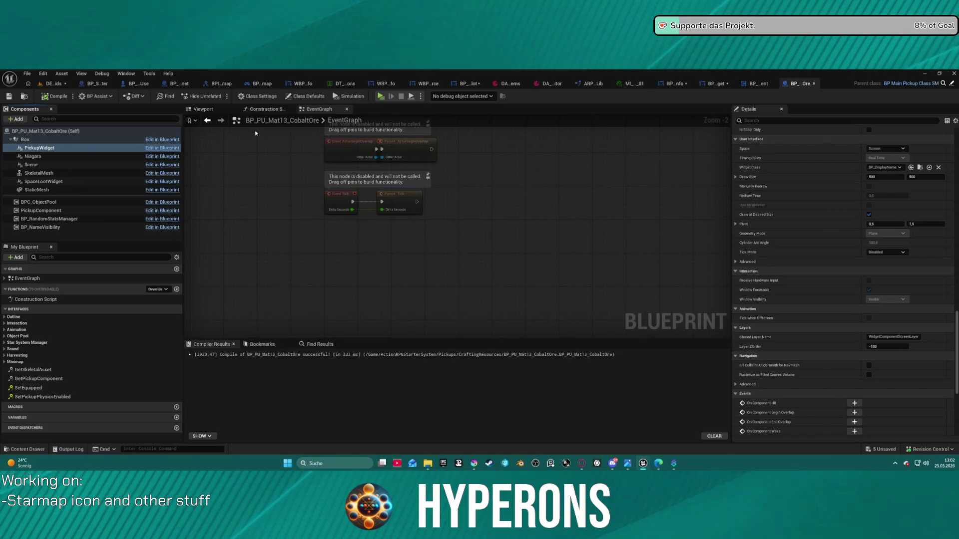
click(379, 96)
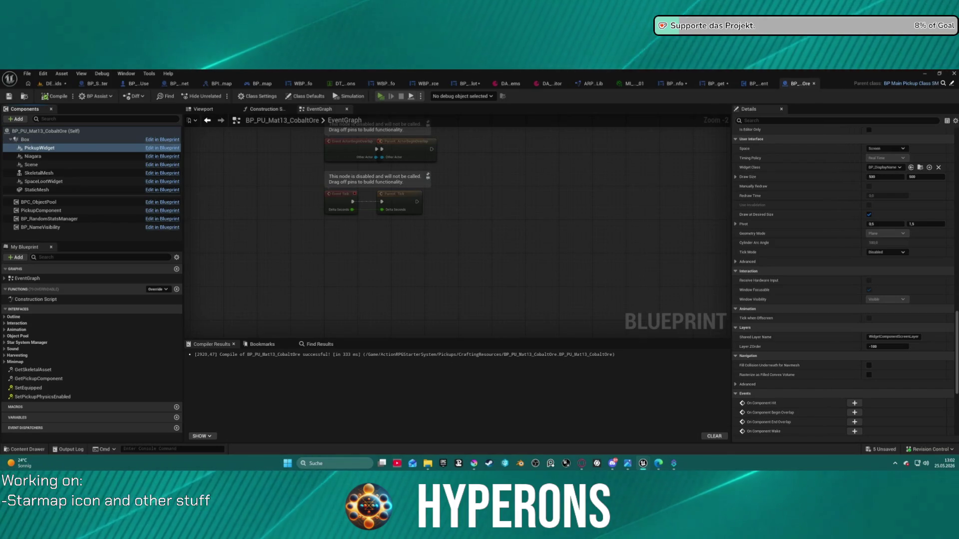
Walk, strafe and jetpack-jump around the row of labelled ore rocks
key(w)
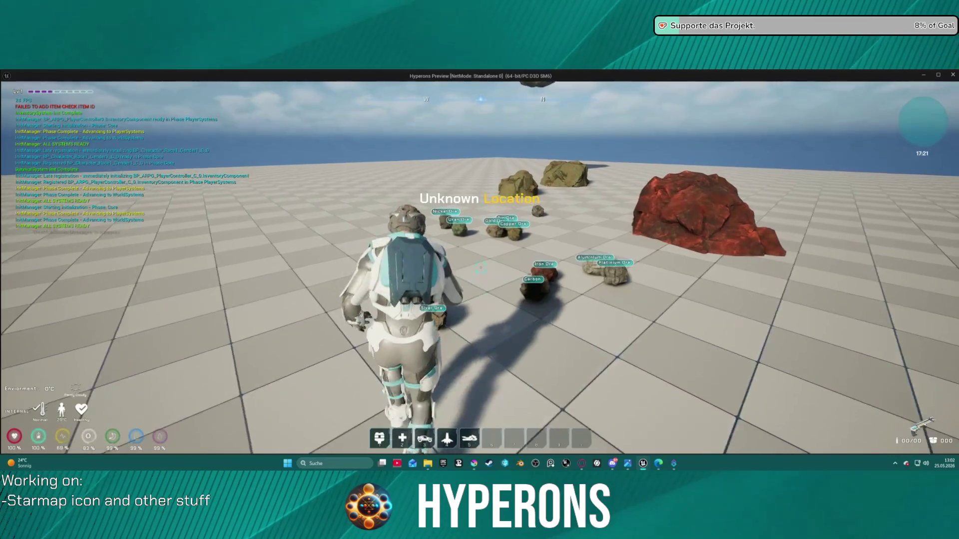
key(w)
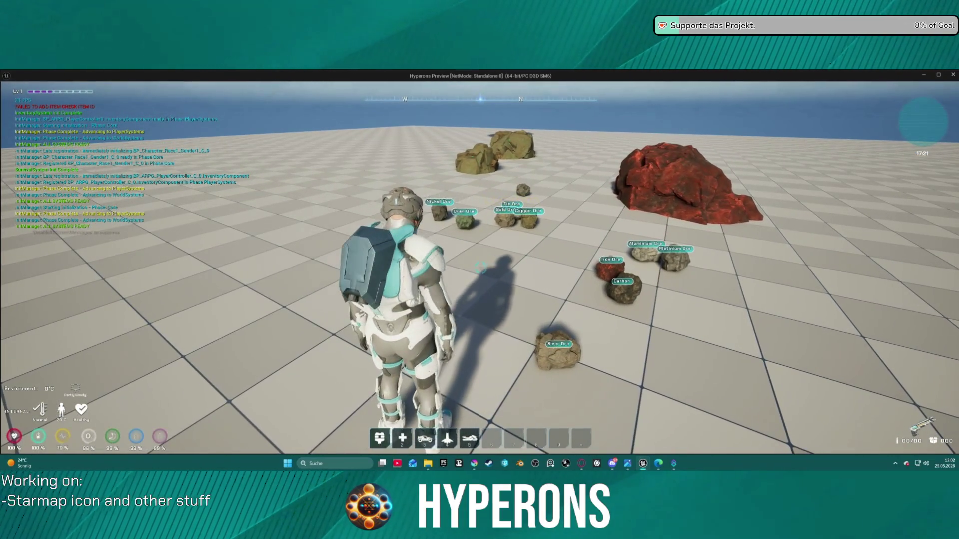
key(w)
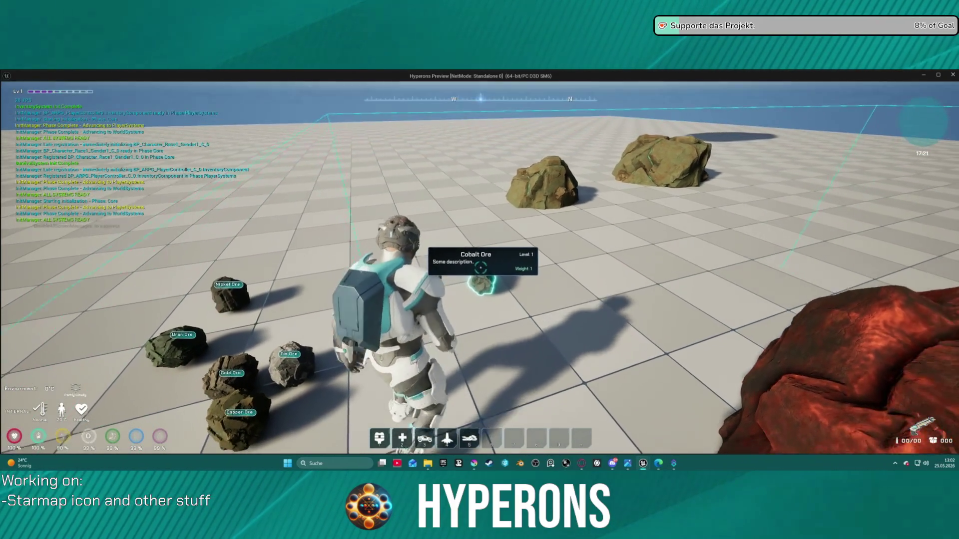
key(a)
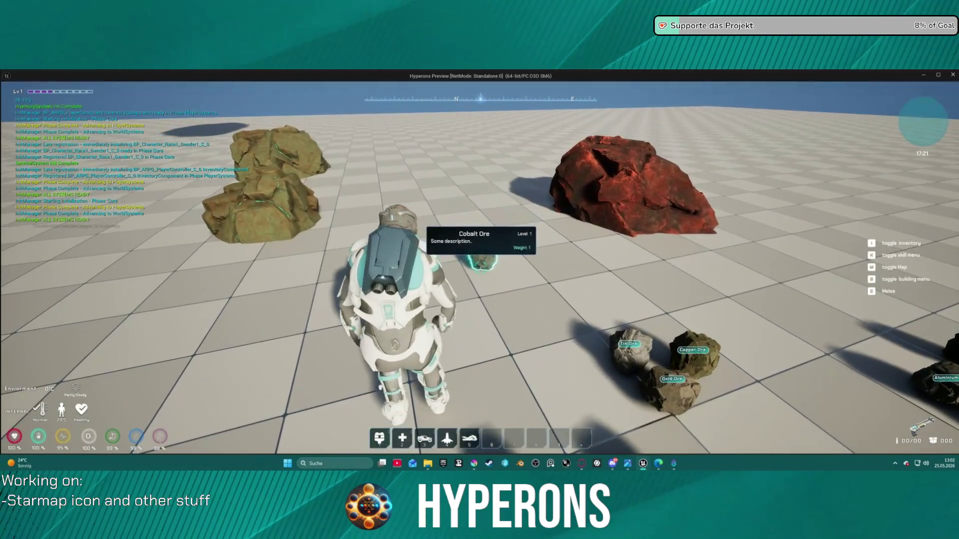
key(d)
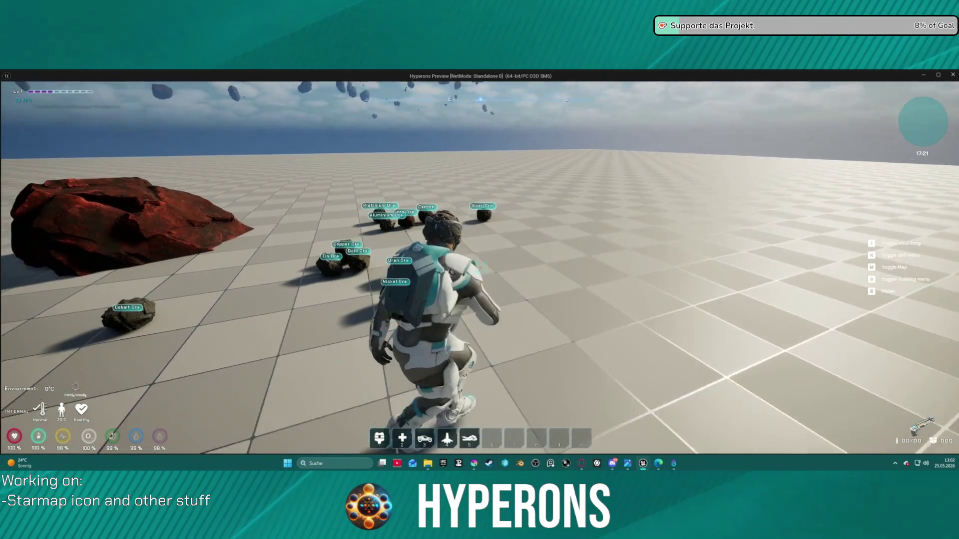
key(w)
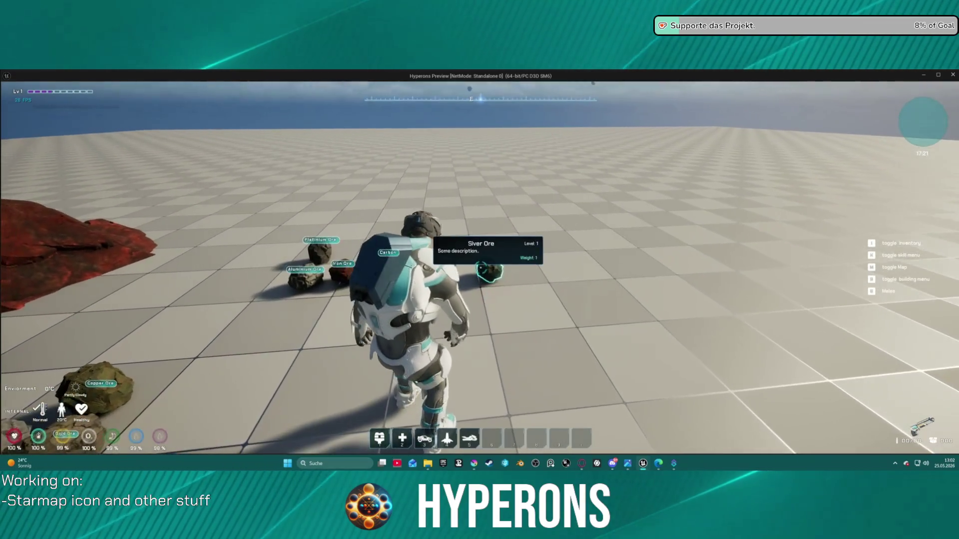
key(s)
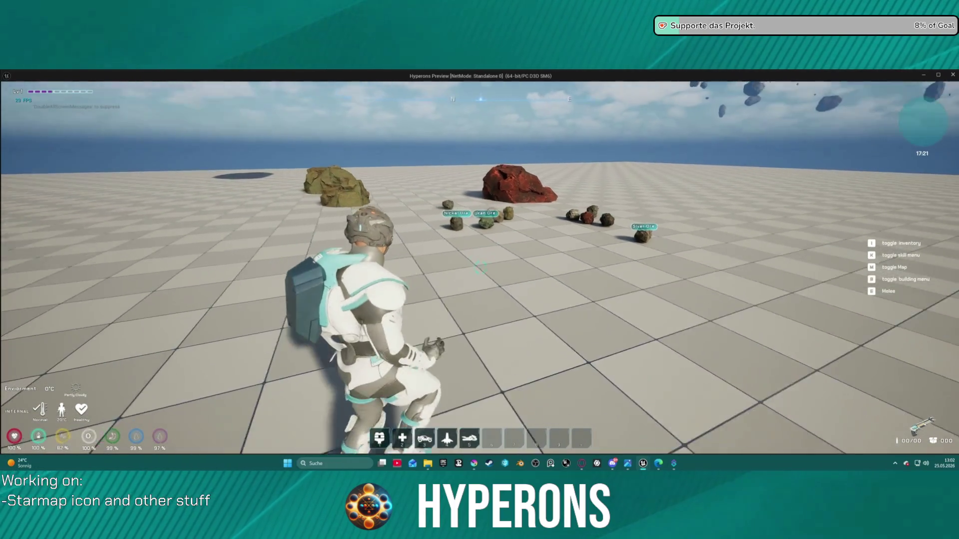
key(space)
key(space)
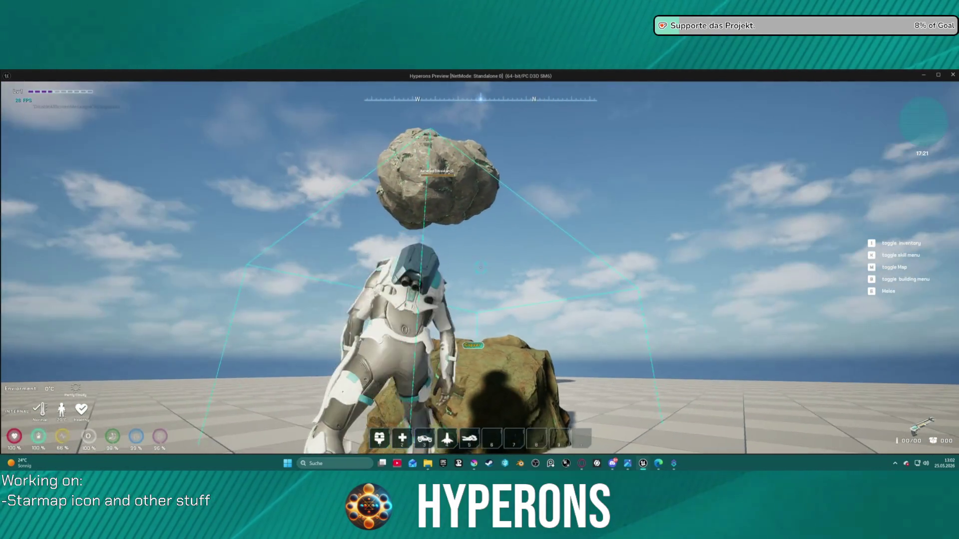
key(space)
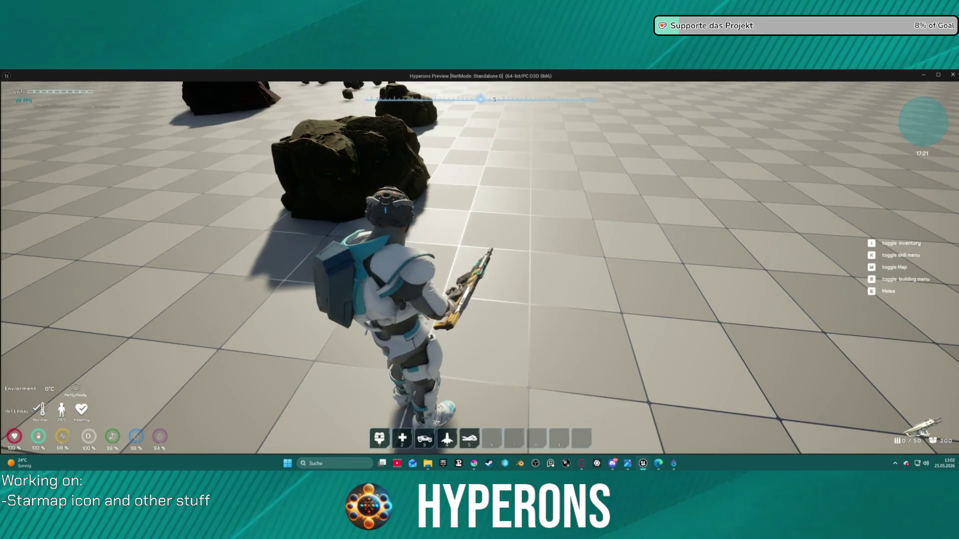
Reload and fire repeatedly at the ore rocks, including the Nickel Ore, then stop the preview
key(r)
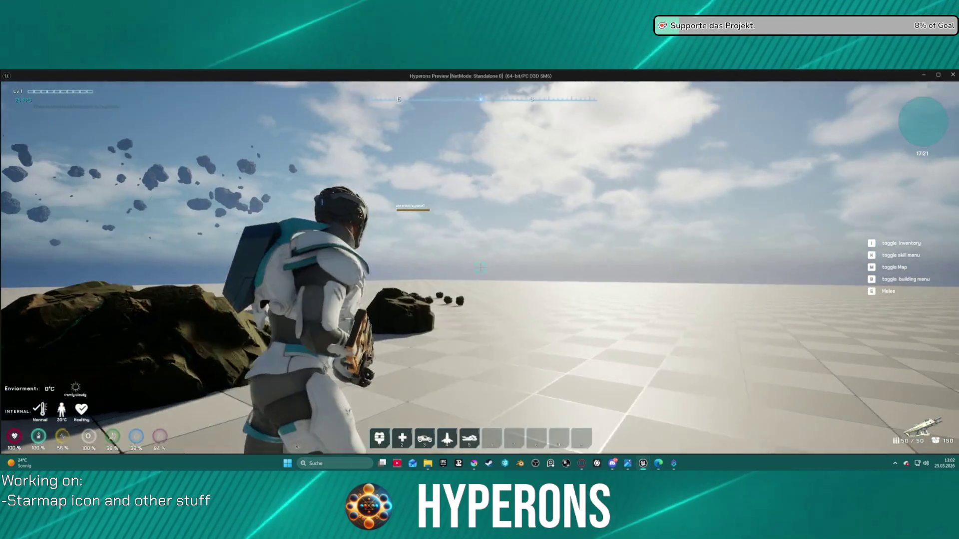
click(481, 267)
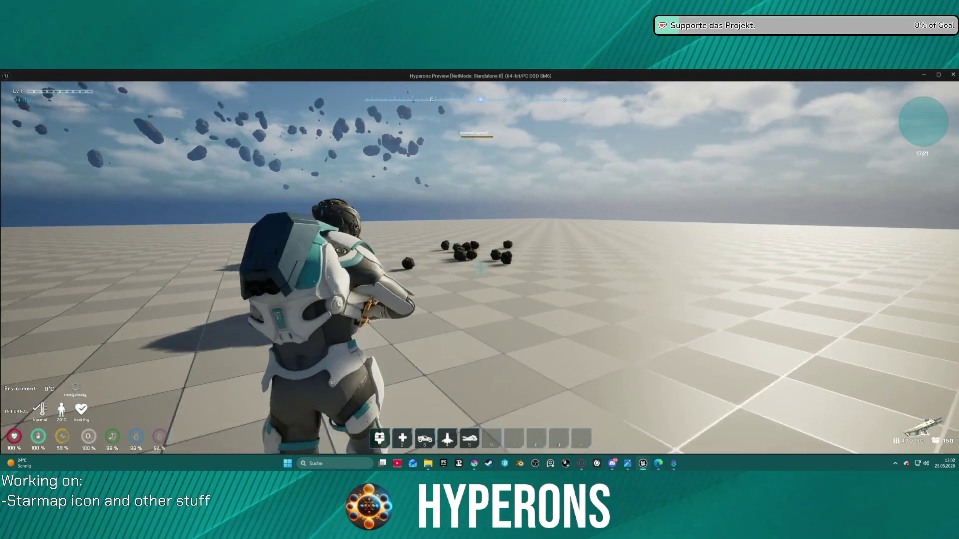
click(480, 267)
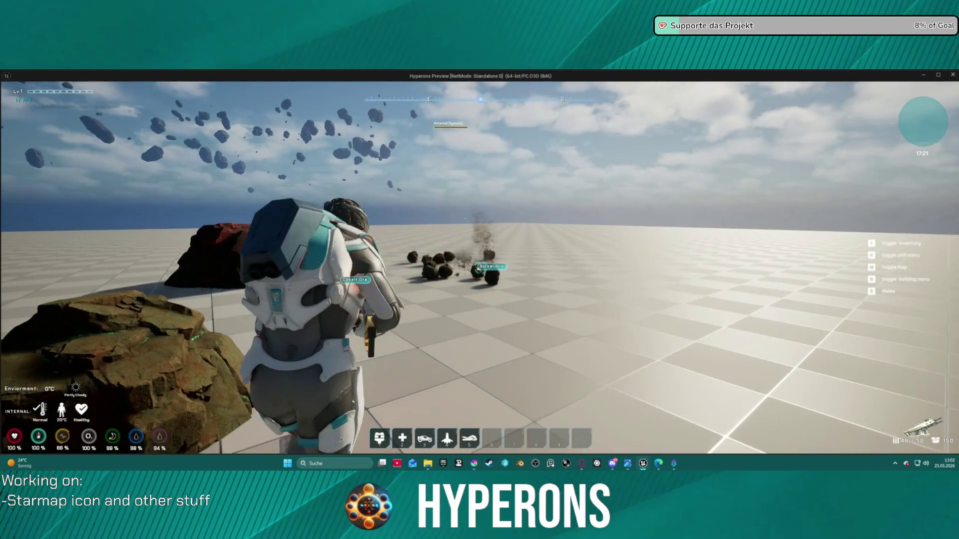
click(479, 270)
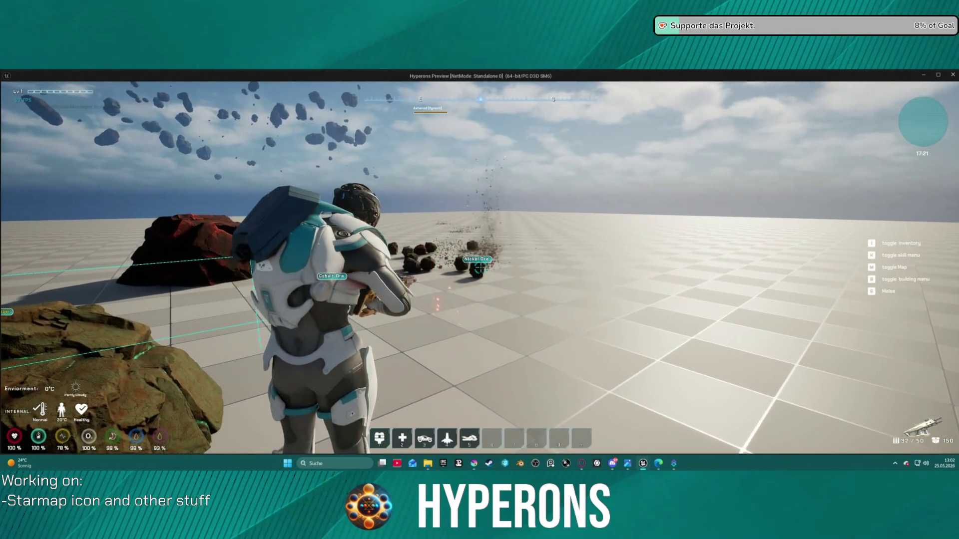
click(479, 270)
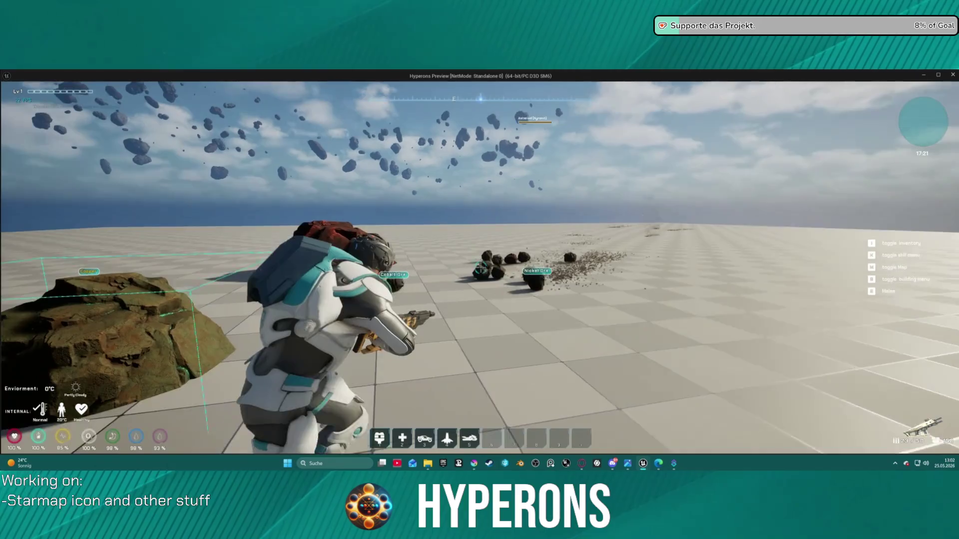
click(480, 268)
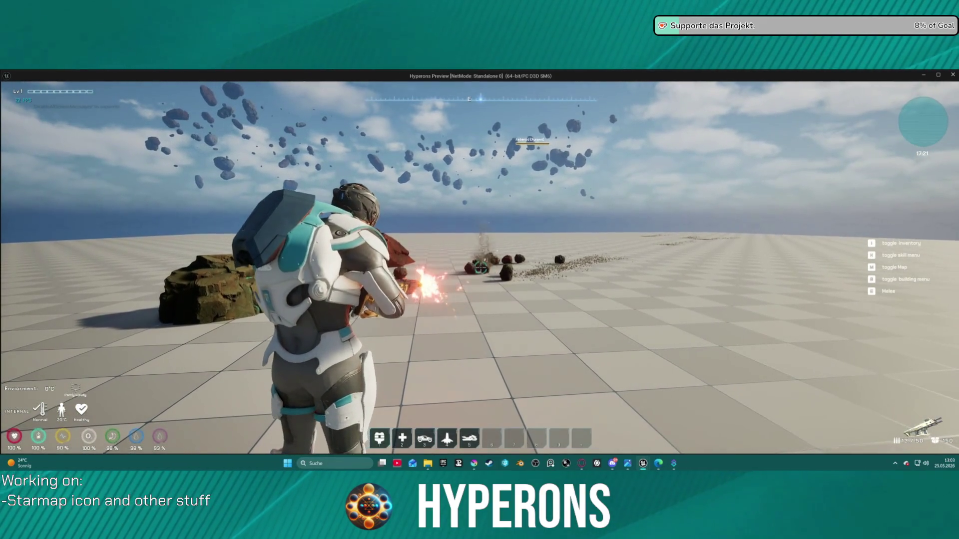
click(480, 268)
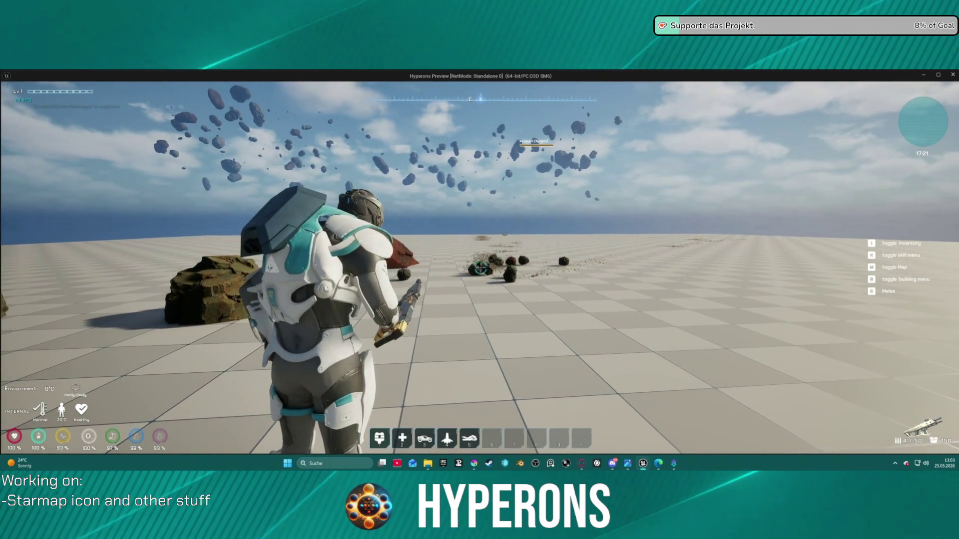
key(r)
key(w)
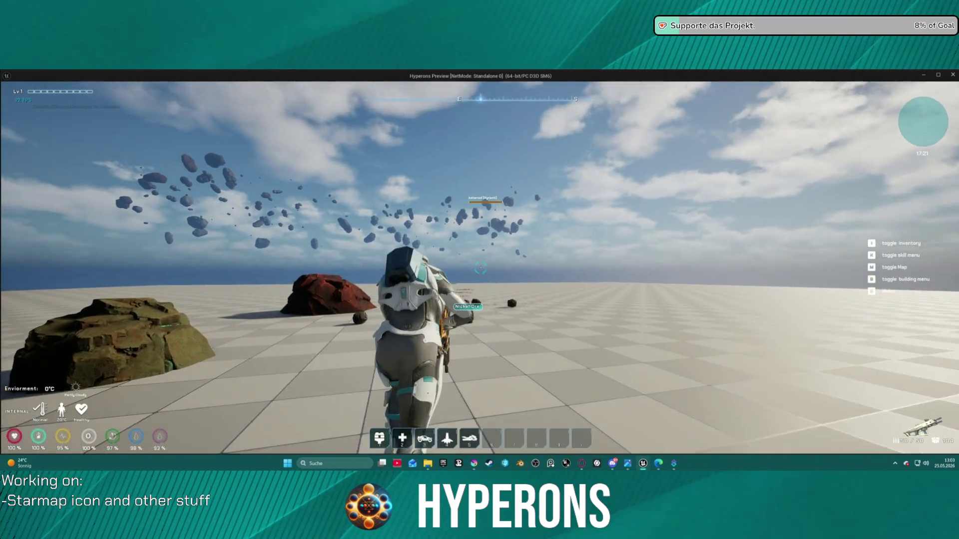
key(Escape)
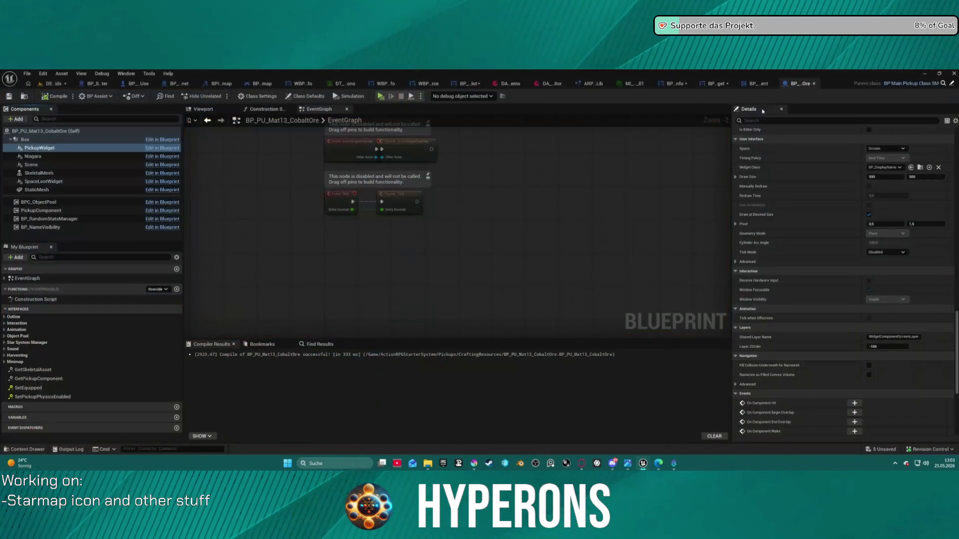
Save all assets, recompile BP_InventoryComponent, and jump to its Cast To BP_ARPG_Character warning
key(ctrl+shift+s)
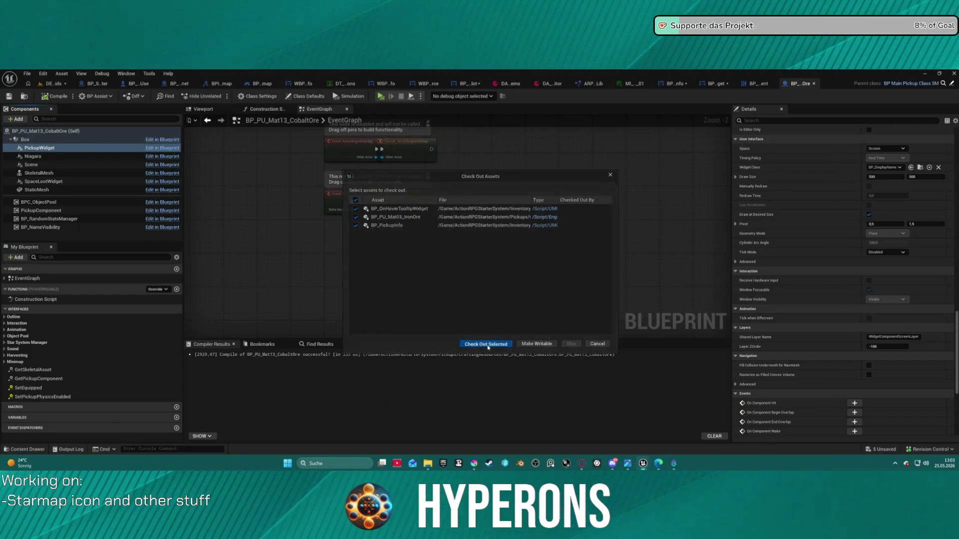
click(487, 345)
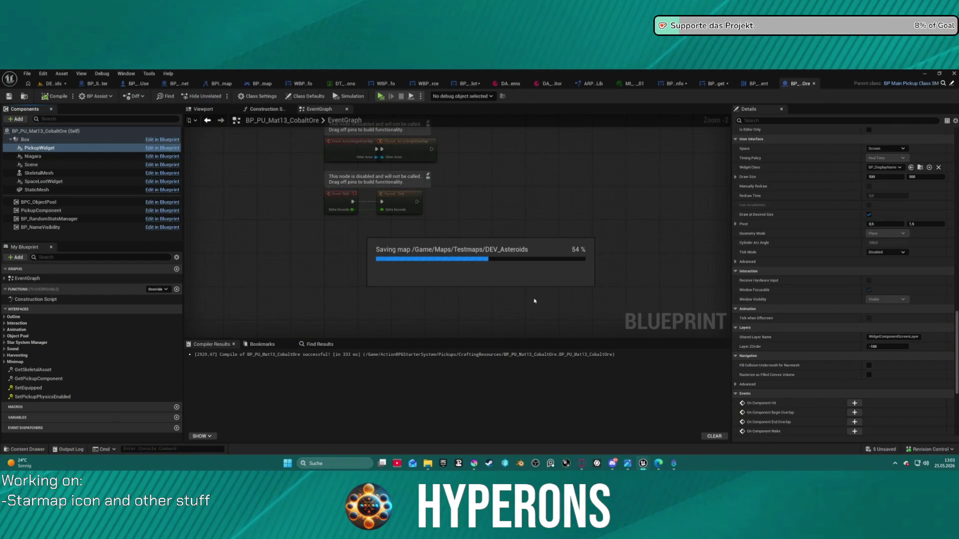
click(754, 84)
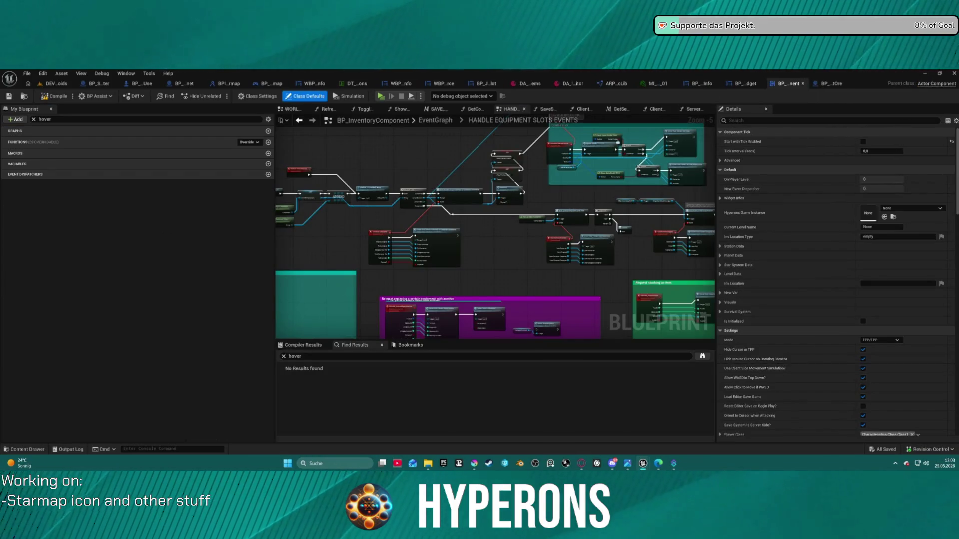
drag(560, 220, 436, 220)
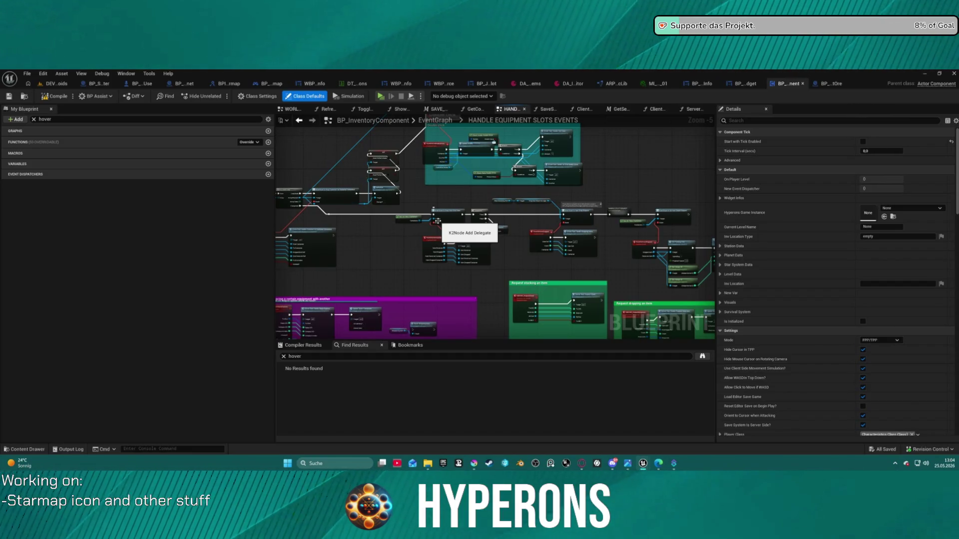
click(56, 100)
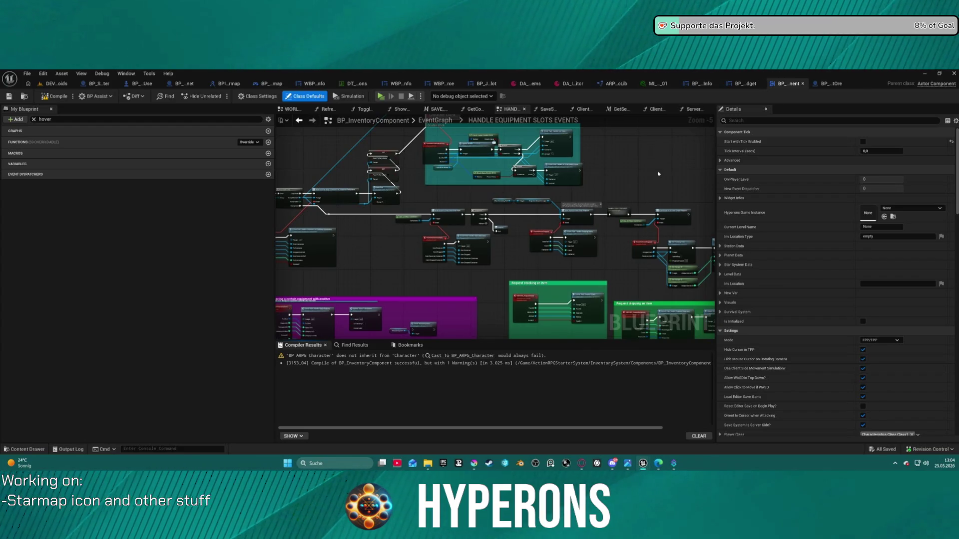
click(461, 356)
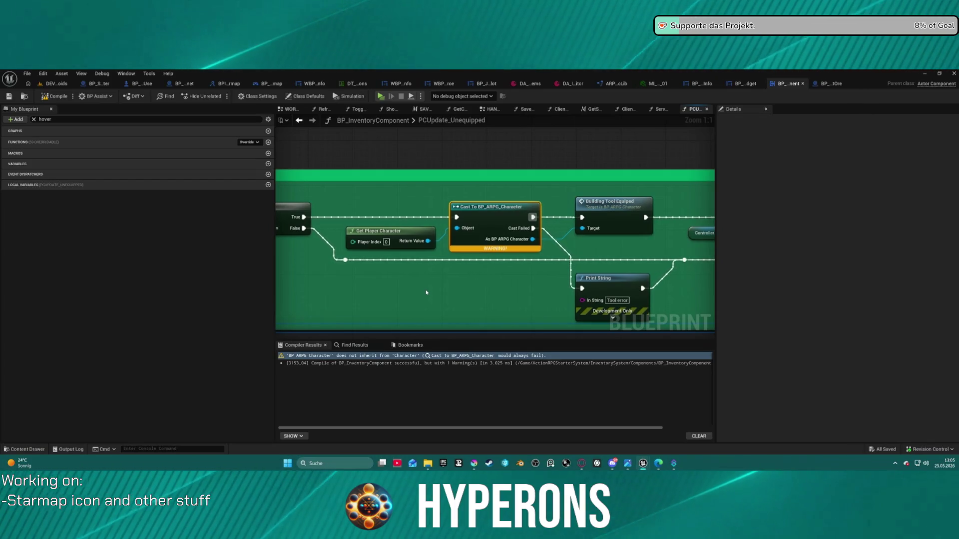
Feed the Cast To BP_ARPG_Character Object pin from a new Get Player Pawn node
drag(426, 292, 504, 267)
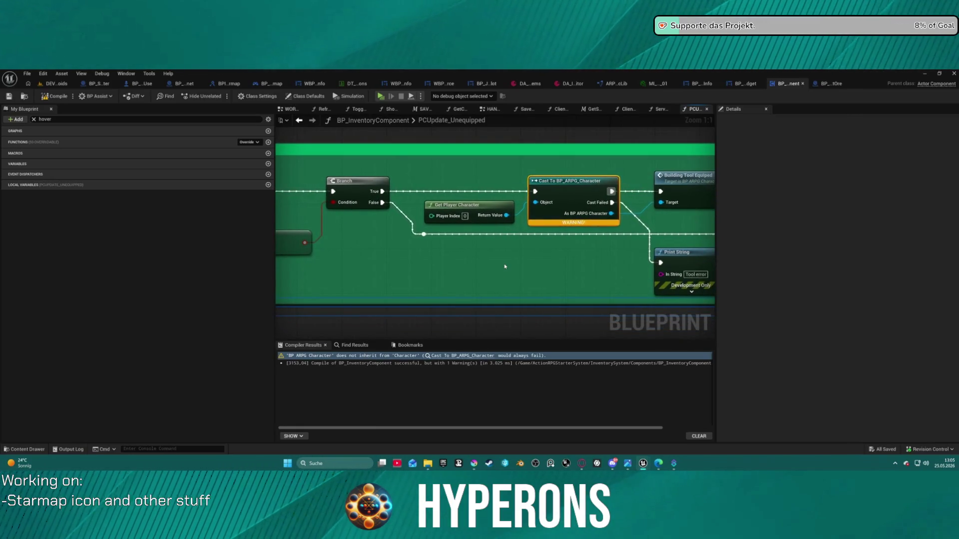
drag(462, 203, 446, 202)
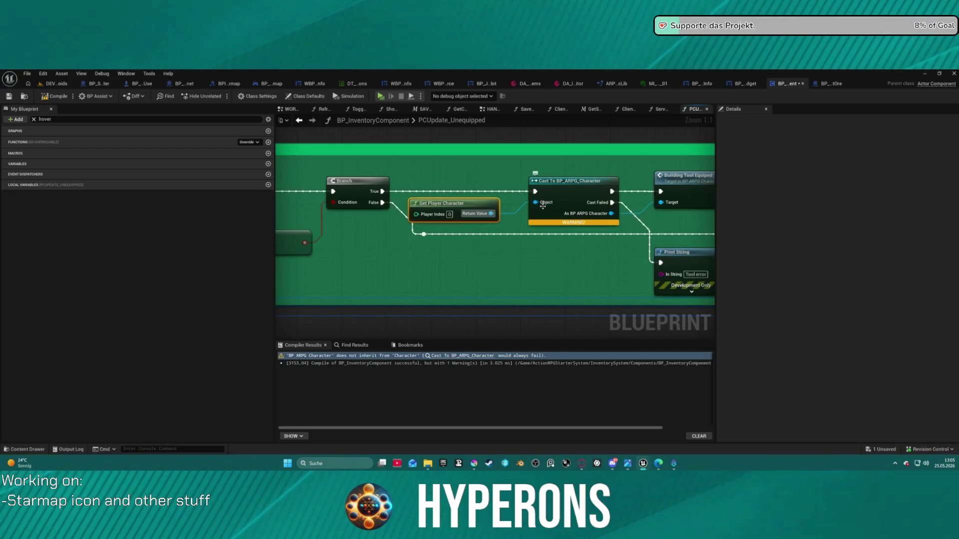
drag(543, 203, 509, 222)
text(player)
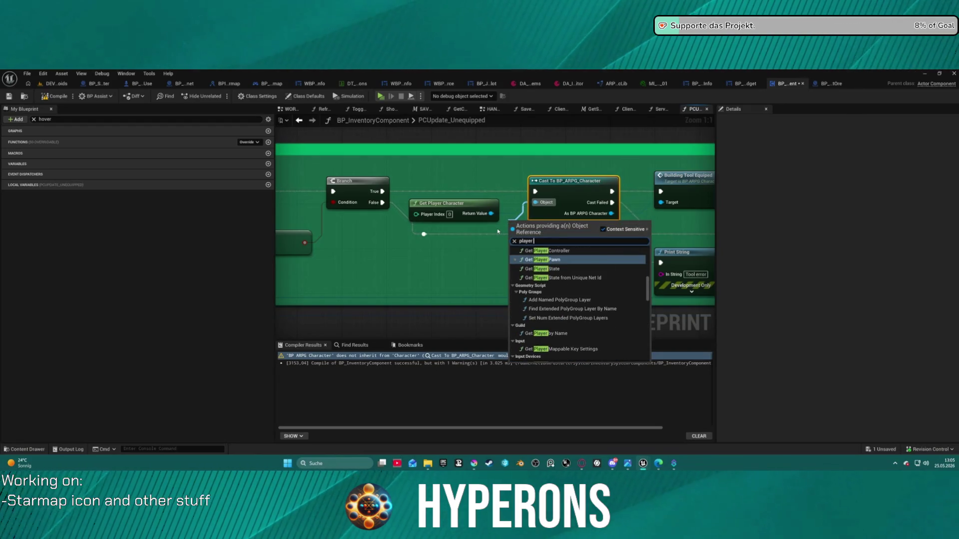
key(Return)
drag(530, 218, 452, 243)
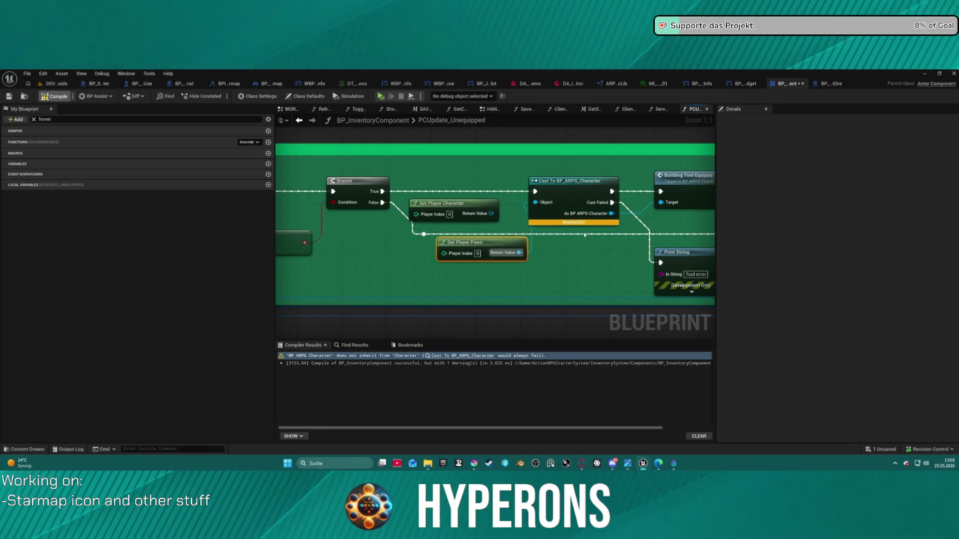
Compile BP_InventoryComponent until the cast warning clears, then return to DEV_Asteroids
key(F7)
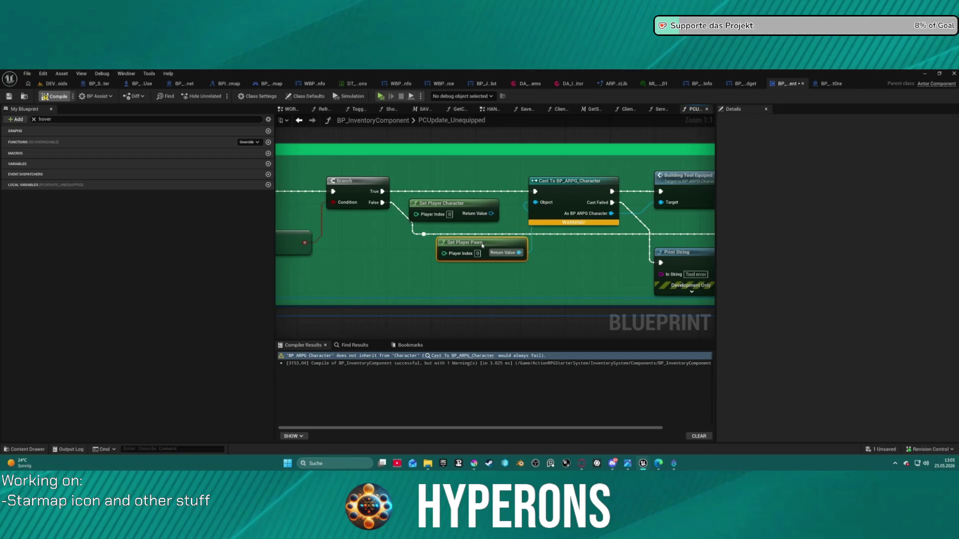
key(F7)
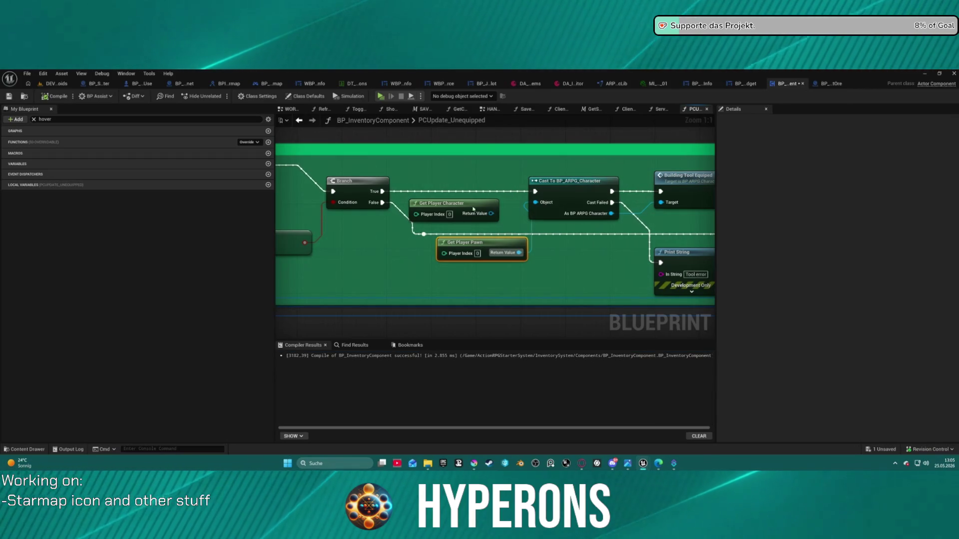
click(53, 83)
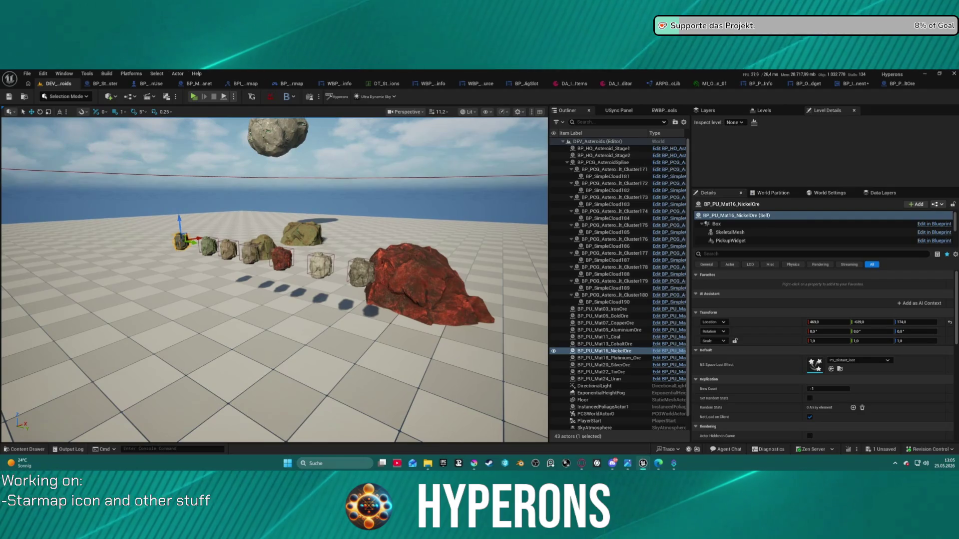
In Krita, toggle visibility of the rock, Platinium, Gruppe 3 and Coal layers on the ore icon
key(alt+Tab)
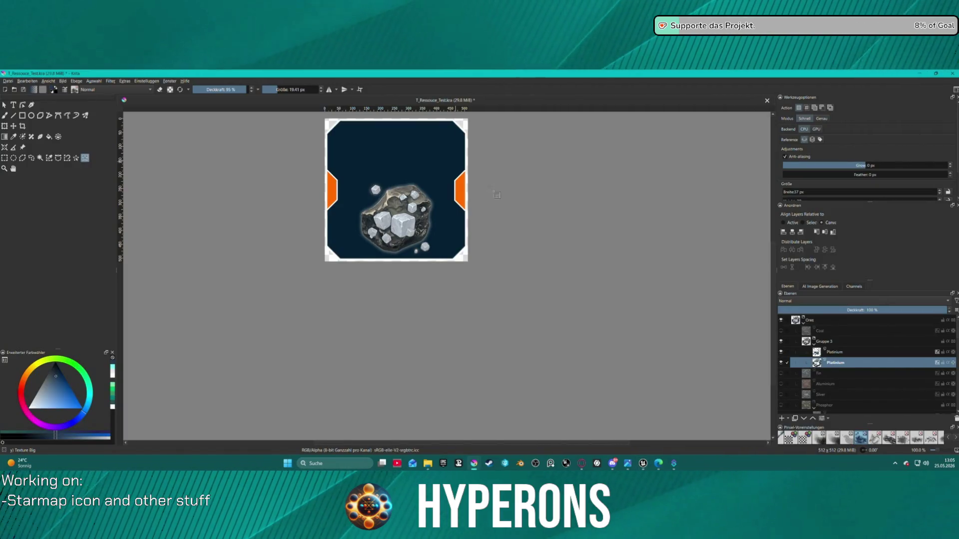
click(781, 362)
click(781, 352)
click(781, 341)
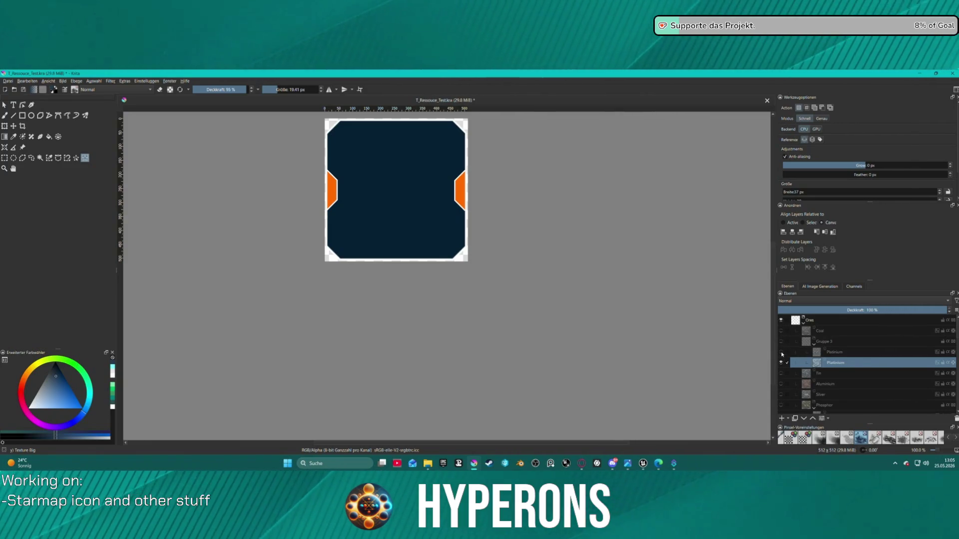
click(781, 342)
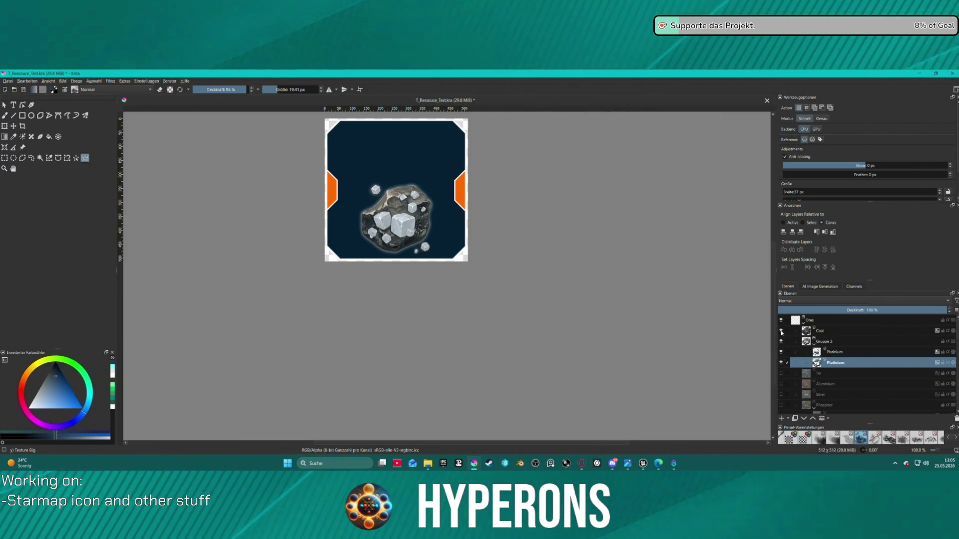
click(781, 331)
Go back to the Unreal Editor and fly the camera up, then back over the asteroids
scroll(854, 370, down, 5)
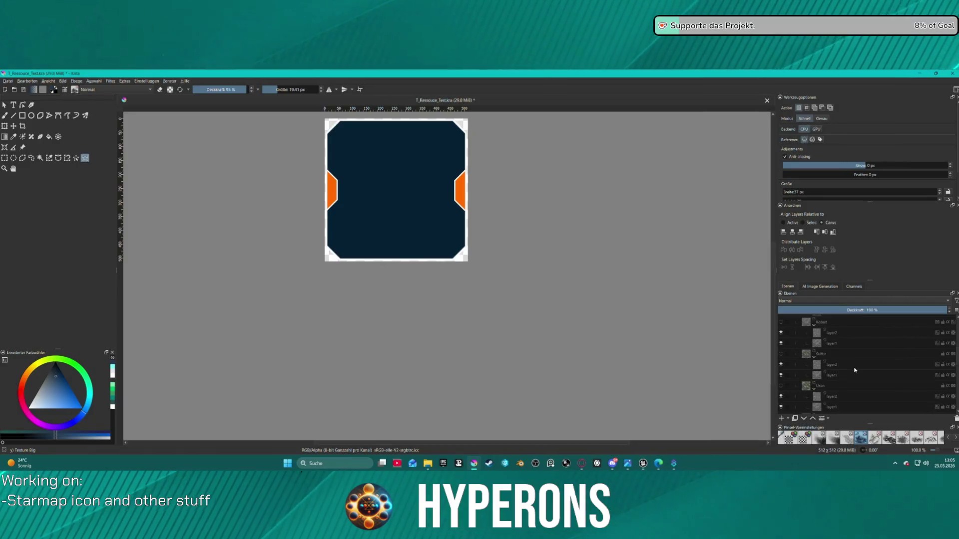
mouse_move(854, 370)
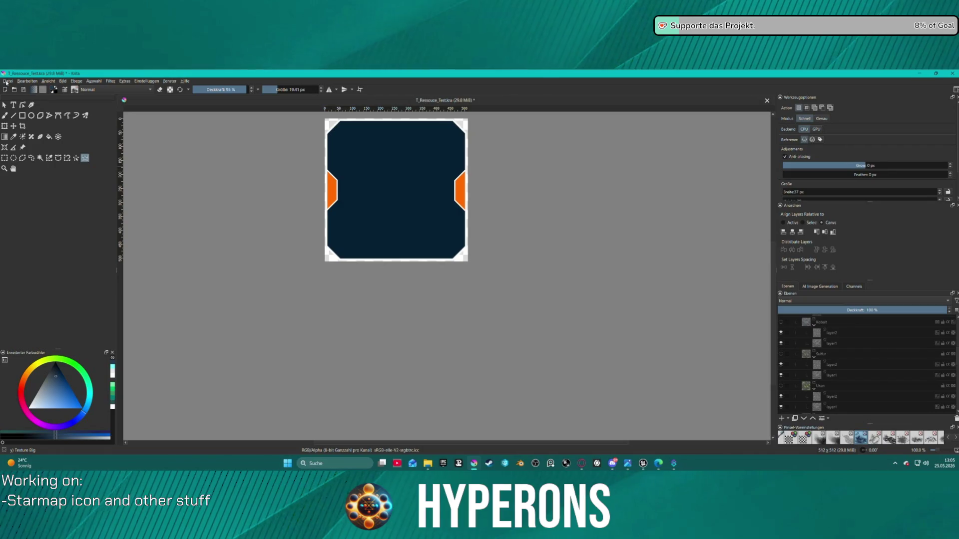
mouse_move(642, 464)
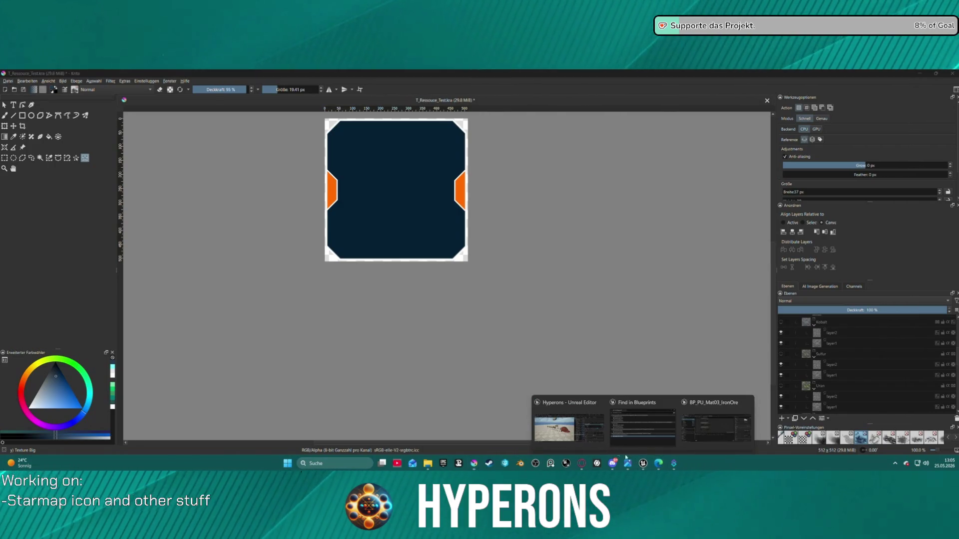
click(577, 431)
mouse_move(418, 241)
mouse_down()
mouse_move(417, 205)
mouse_move(417, 272)
mouse_move(386, 254)
mouse_up()
key(ctrl+space)
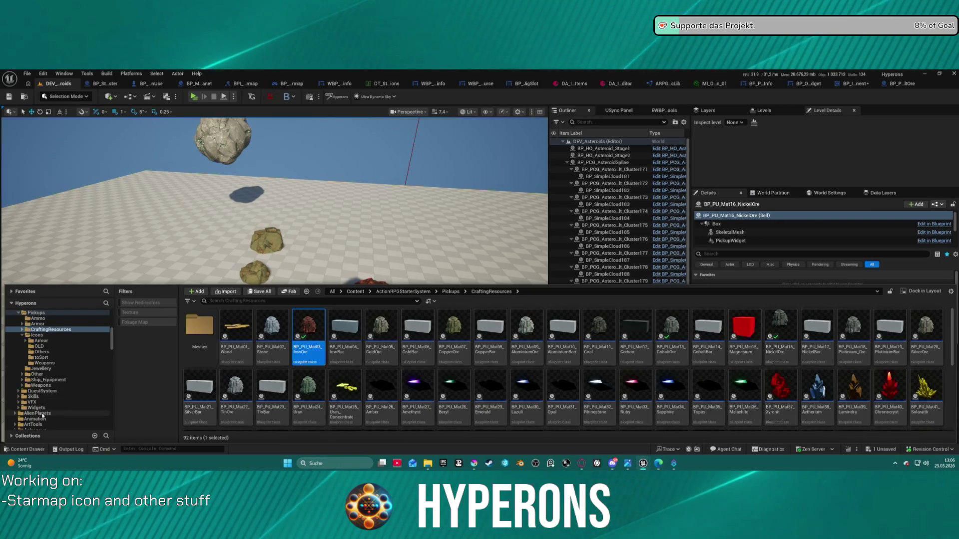
Inspect BP_HO_Asteroid_Stage2's mesh material options without changing them, and frame it in view
click(603, 155)
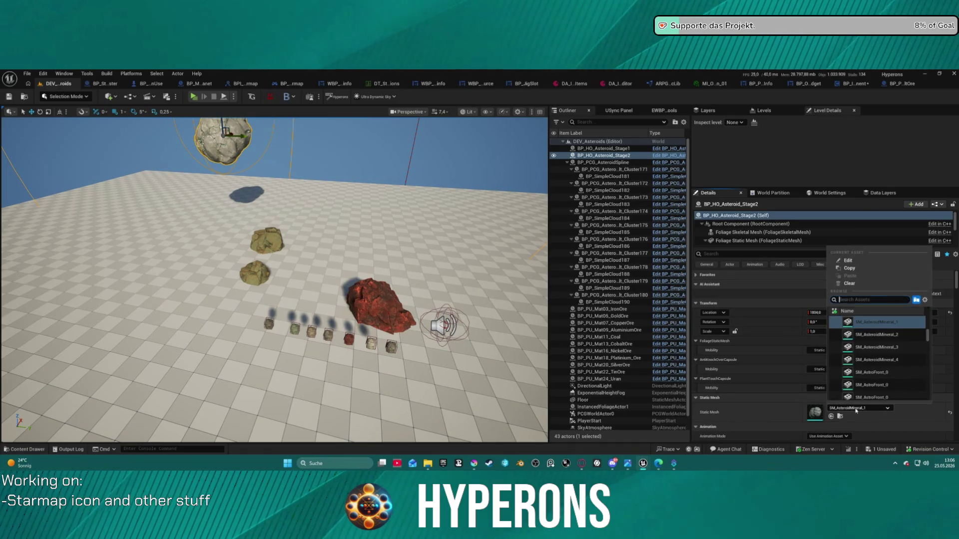
scroll(821, 398, down, 3)
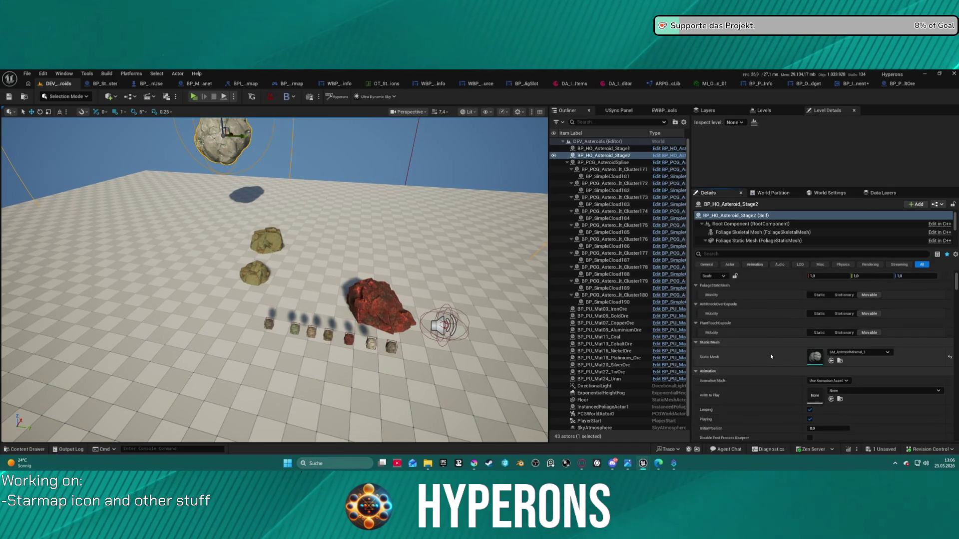
click(739, 241)
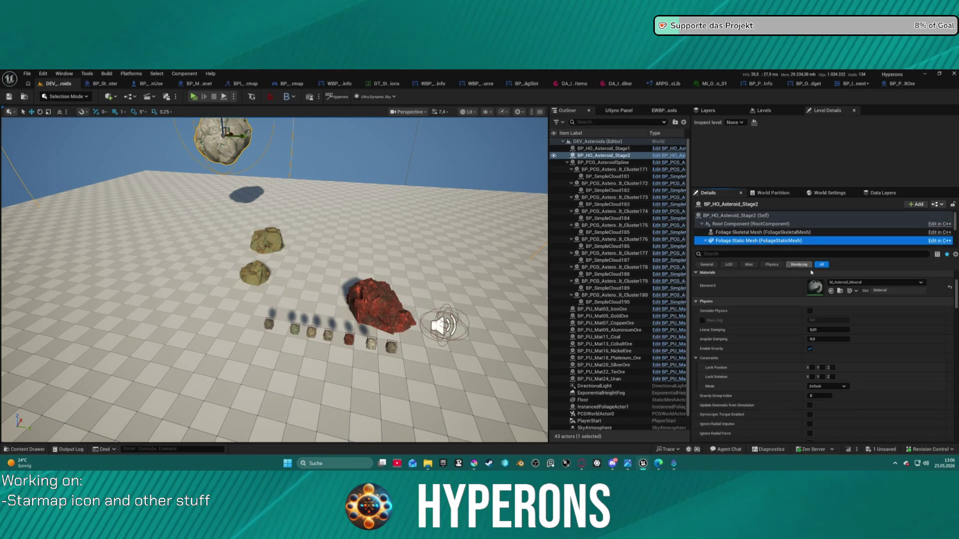
click(856, 282)
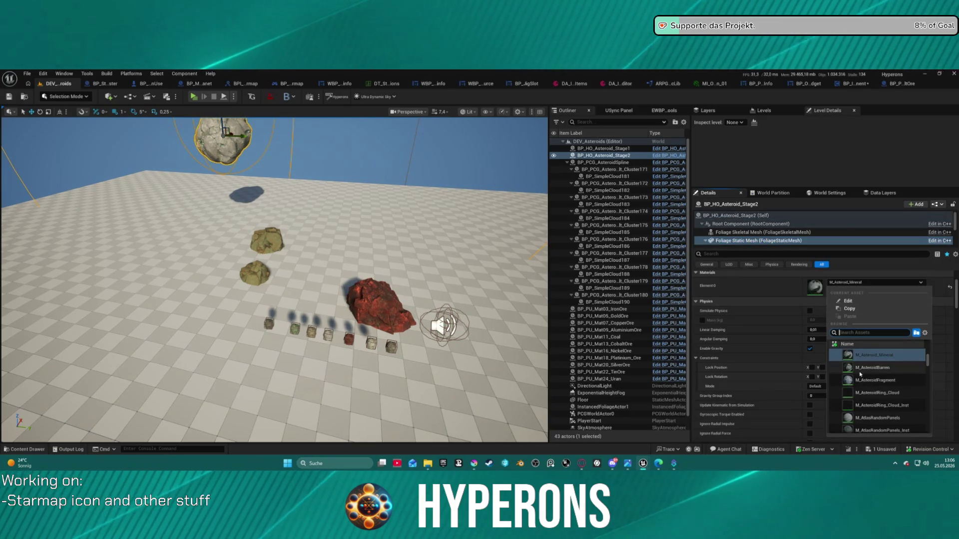
scroll(885, 377, down, 5)
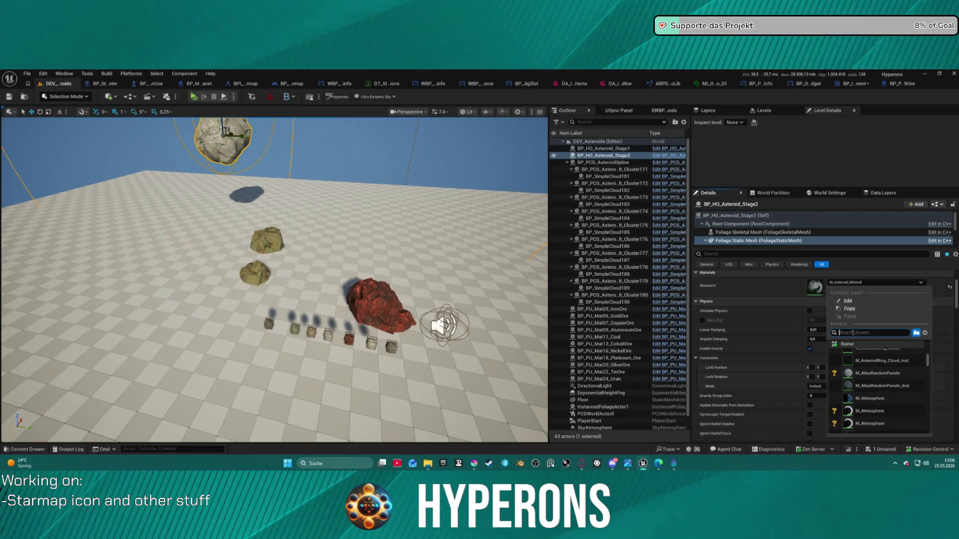
text(a)
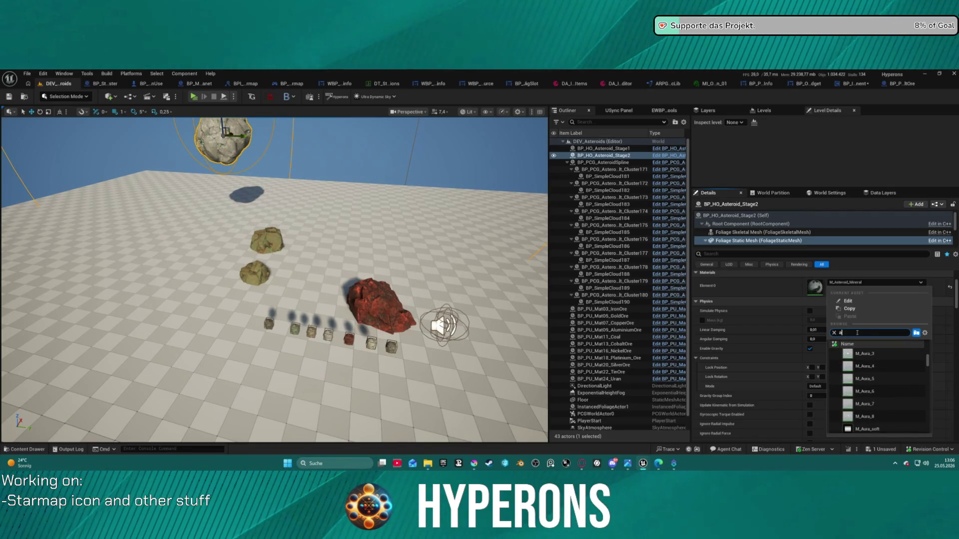
text(steroid)
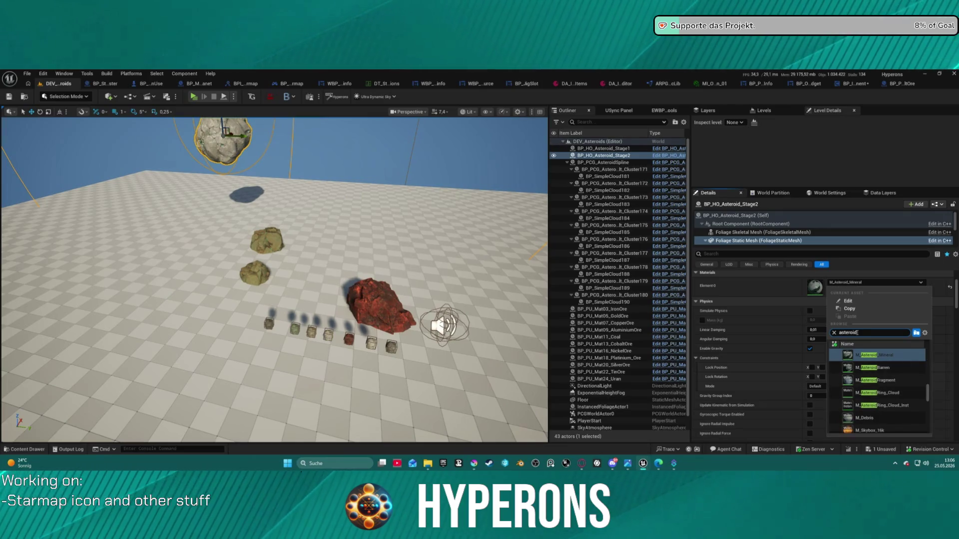
scroll(898, 374, up, 2)
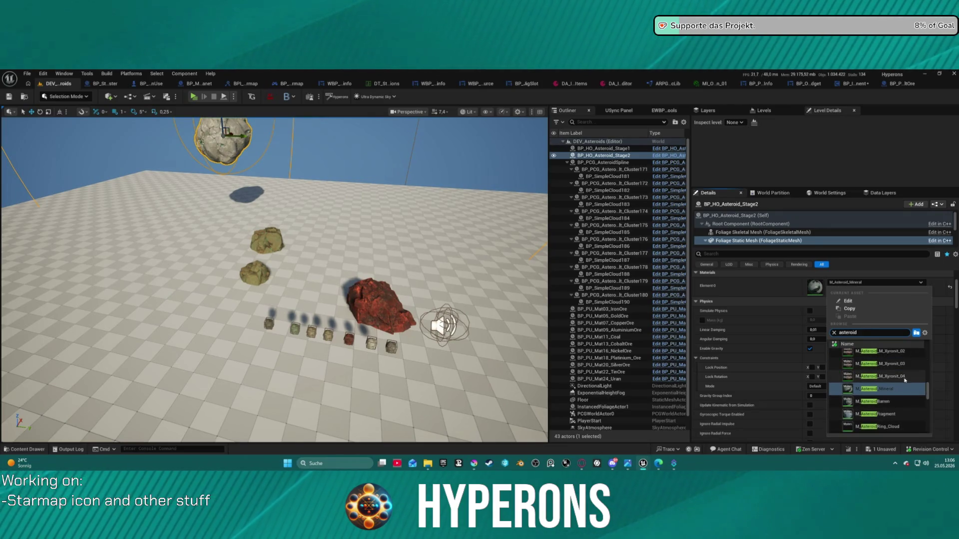
scroll(875, 376, up, 3)
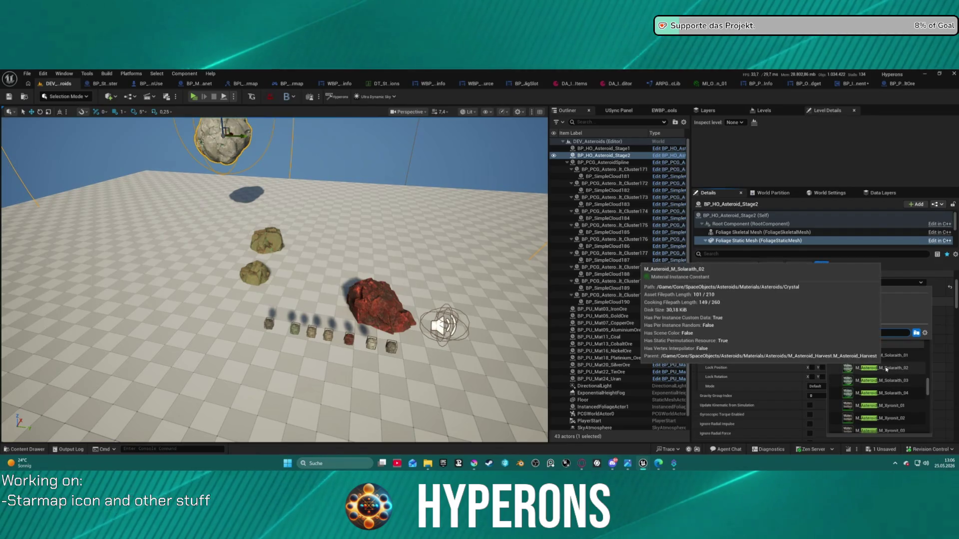
key(Escape)
key(f)
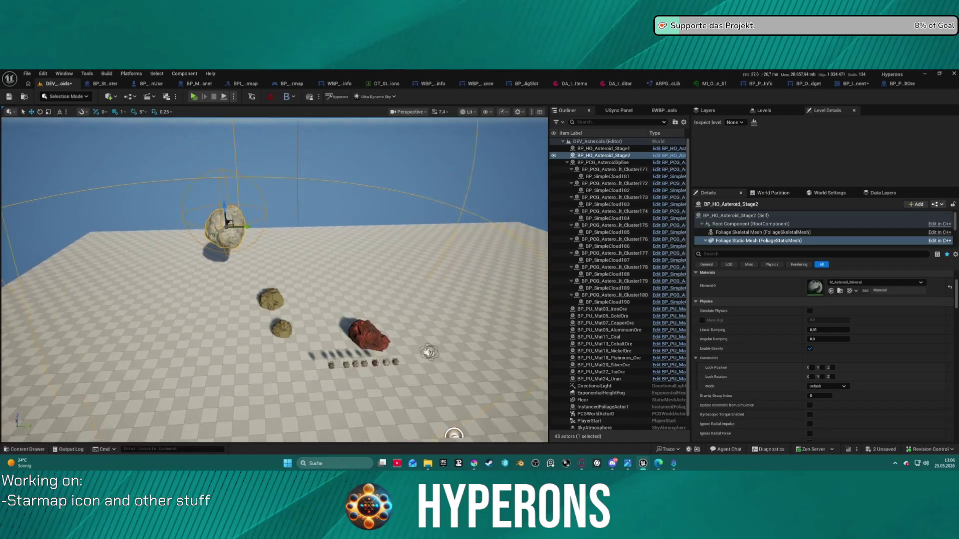
Place SM_AsteroidMineral_1 from the Content Drawer into the level and frame it
key(ctrl+space)
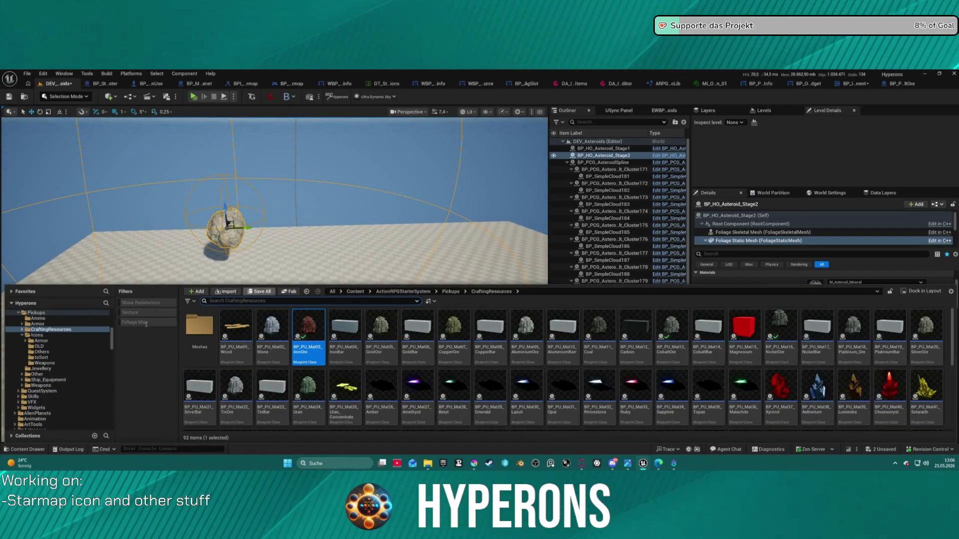
click(730, 231)
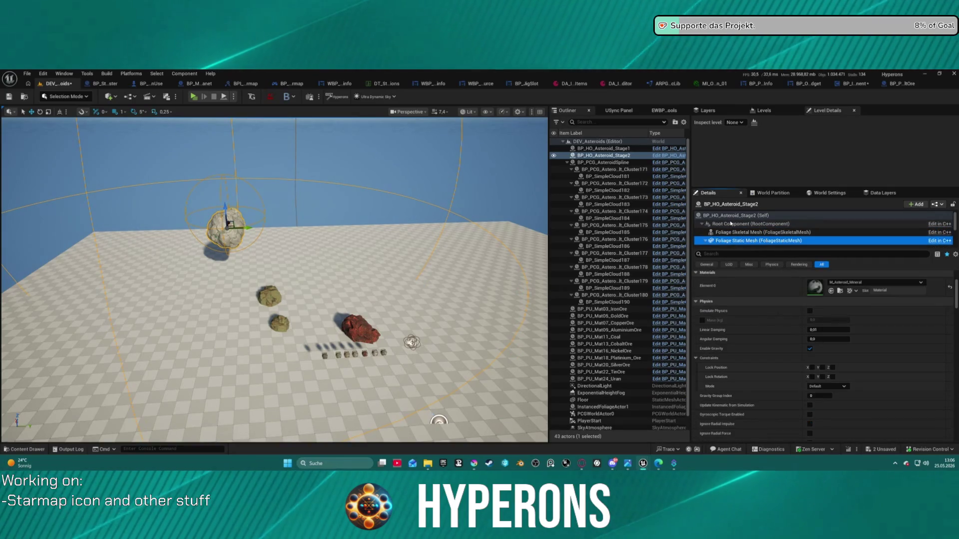
scroll(824, 349, up, 3)
click(831, 318)
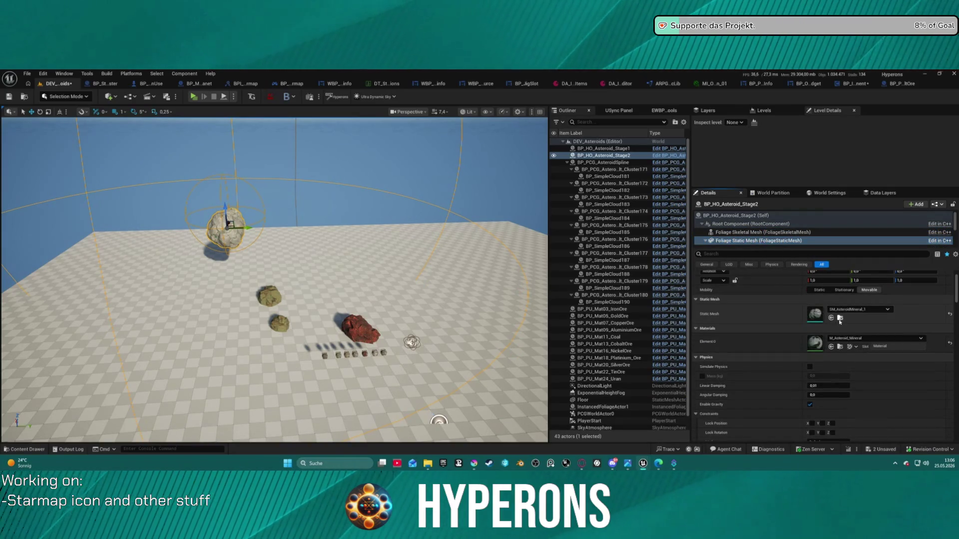
mouse_move(523, 269)
mouse_down()
mouse_move(477, 342)
mouse_move(508, 296)
mouse_up()
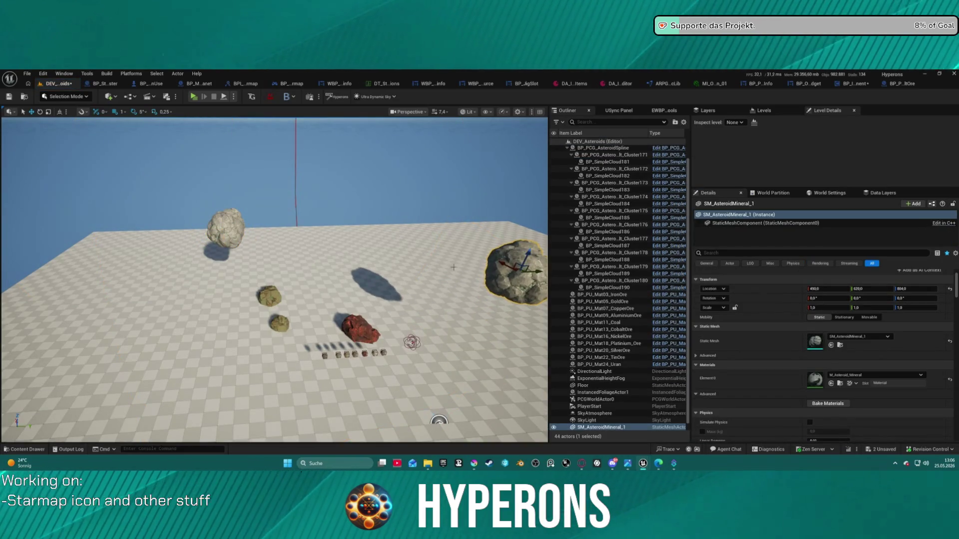
key(f)
key(f)
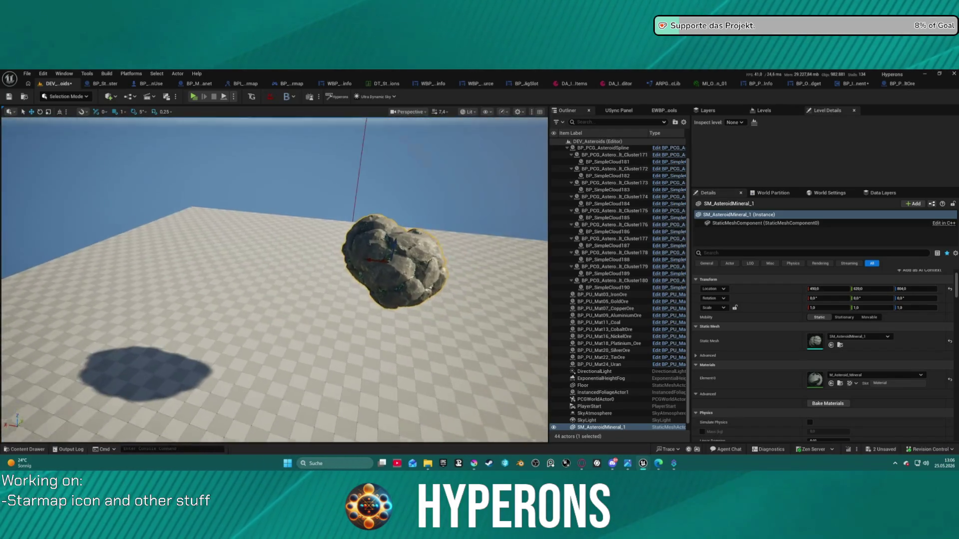
Set the new asteroid's Element 0 material to M_Asteroid_M_Solarath_01
click(849, 375)
text(solar)
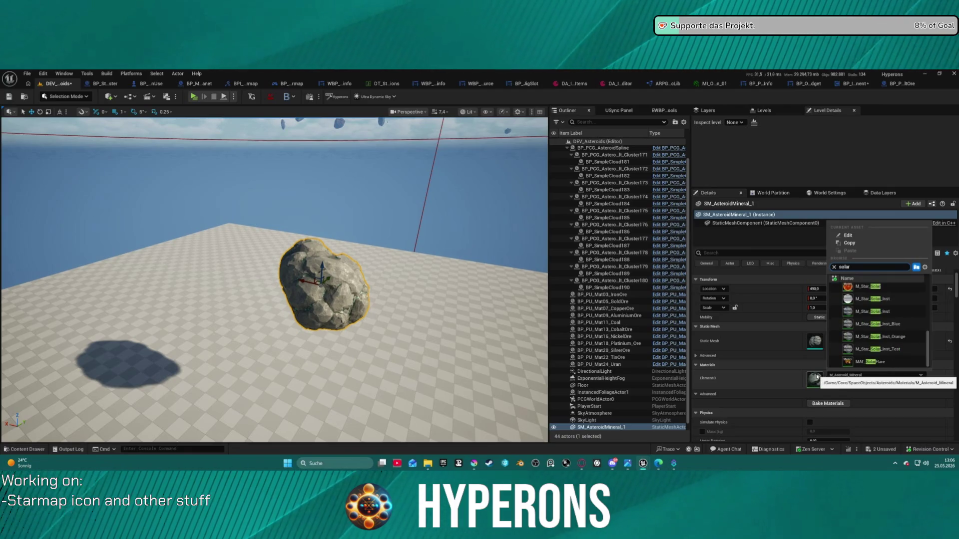
scroll(908, 322, up, 5)
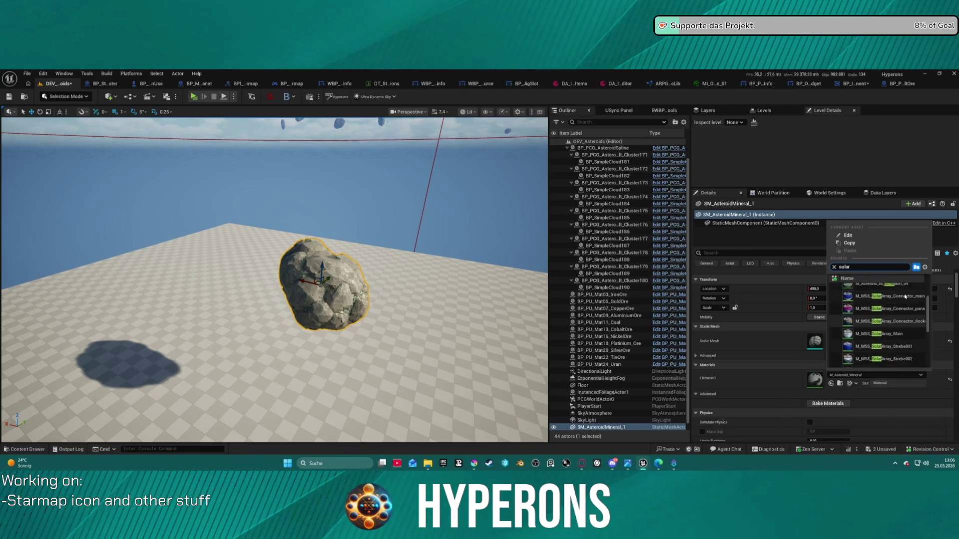
click(882, 288)
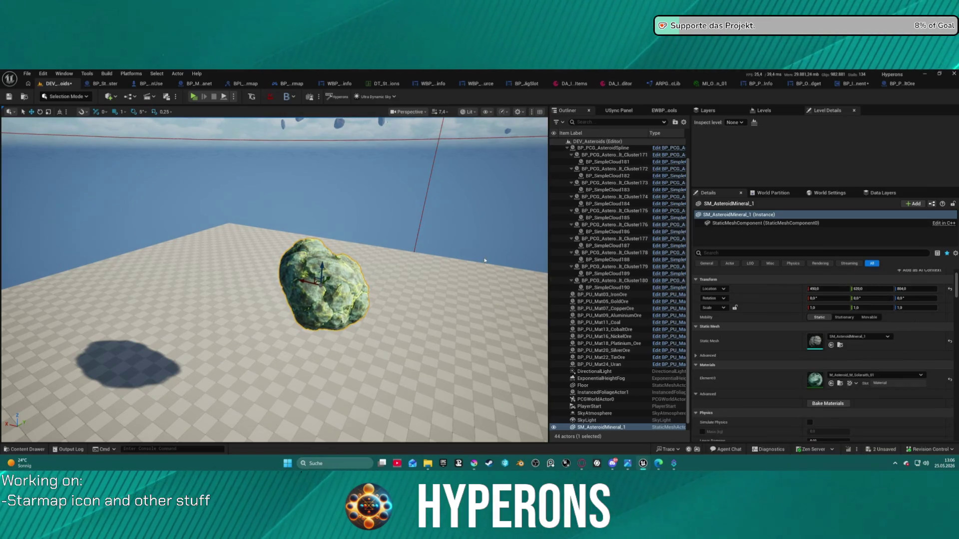
mouse_move(275, 279)
mouse_down()
mouse_move(285, 310)
mouse_move(279, 270)
mouse_move(320, 240)
mouse_move(299, 270)
mouse_move(299, 315)
mouse_up()
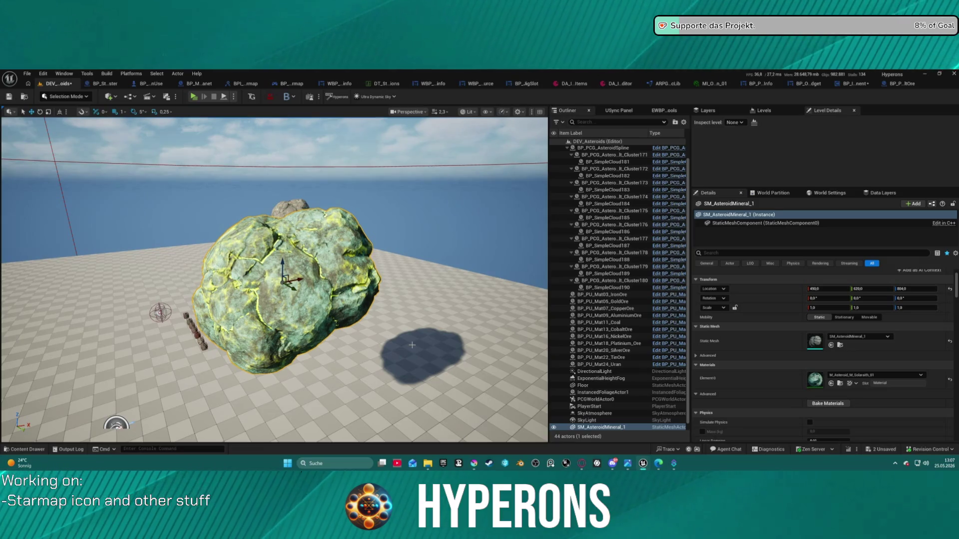
Alt-drag copies of the asteroid side by side and give the middle one Xyronit_01
scroll(218, 232, down, 5)
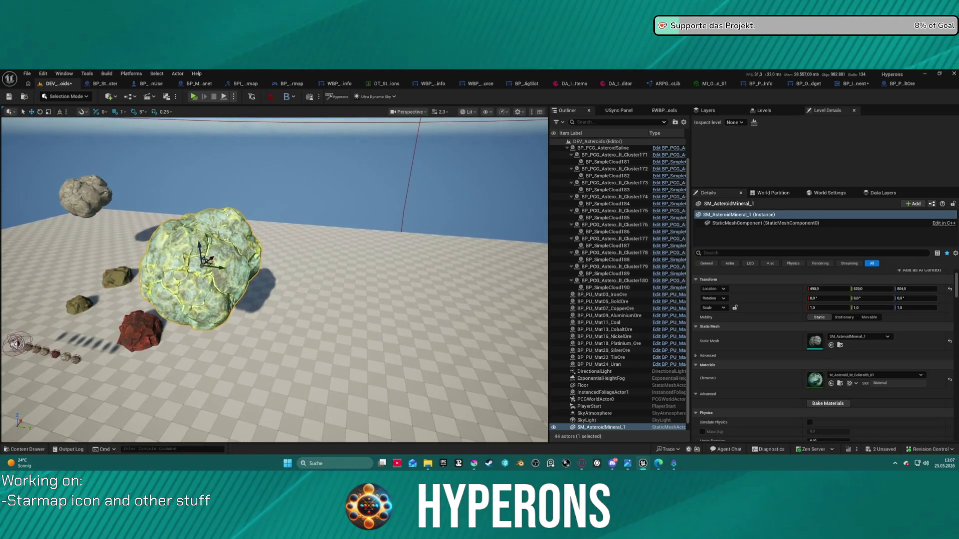
drag(218, 266, 456, 285)
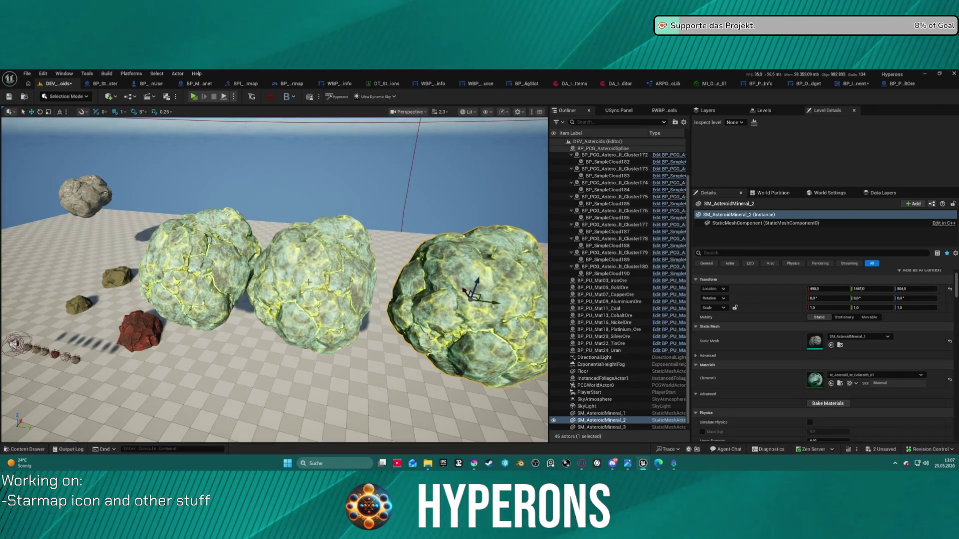
drag(332, 282, 343, 283)
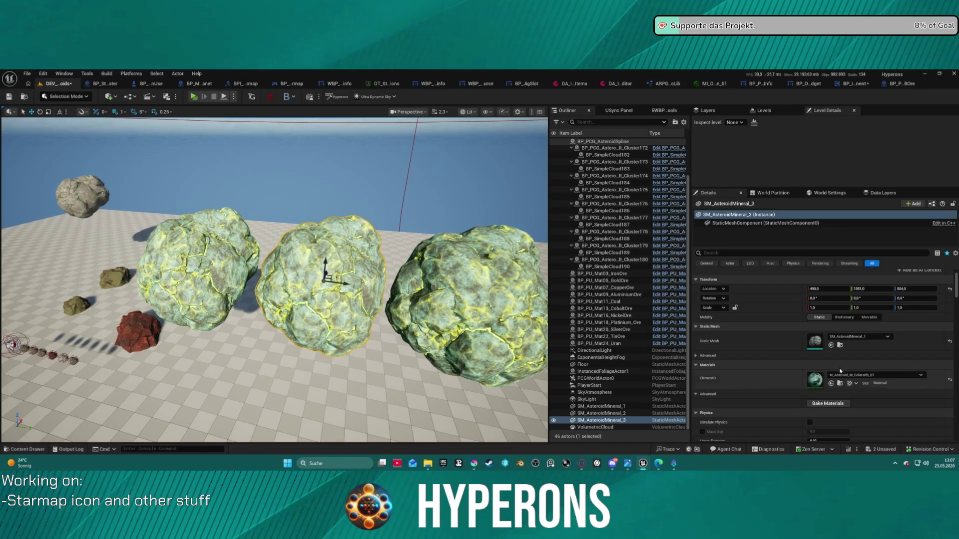
click(867, 337)
click(874, 375)
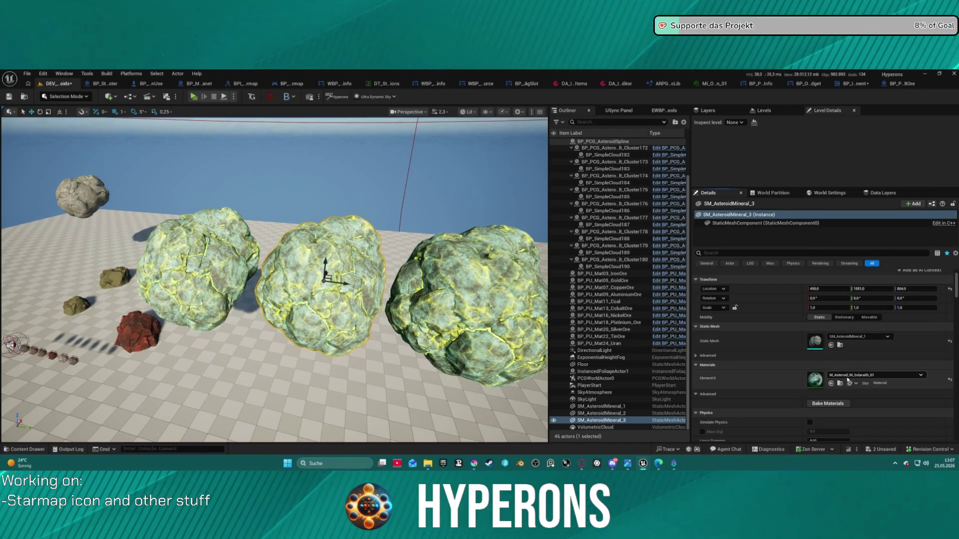
click(874, 375)
click(887, 342)
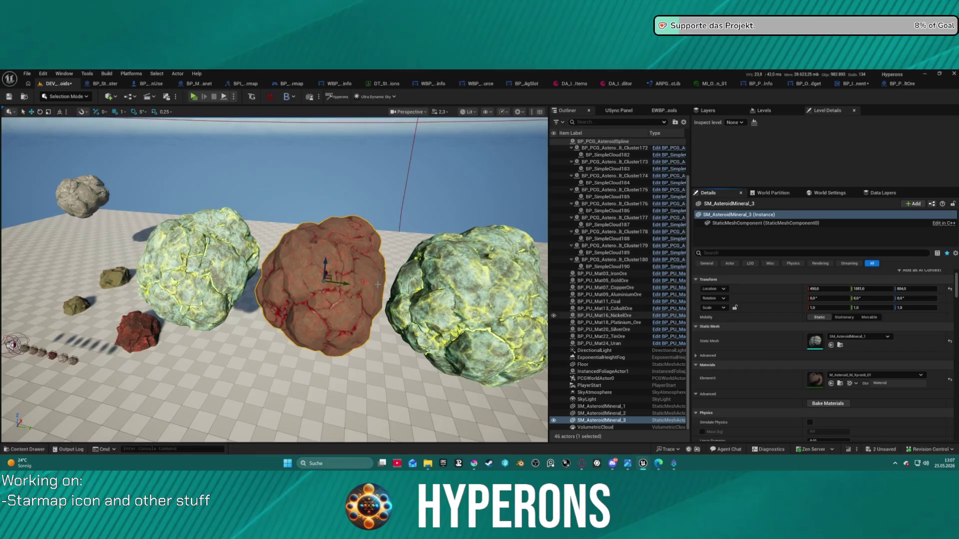
Give the right-hand asteroid Pyrovelite_01, then duplicate it again further right
click(278, 265)
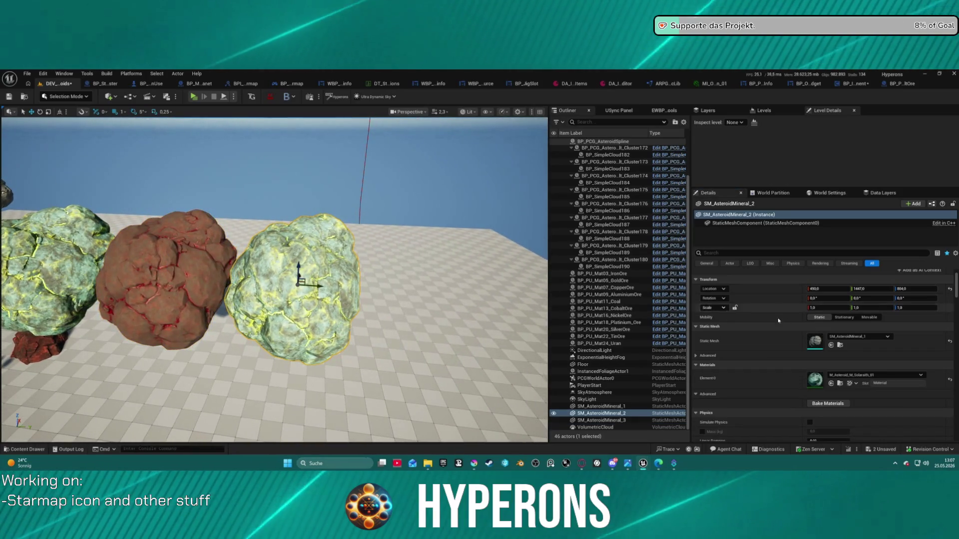
click(874, 375)
scroll(874, 316, up, 5)
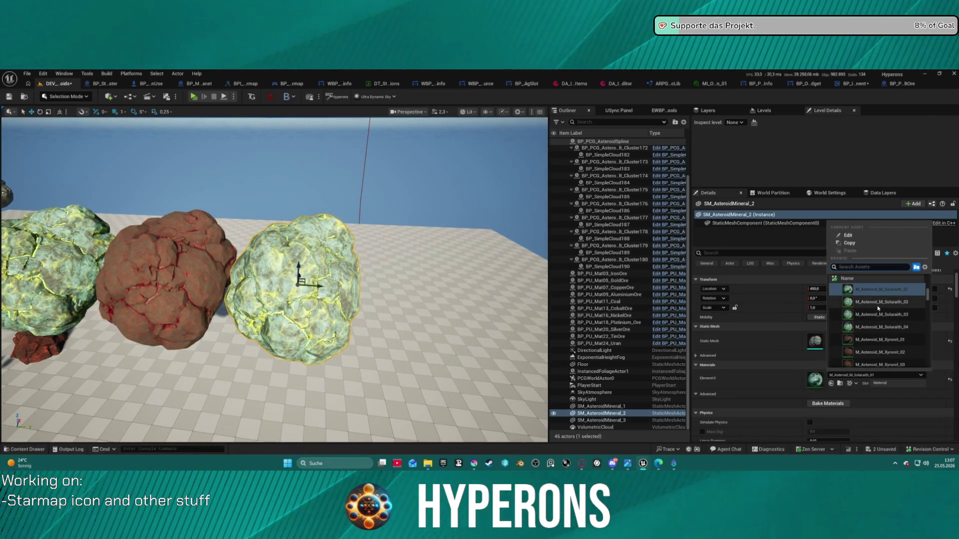
scroll(878, 302, up, 1)
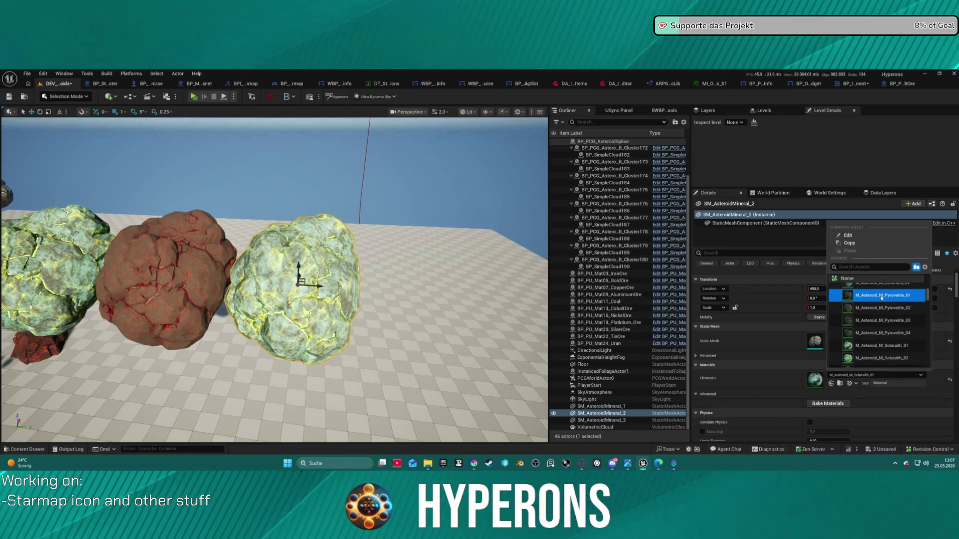
click(882, 295)
mouse_move(173, 268)
mouse_down()
mouse_move(145, 262)
mouse_move(174, 268)
mouse_up()
mouse_move(341, 292)
mouse_down()
mouse_move(438, 268)
mouse_move(455, 247)
mouse_move(339, 175)
mouse_move(320, 235)
mouse_move(270, 310)
mouse_up()
click(874, 375)
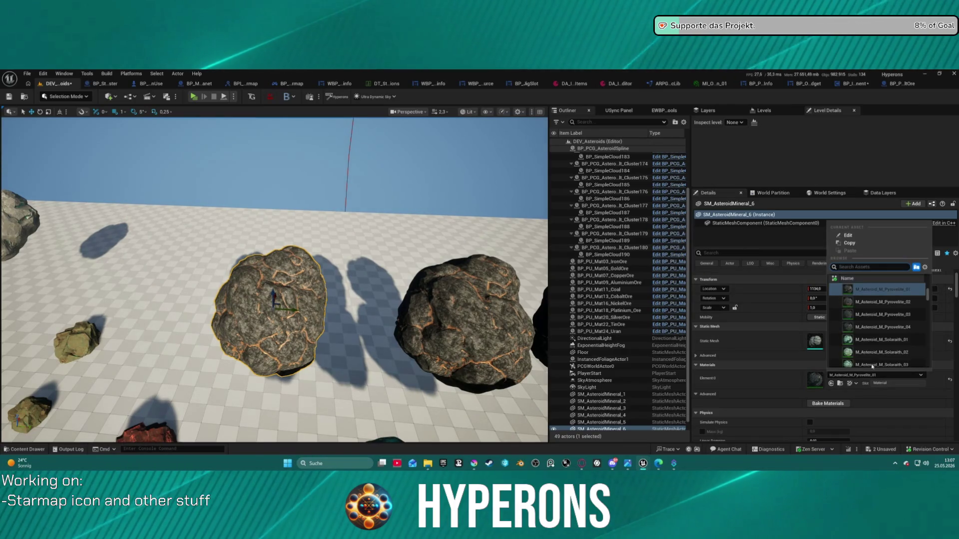
Give the middle rock Lumindra_04 and the right rock the purple Celestium_01 material
scroll(898, 303, up, 2)
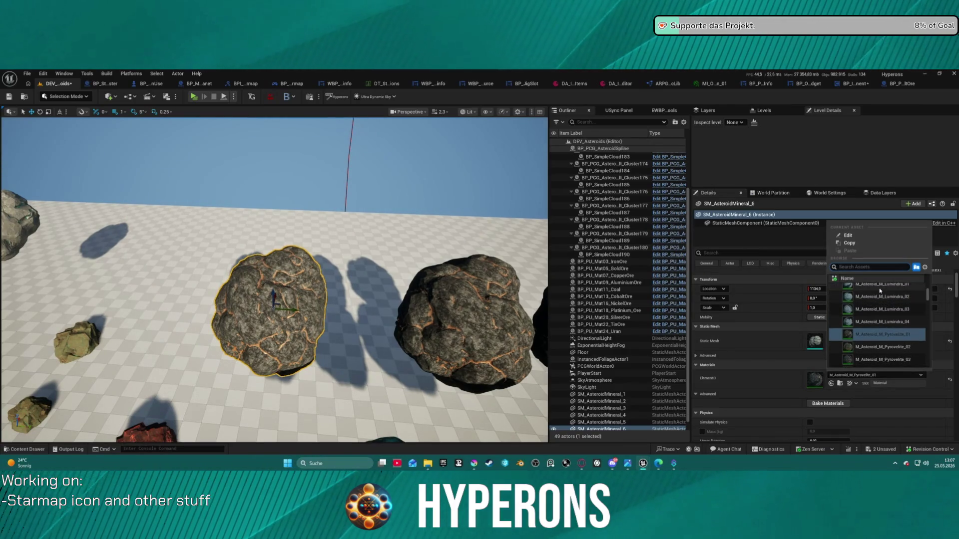
click(879, 322)
click(513, 319)
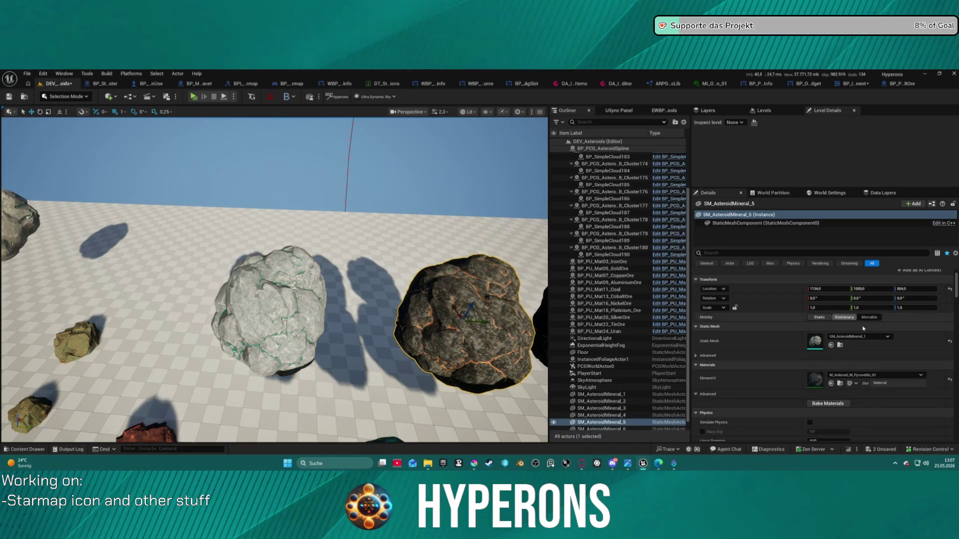
click(874, 375)
scroll(892, 306, up, 3)
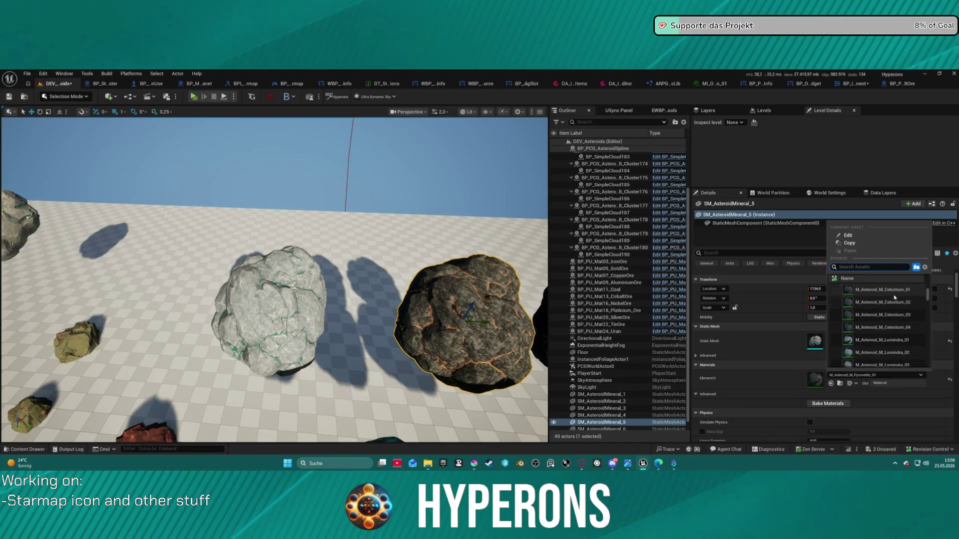
scroll(889, 303, up, 1)
click(883, 301)
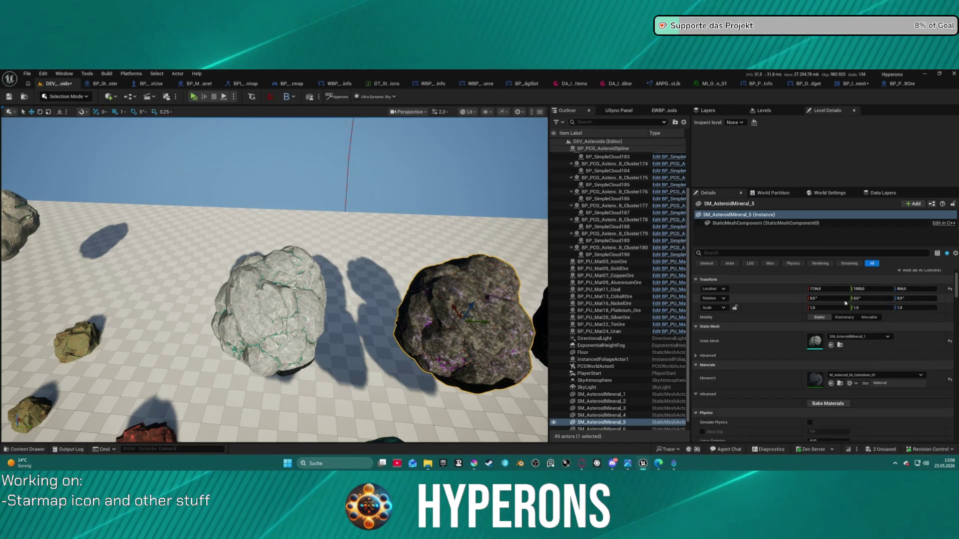
Switch the orange-veined rock to M_Asteroid_M_Lumindra_01 and Alt-drag a copy to the right
click(412, 339)
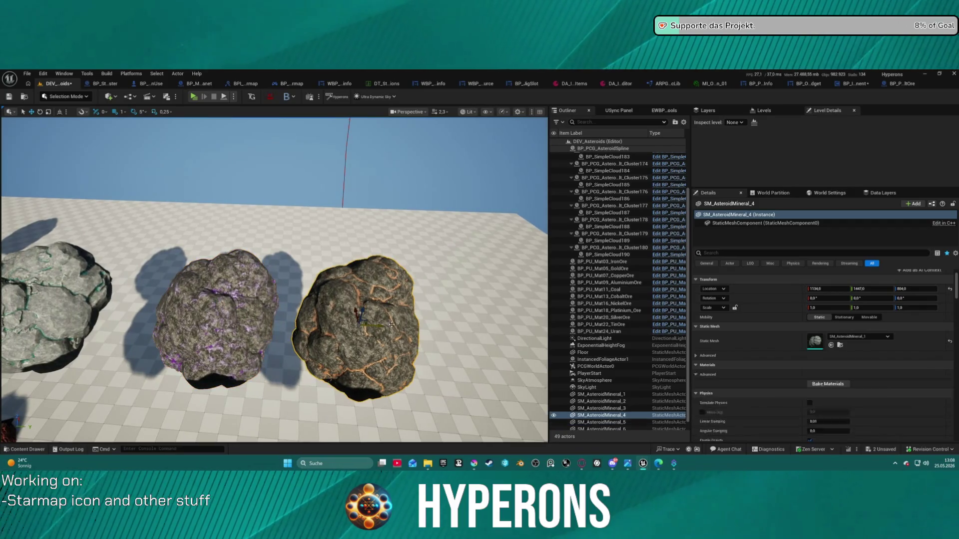
click(887, 408)
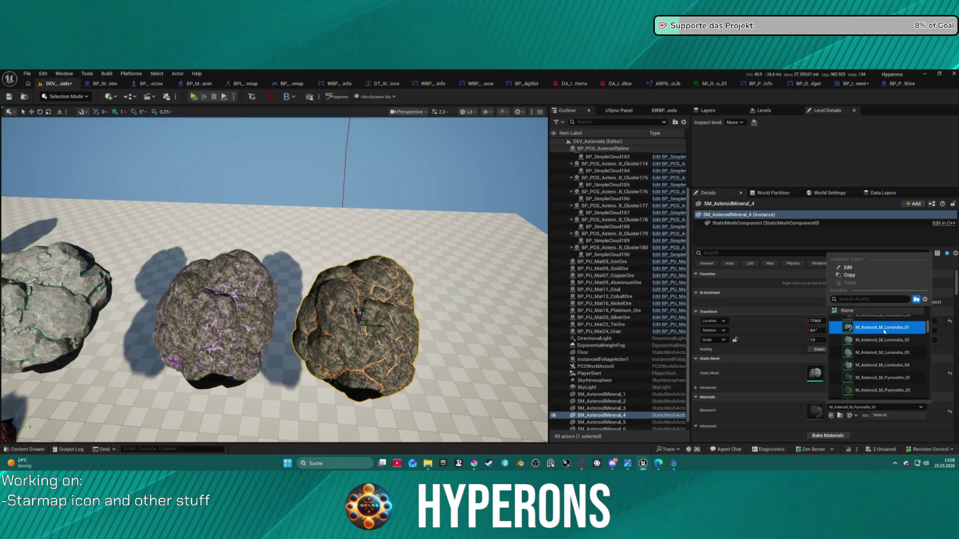
click(883, 330)
drag(375, 327, 522, 324)
scroll(522, 324, down, 3)
scroll(274, 279, up, 5)
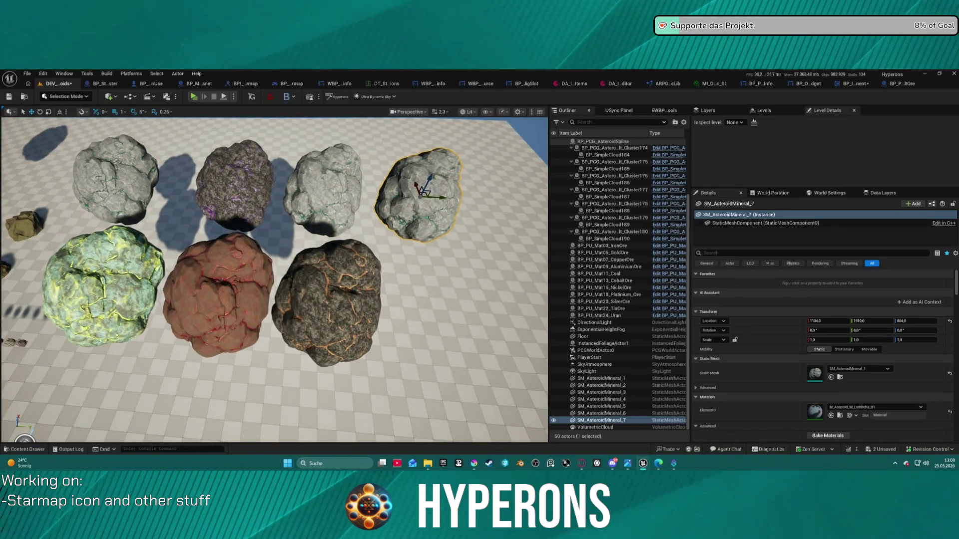
Set the third top-row rock to M_Asteroid_M_Aetherium_01, undoing an accidental delete
click(98, 175)
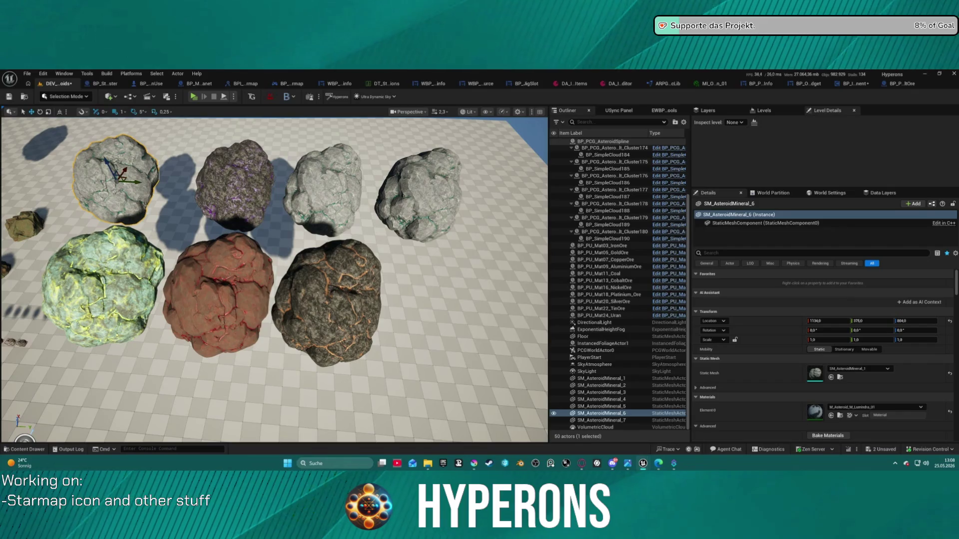
click(324, 187)
click(874, 407)
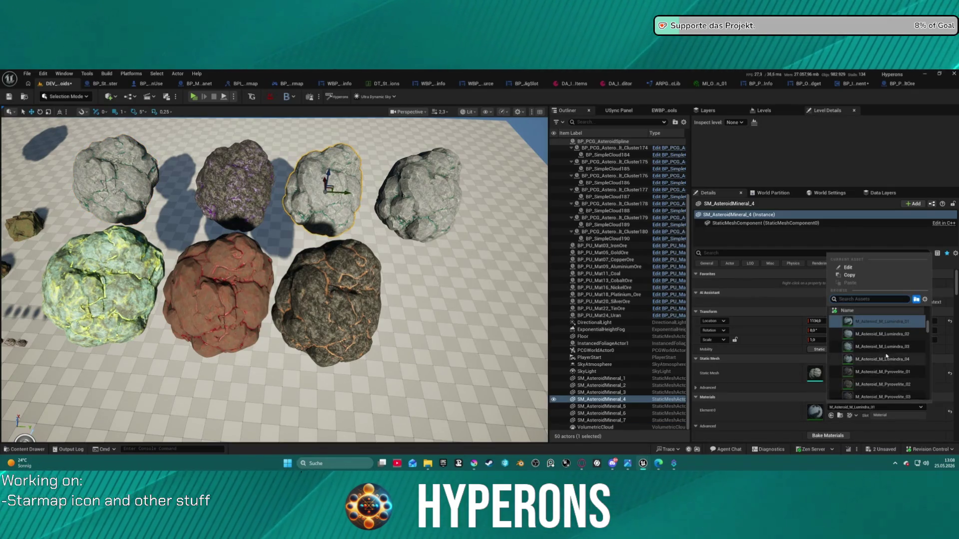
scroll(886, 356, up, 5)
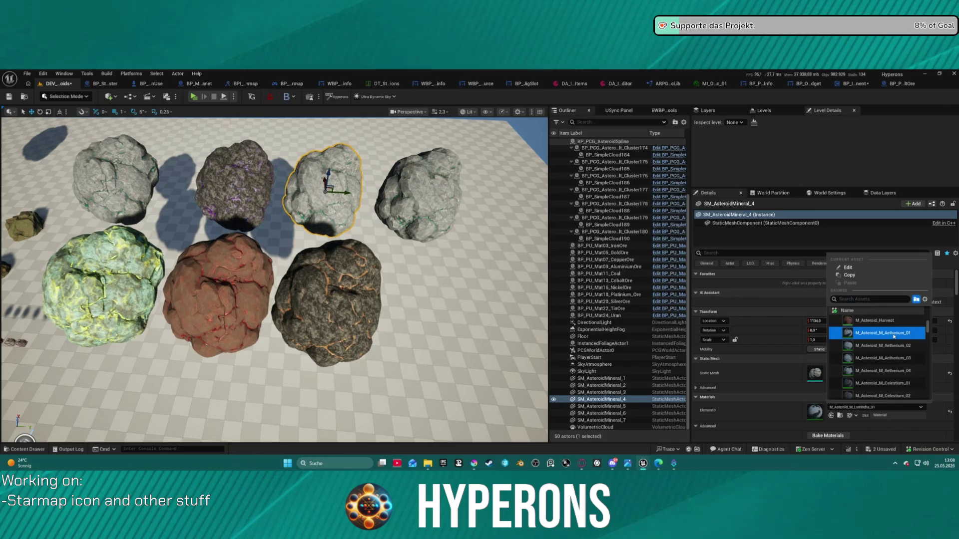
click(893, 334)
key(Delete)
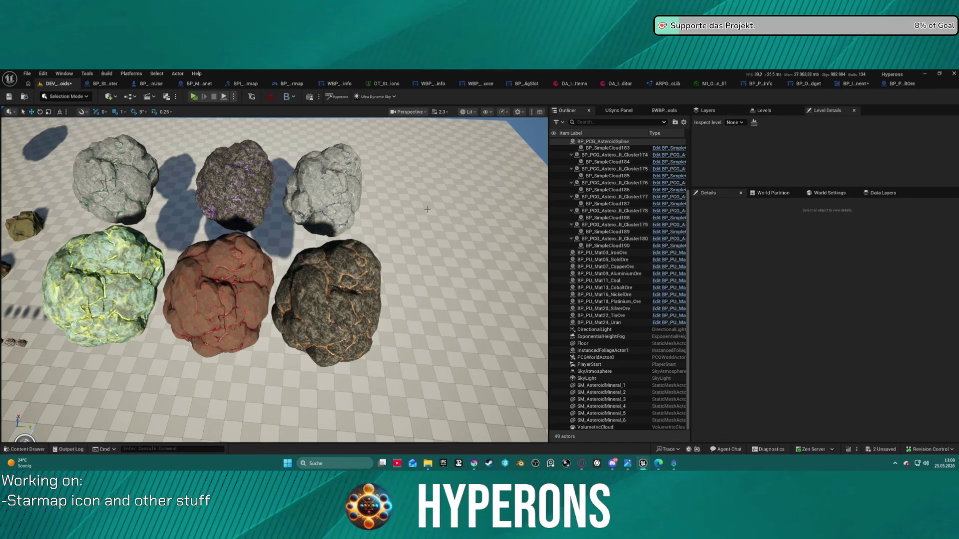
key(ctrl+z)
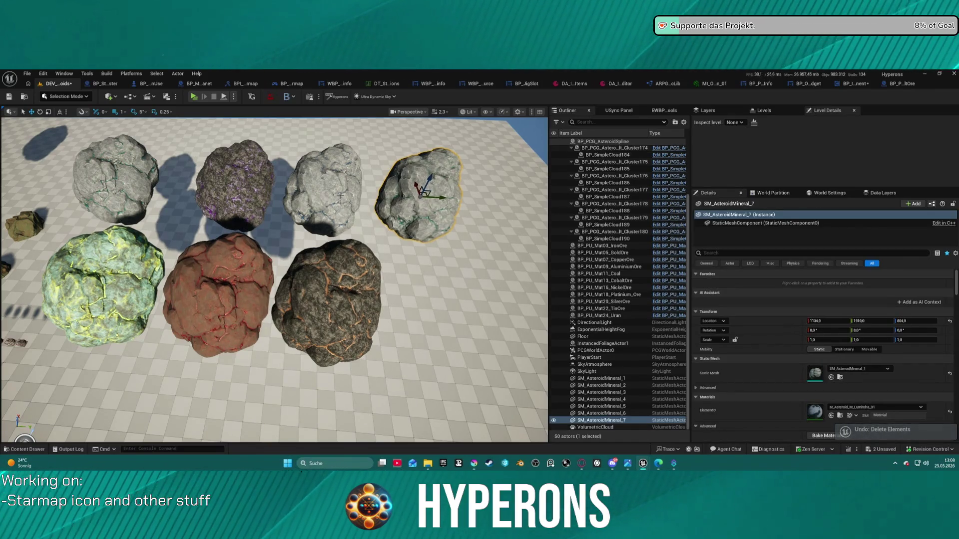
Select the dark SM_AsteroidMineral_2 rock and locate its material among the Crystal assets
click(341, 195)
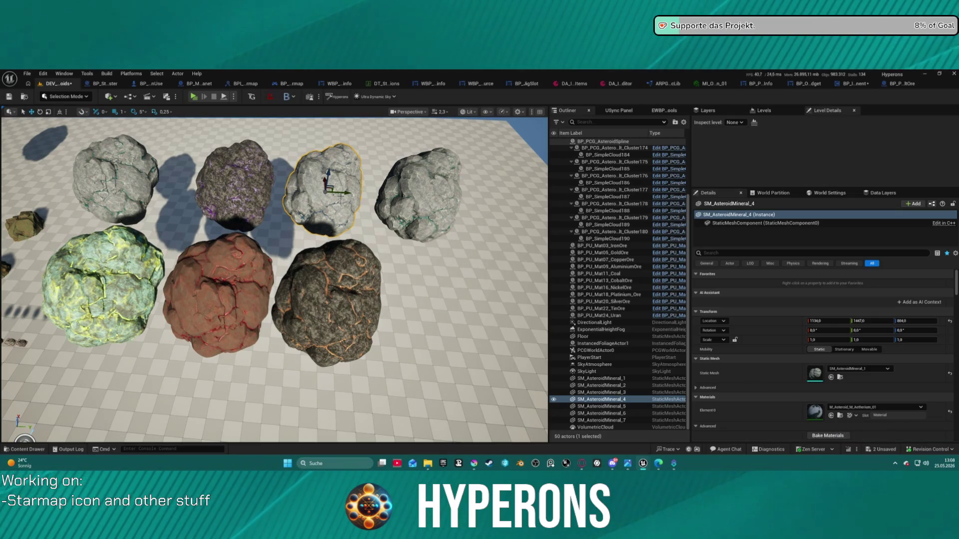
click(327, 297)
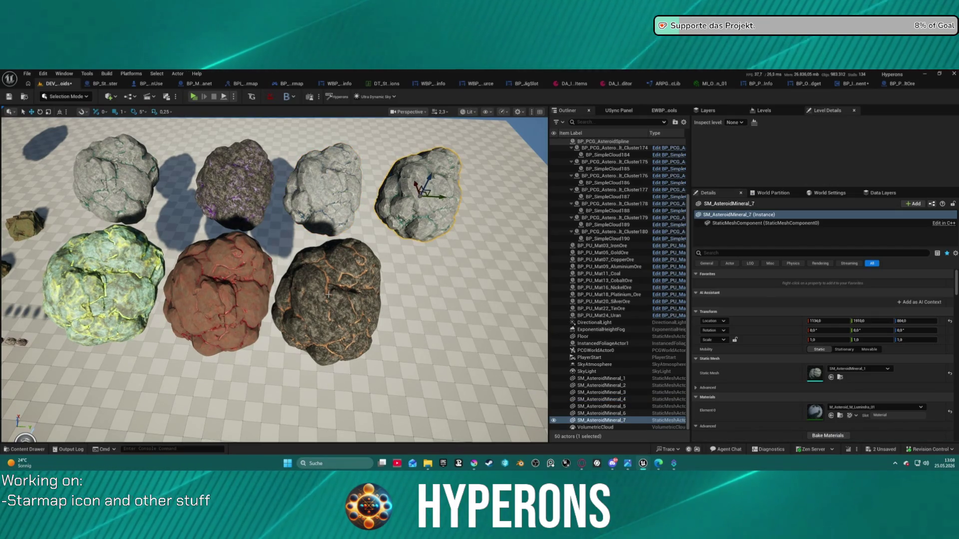
click(840, 416)
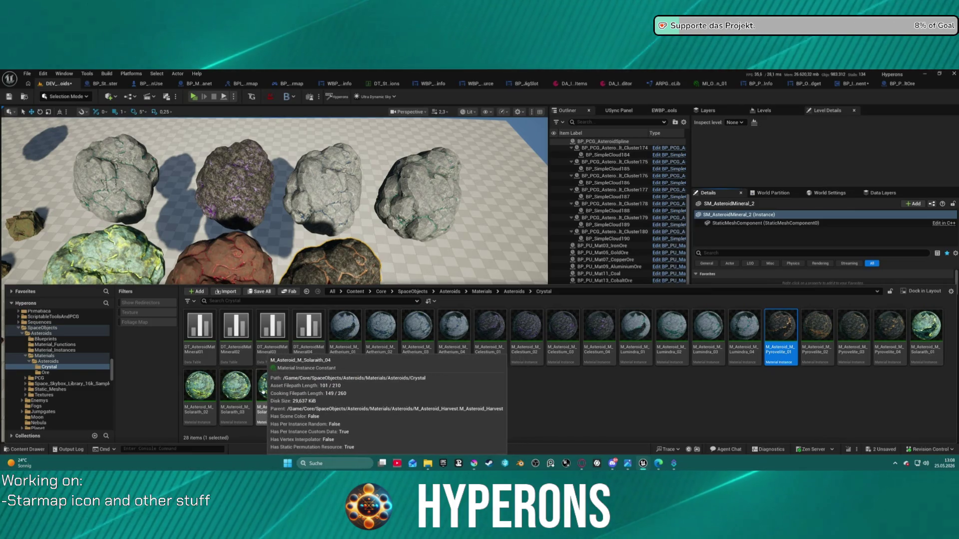
mouse_move(247, 394)
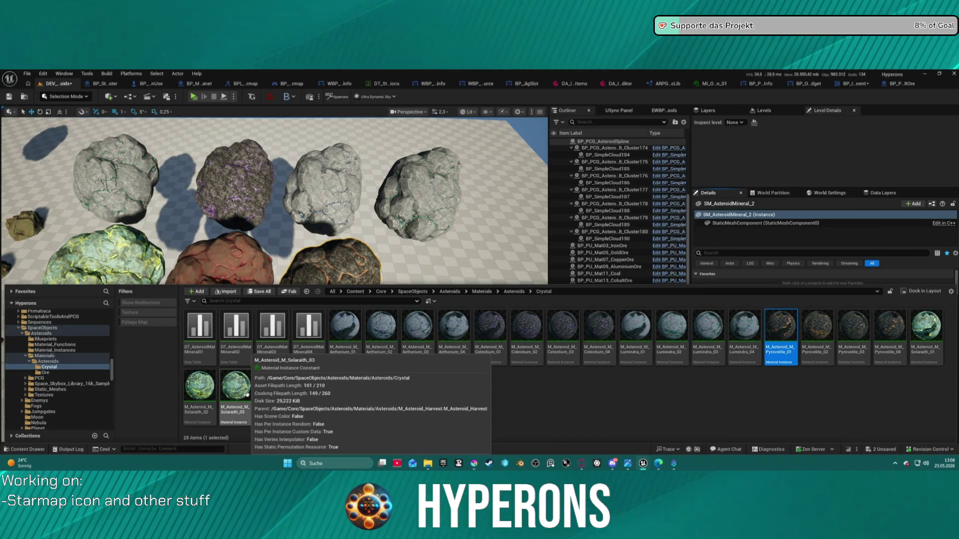
click(609, 397)
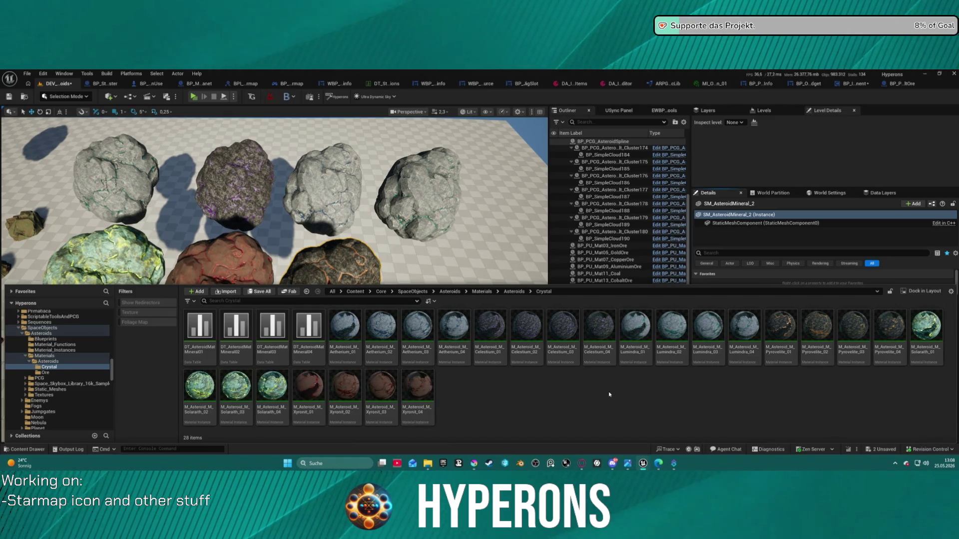
mouse_move(460, 178)
mouse_down()
mouse_move(349, 200)
mouse_move(200, 210)
mouse_move(62, 198)
mouse_move(85, 439)
mouse_move(85, 349)
mouse_move(84, 419)
mouse_move(84, 389)
mouse_up()
key(ctrl+space)
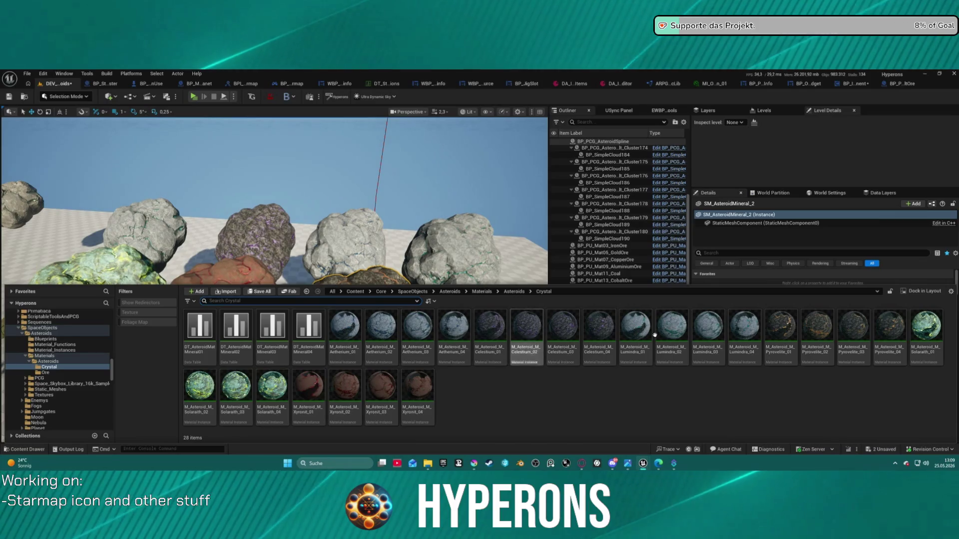
click(670, 333)
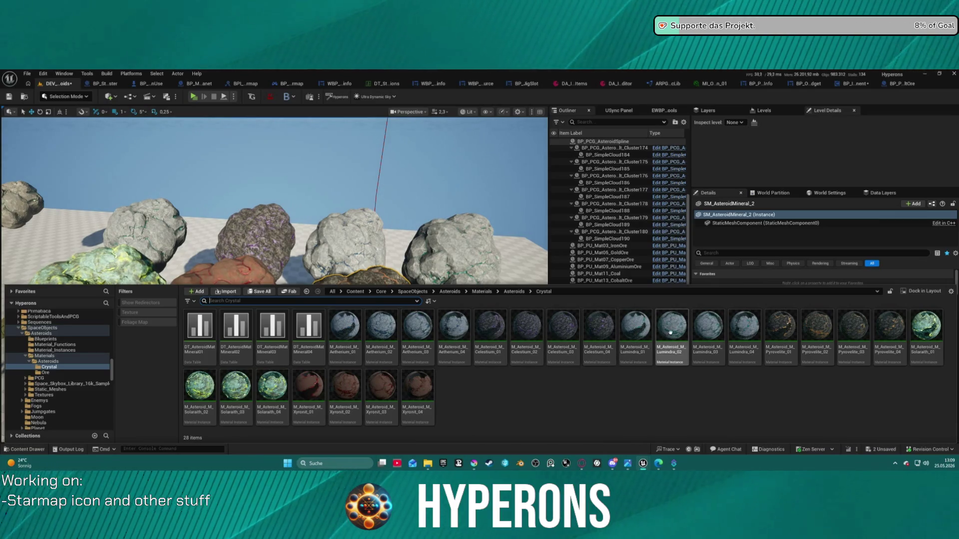
click(766, 348)
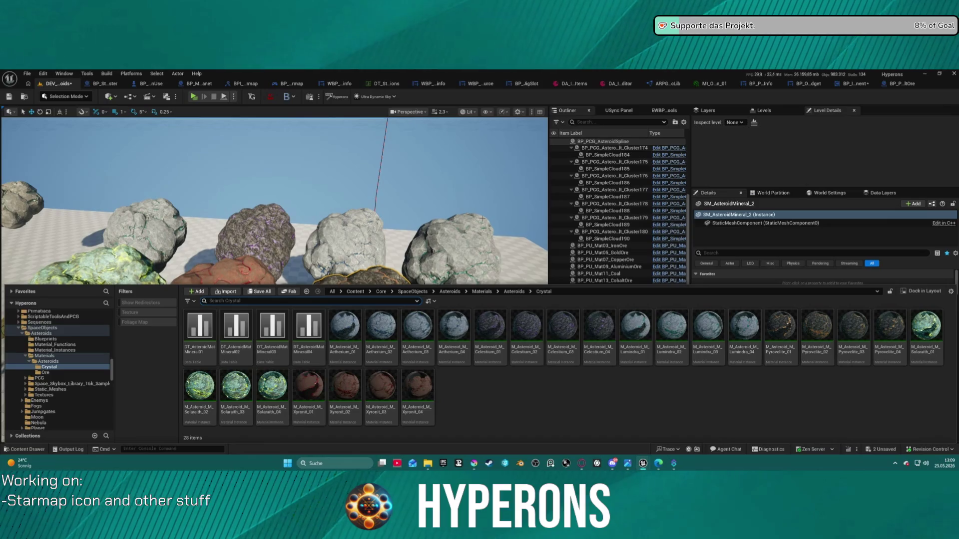
click(420, 229)
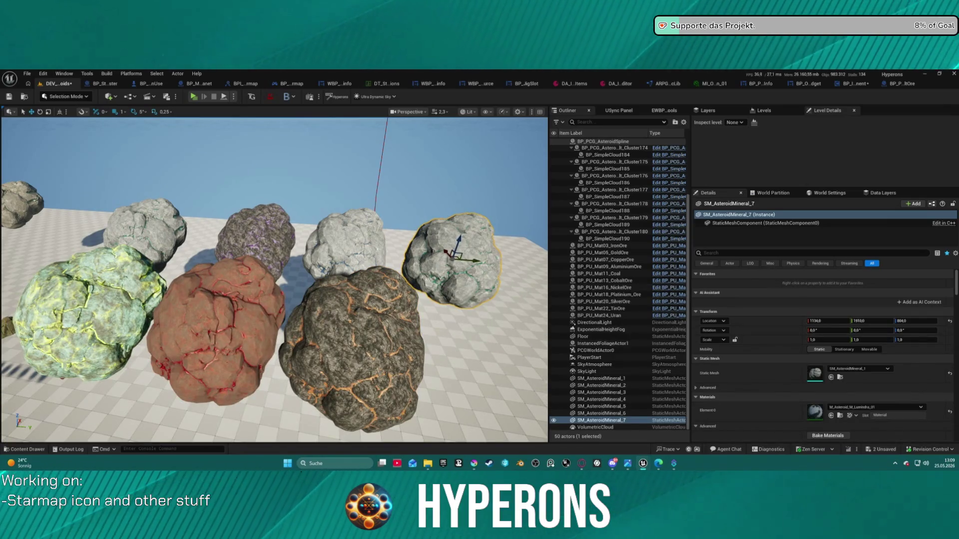
Delete SM_AsteroidMineral_7, the rightmost top-row rock, and pull the camera back
click(601, 413)
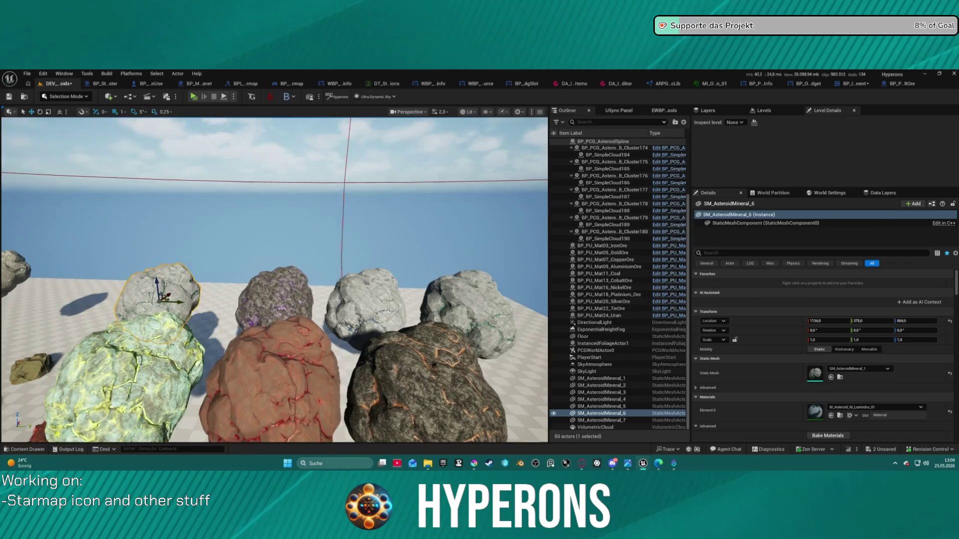
scroll(431, 225, down, 5)
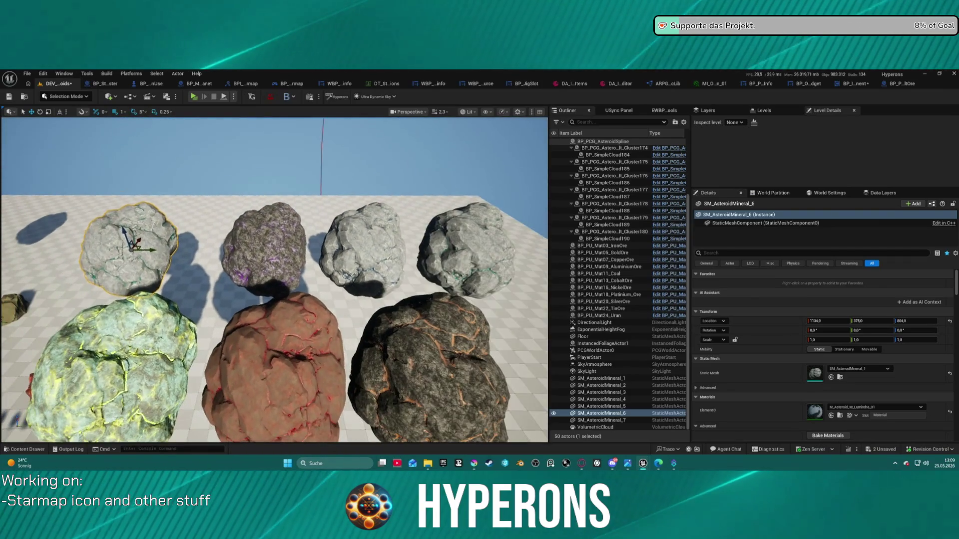
click(471, 232)
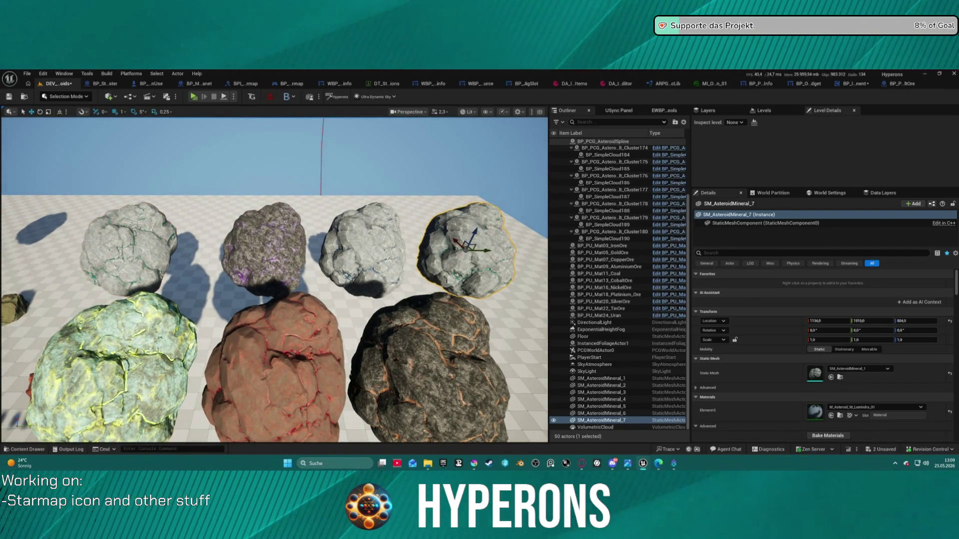
key(Delete)
scroll(274, 280, up, 5)
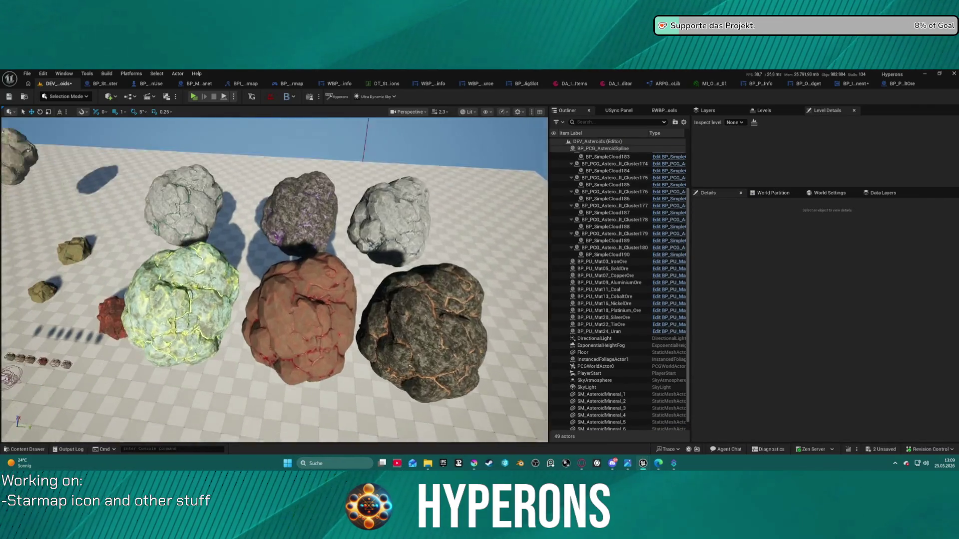
scroll(274, 279, down, 5)
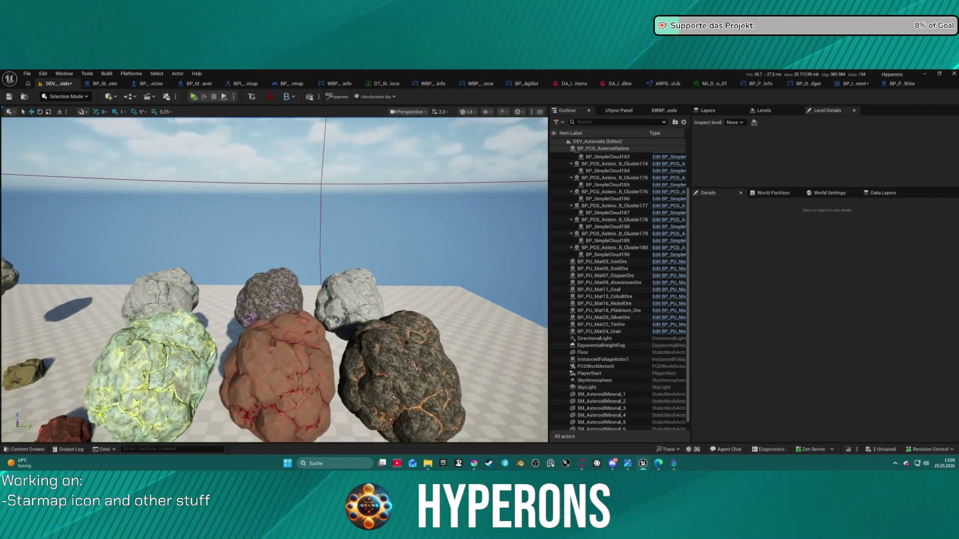
key(ctrl+space)
key(ctrl+space)
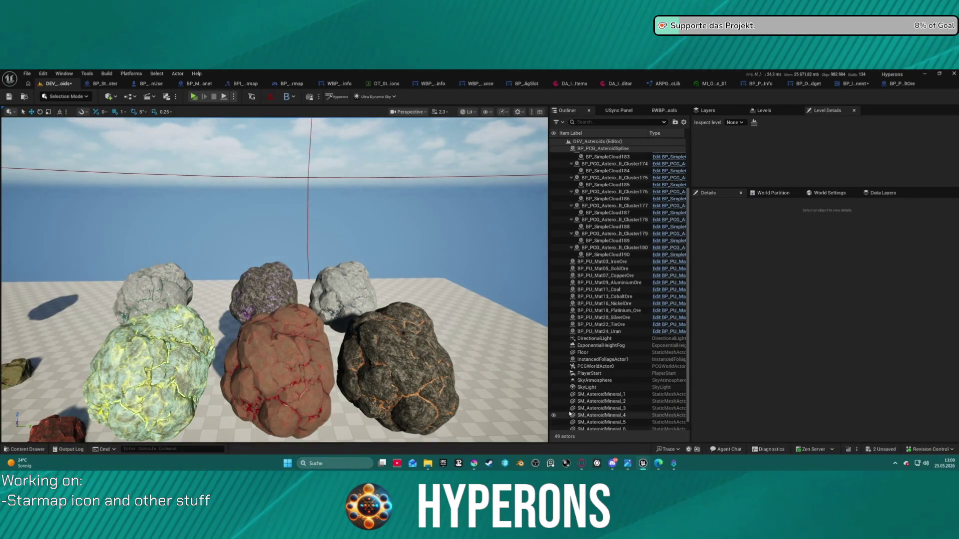
mouse_move(474, 467)
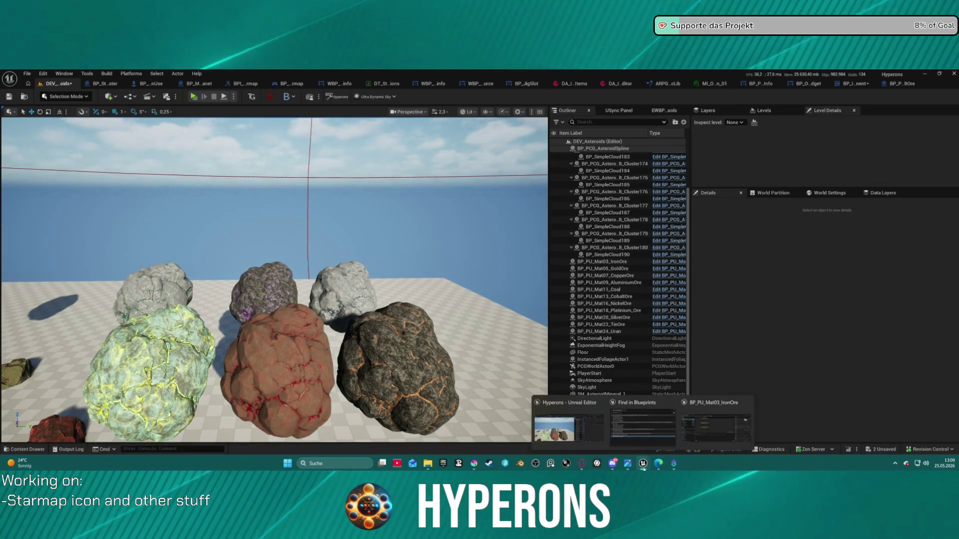
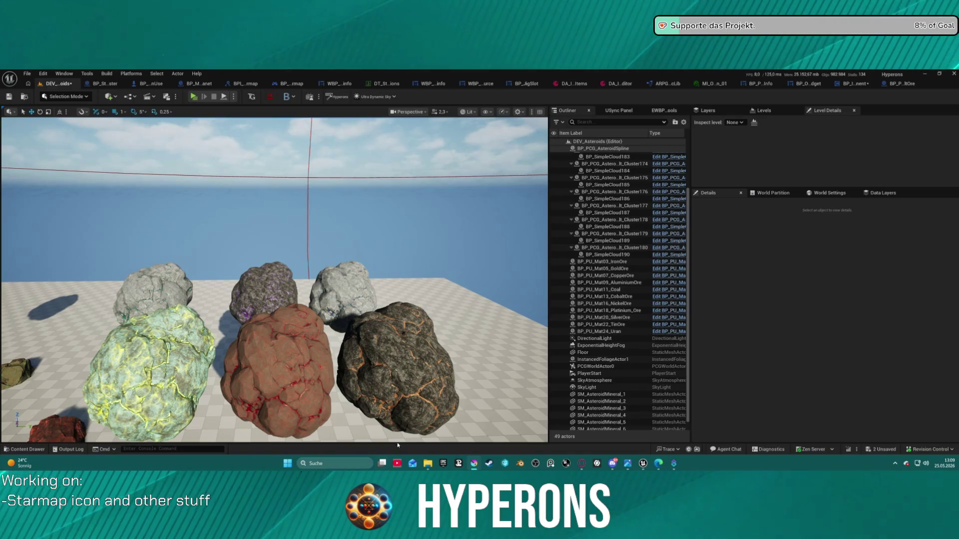
In the Krita icon file, hide the Sulfur group and its layers, then select the Sulfur group
click(437, 429)
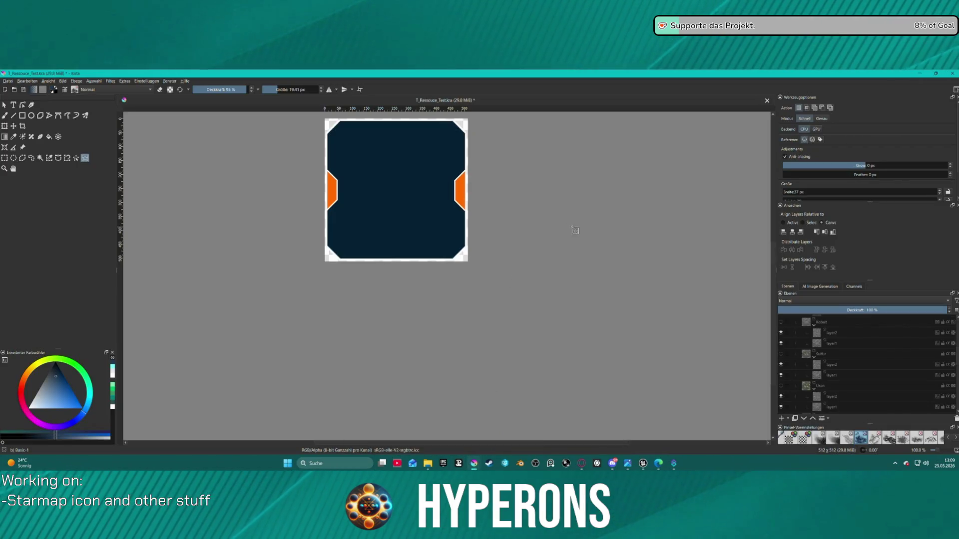
click(780, 354)
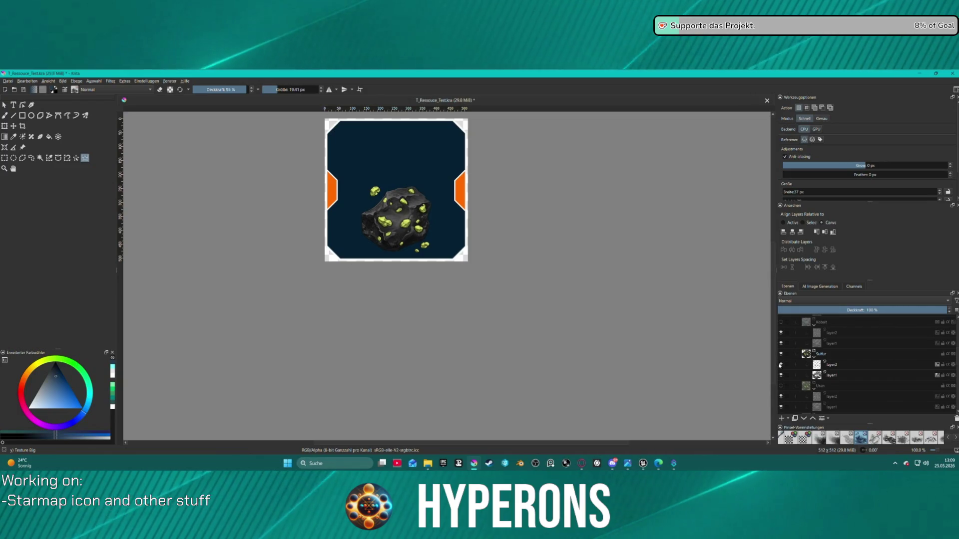
click(781, 364)
click(781, 375)
click(781, 354)
click(835, 357)
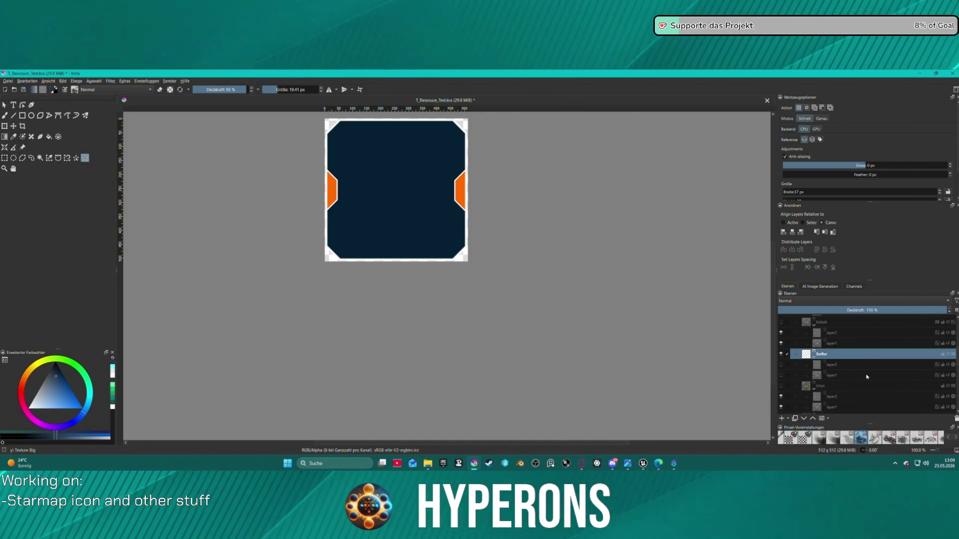
Duplicate the Sulfur group with Ctrl+J, rename the copy Lumindra, and return to Unreal Editor
mouse_move(867, 377)
key(ctrl+j)
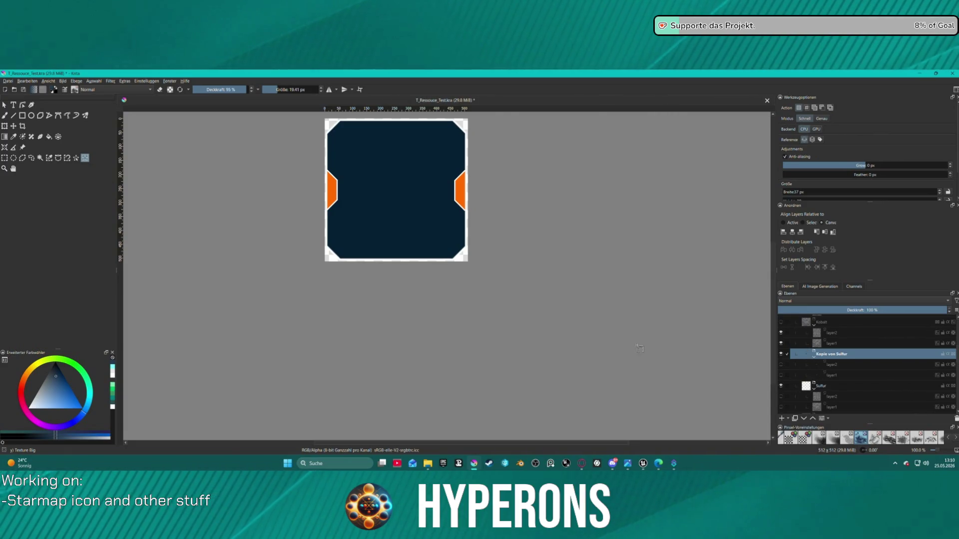
double_click(831, 353)
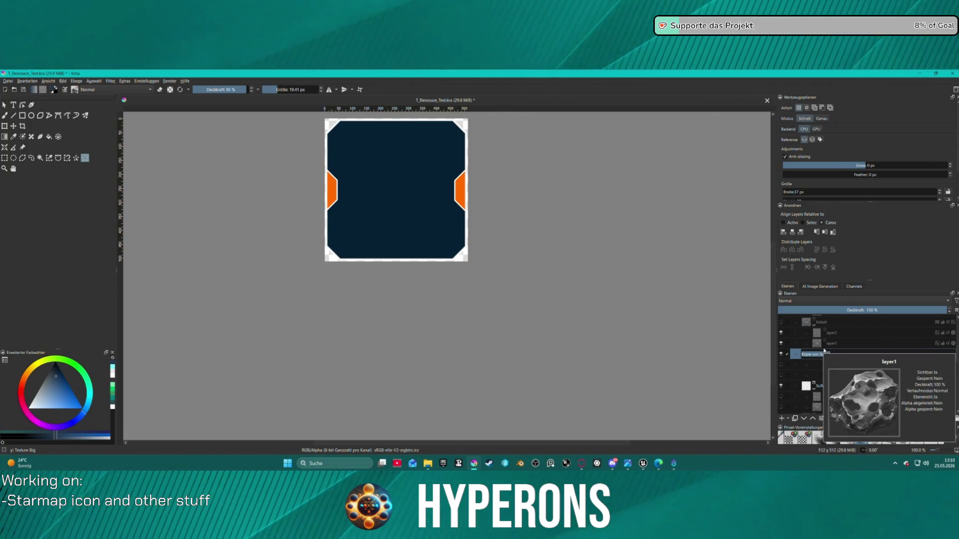
mouse_move(644, 464)
text(Lumindra)
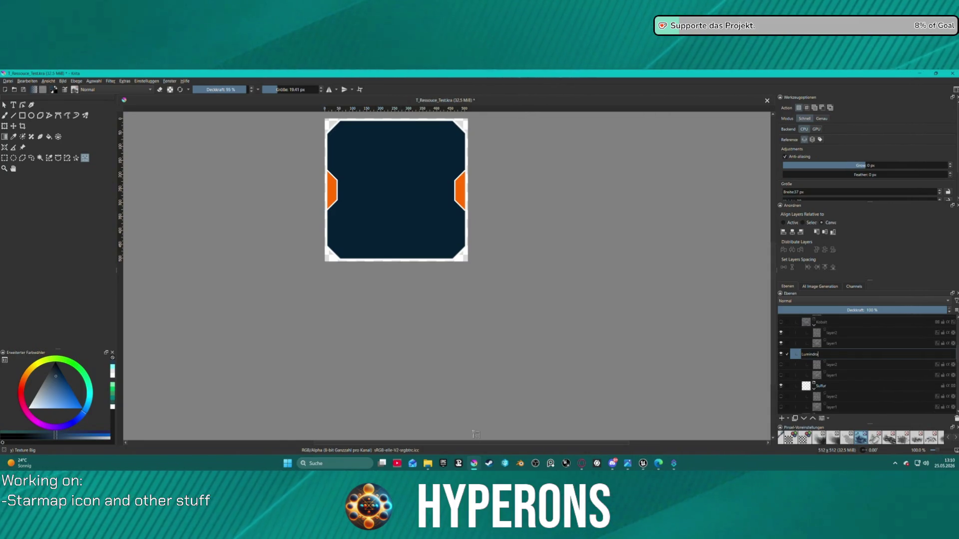
key(Return)
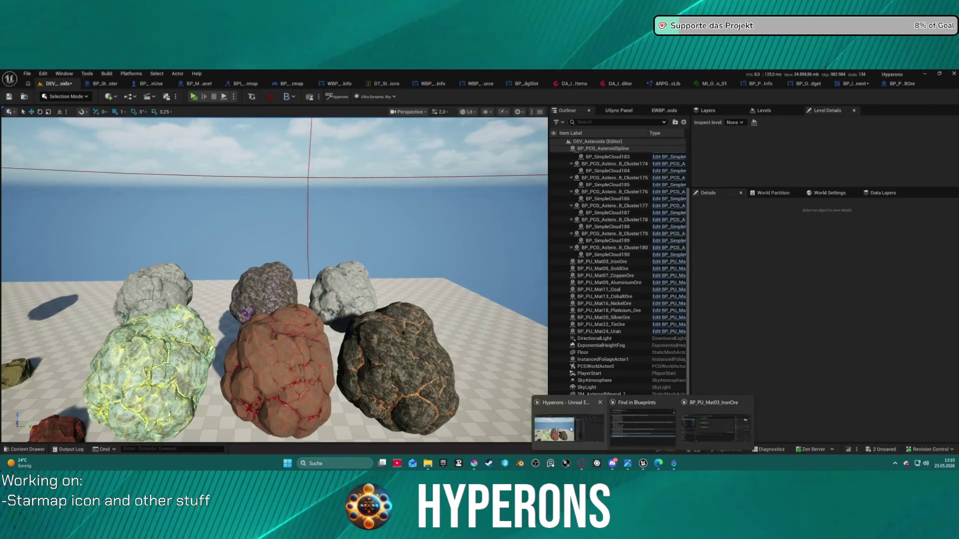
click(571, 420)
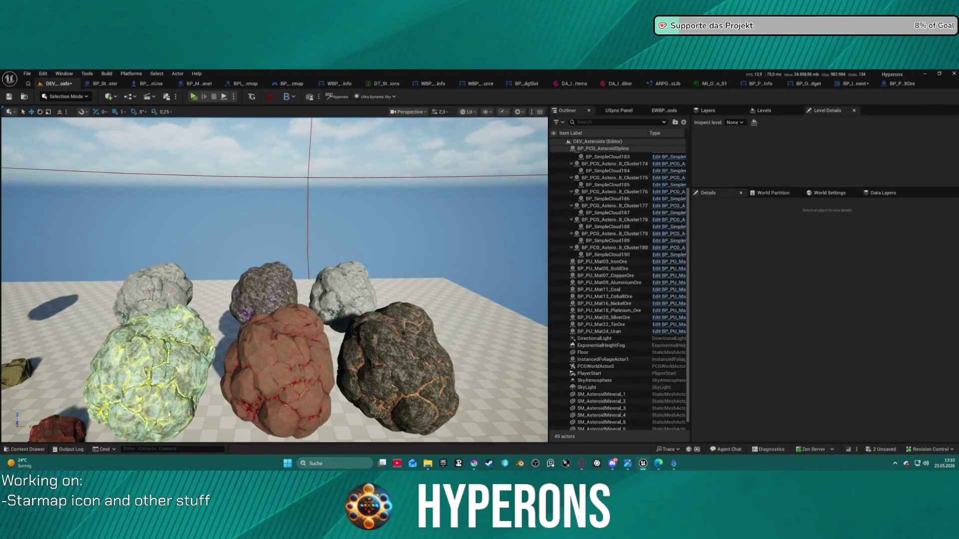
In the Crystal materials folder, copy 'Aetherium' from the M_Asteroid_M_Aetherium_01 name
click(599, 428)
click(33, 451)
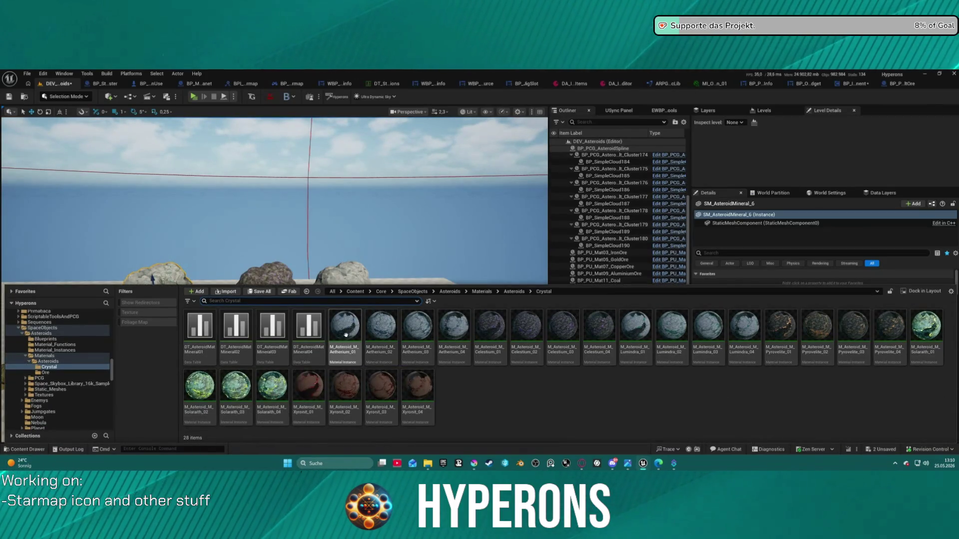
click(352, 358)
key(F2)
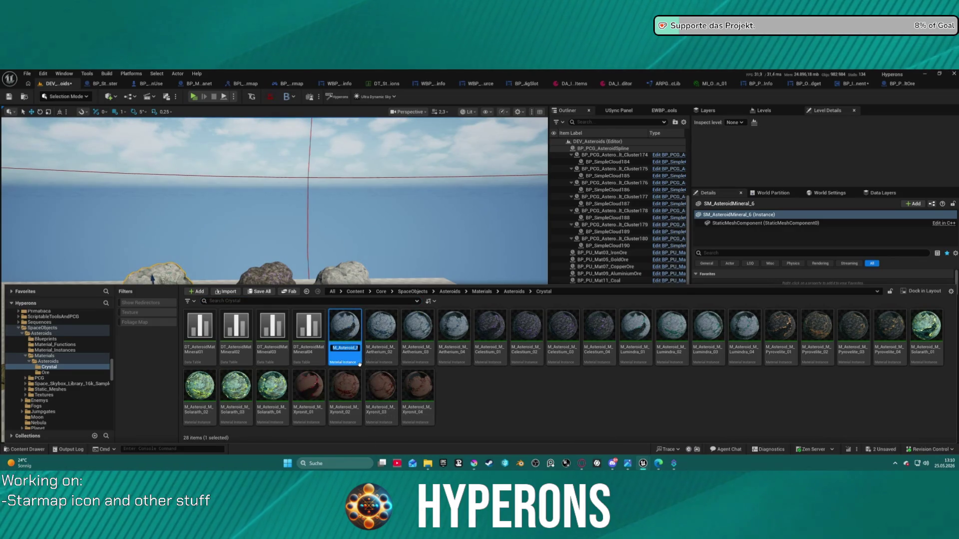
key(End)
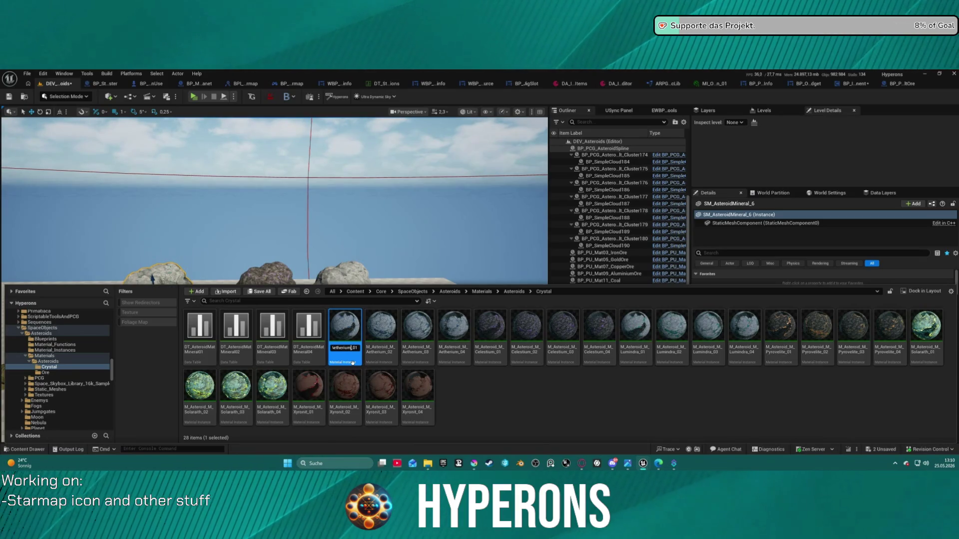
key(shift+Home)
key(ctrl+c)
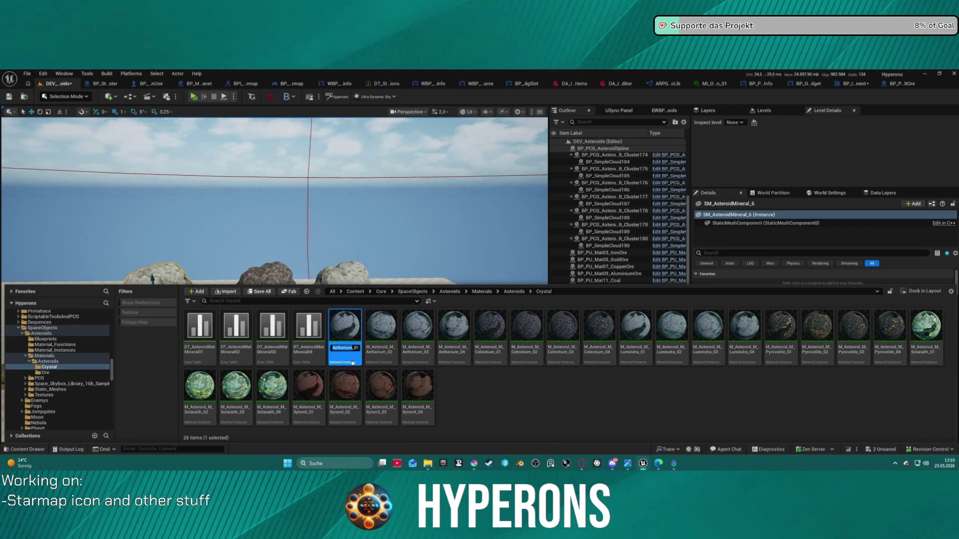
mouse_move(643, 464)
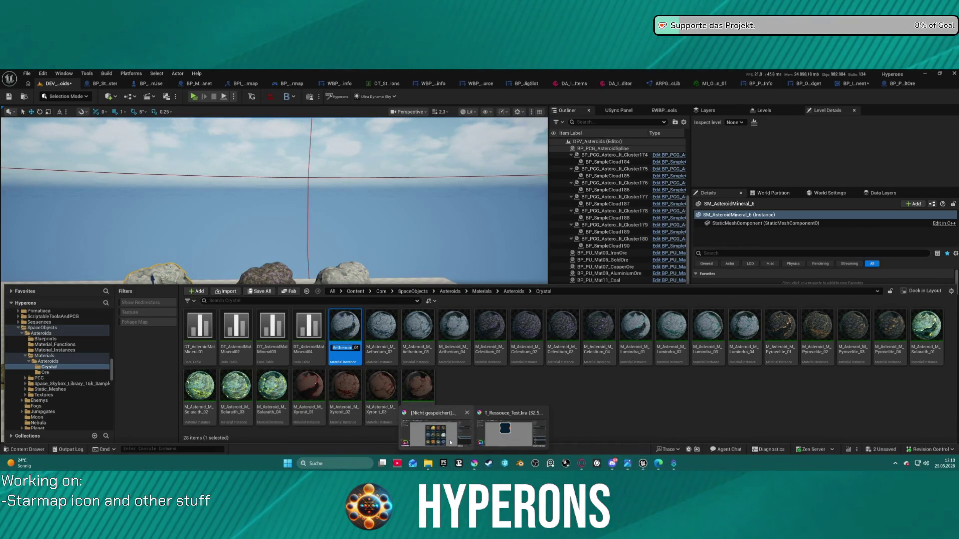
click(474, 464)
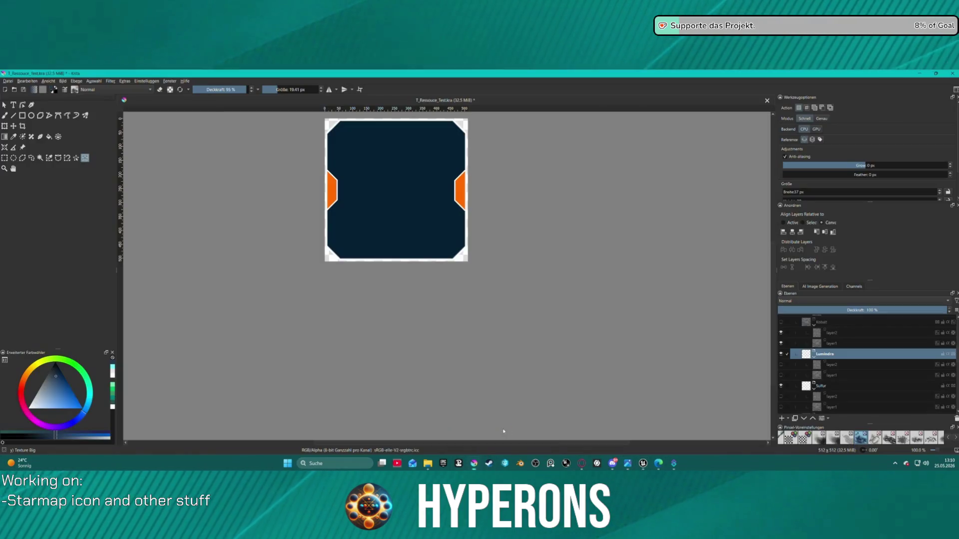
Rename the Lumindra group to Aetherium by pasting the copied name
double_click(855, 354)
key(ctrl+v)
click(844, 366)
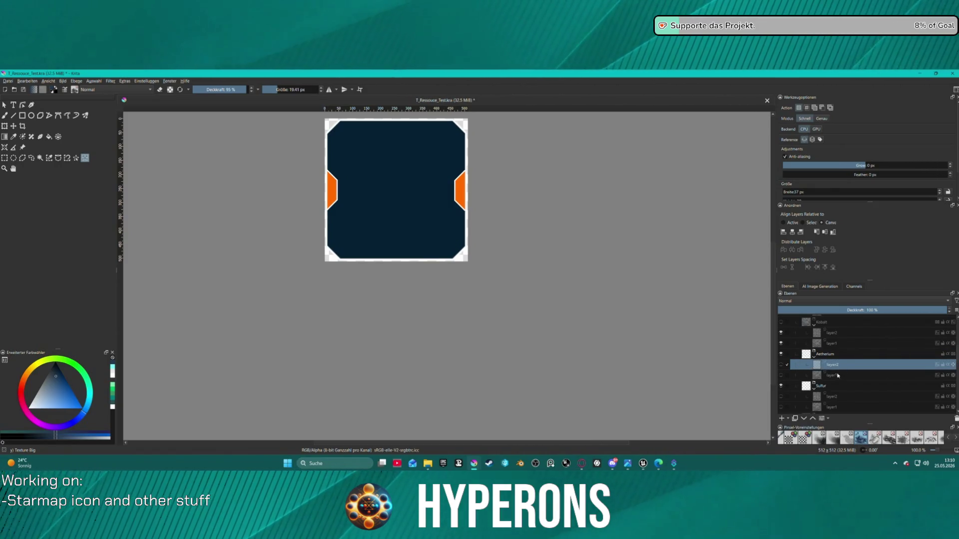
scroll(843, 368, up, 1)
Show and re-hide the Kobalt rock, then make Aetherium's layer1 and layer2 visible
click(842, 366)
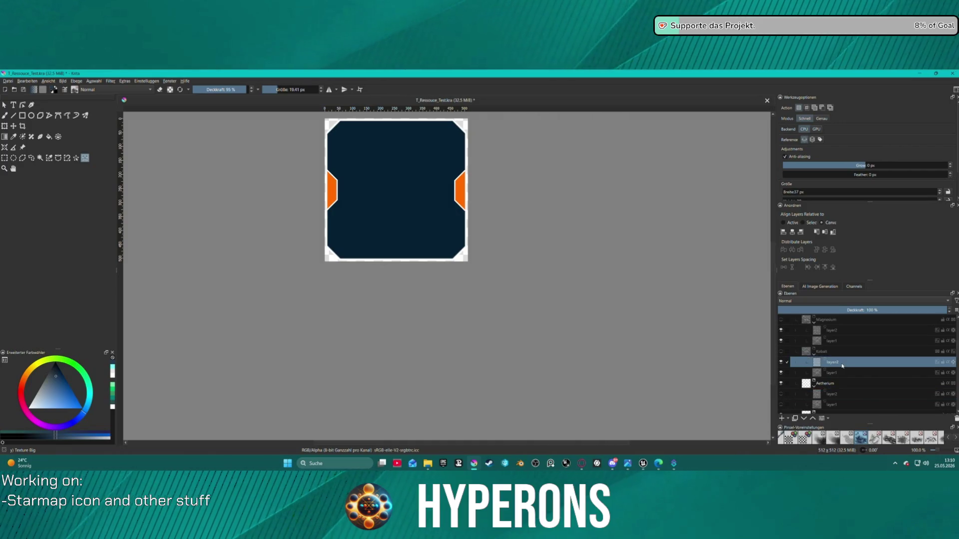
click(781, 352)
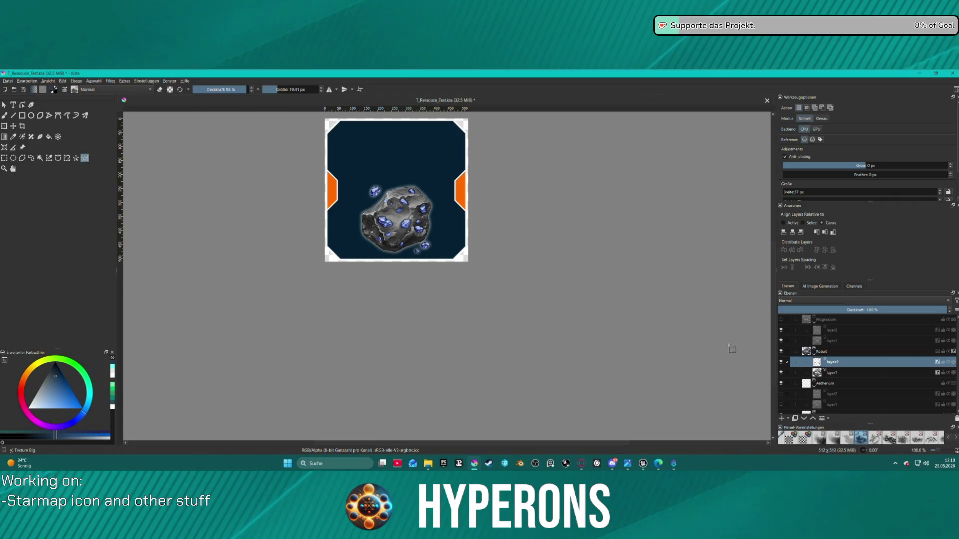
click(842, 354)
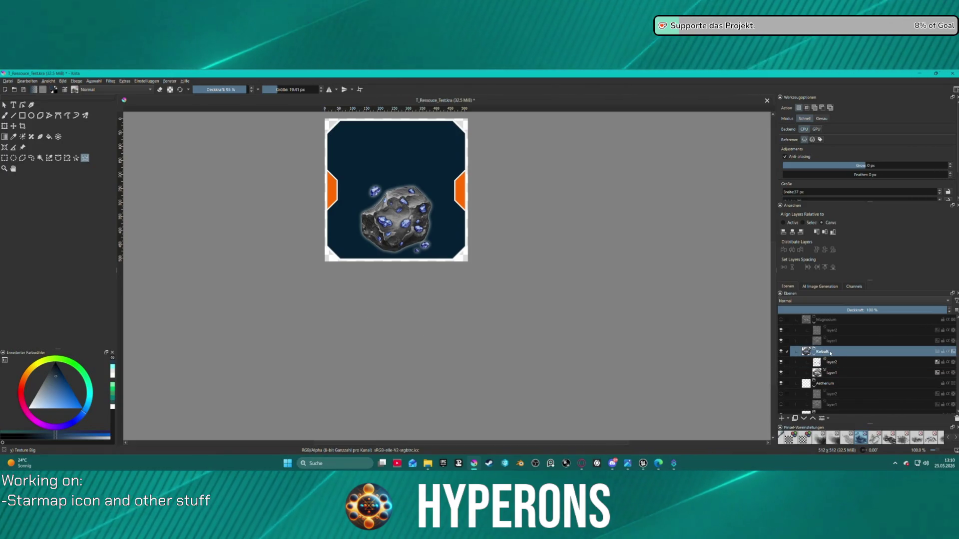
click(781, 351)
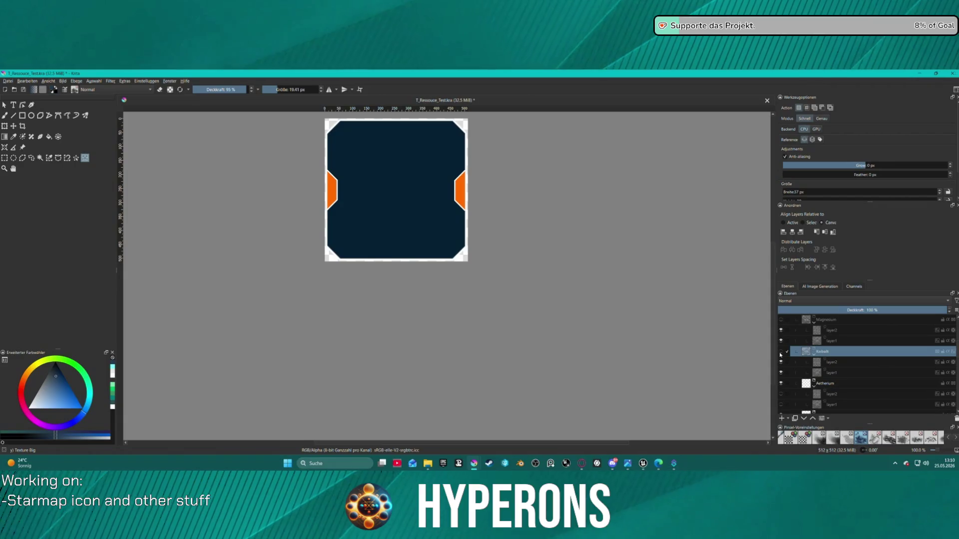
click(781, 394)
click(781, 404)
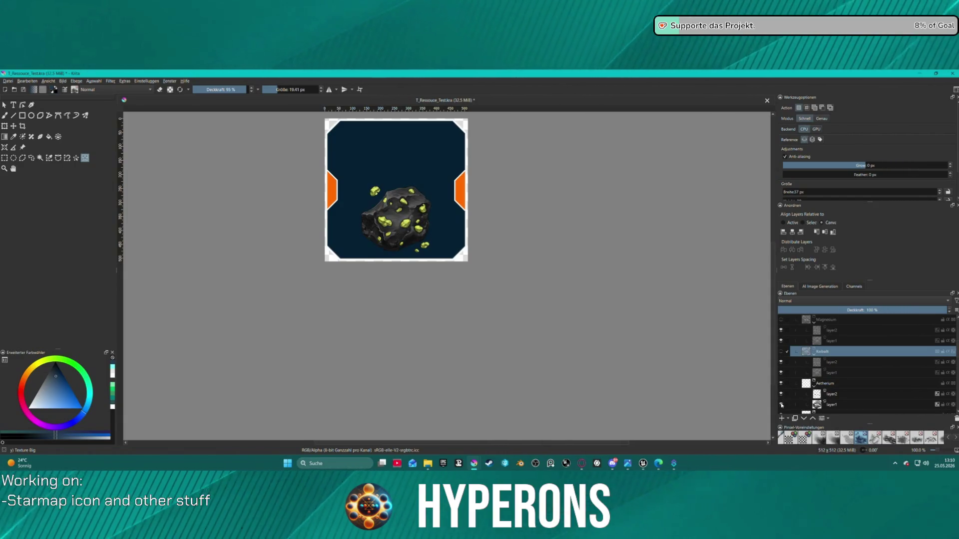
click(831, 384)
Briefly preview the Magnesium rock, then select the Aetherium group with its layers
scroll(817, 352, up, 1)
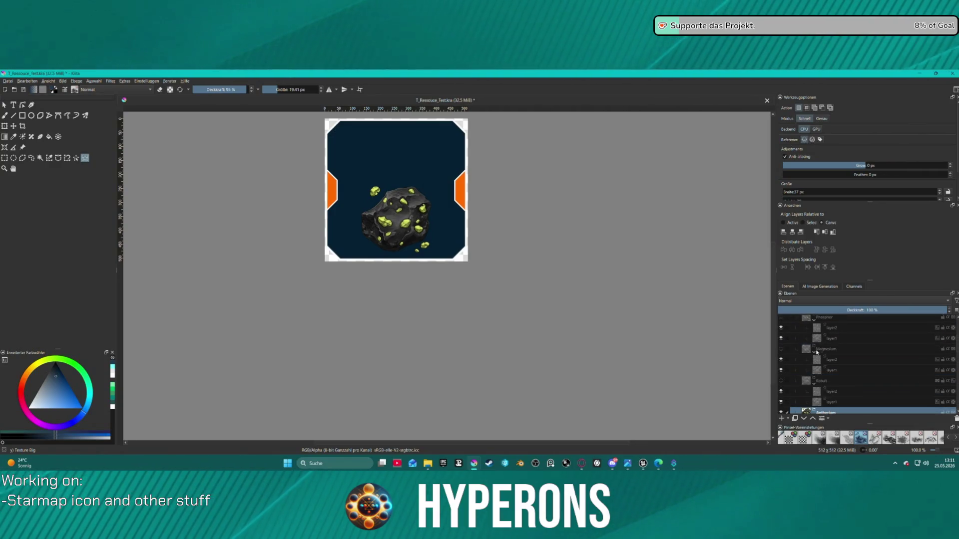
click(781, 349)
click(781, 349)
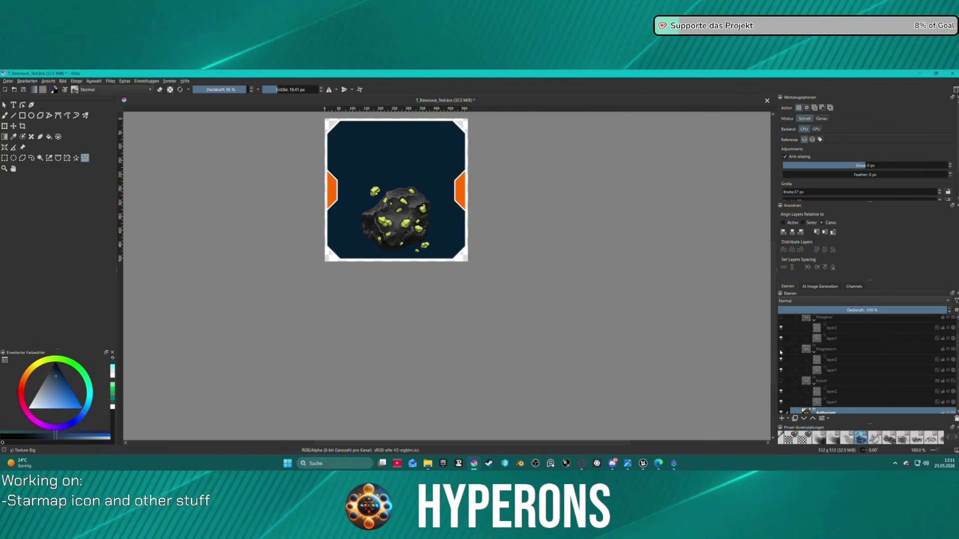
scroll(830, 350, down, 3)
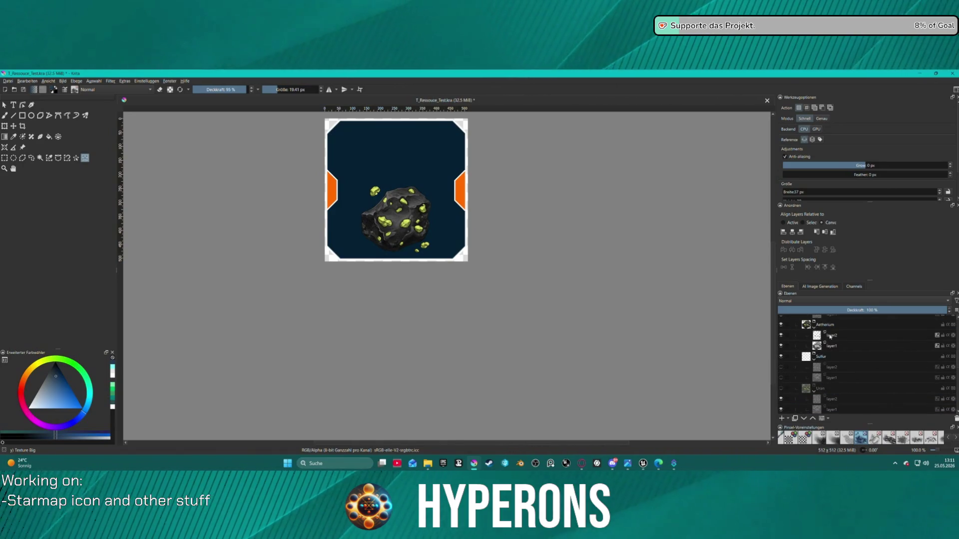
scroll(830, 338, up, 1)
click(831, 354)
shift+click(837, 375)
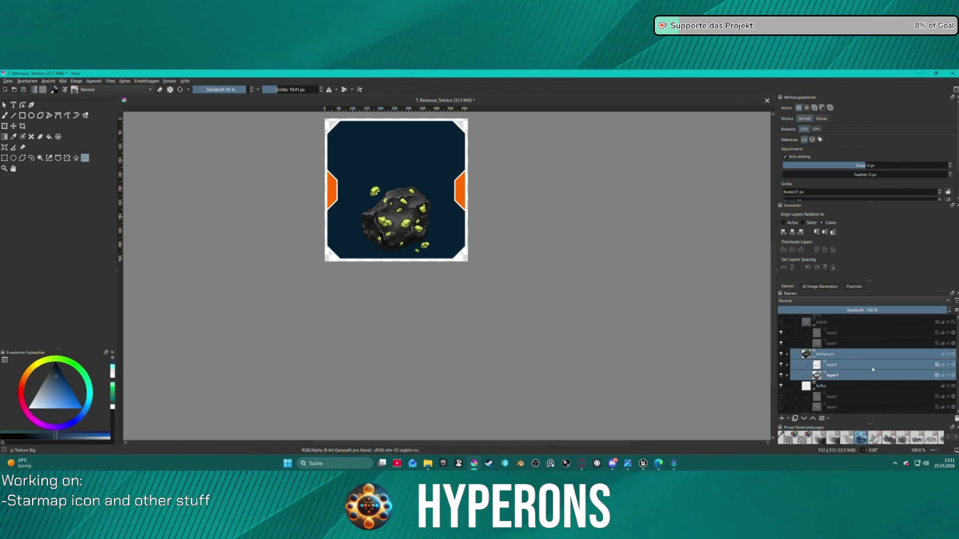
Delete the Aetherium group, duplicate Kobalt, name the copy Aetherium and make it visible
click(955, 419)
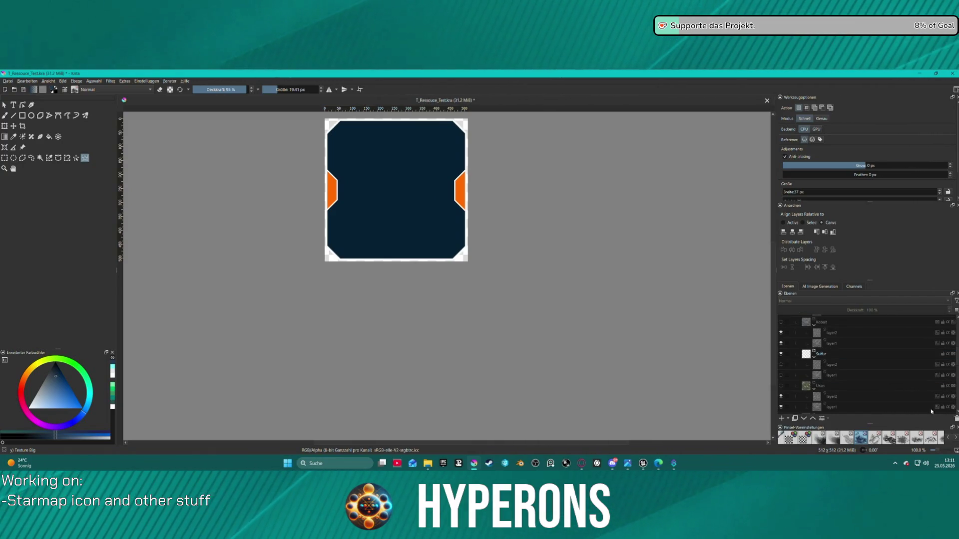
right_click(855, 338)
click(794, 380)
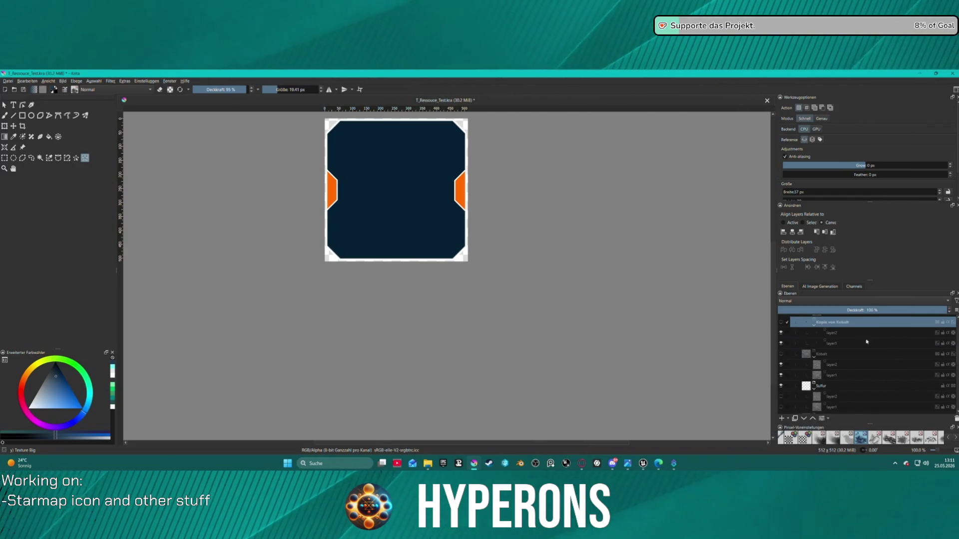
double_click(837, 324)
text(Aetherium)
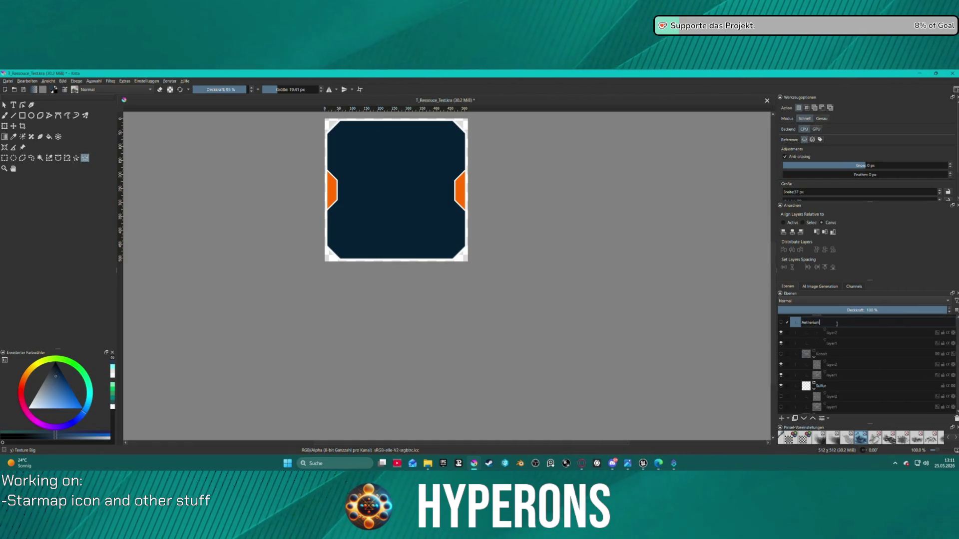
key(Return)
click(782, 322)
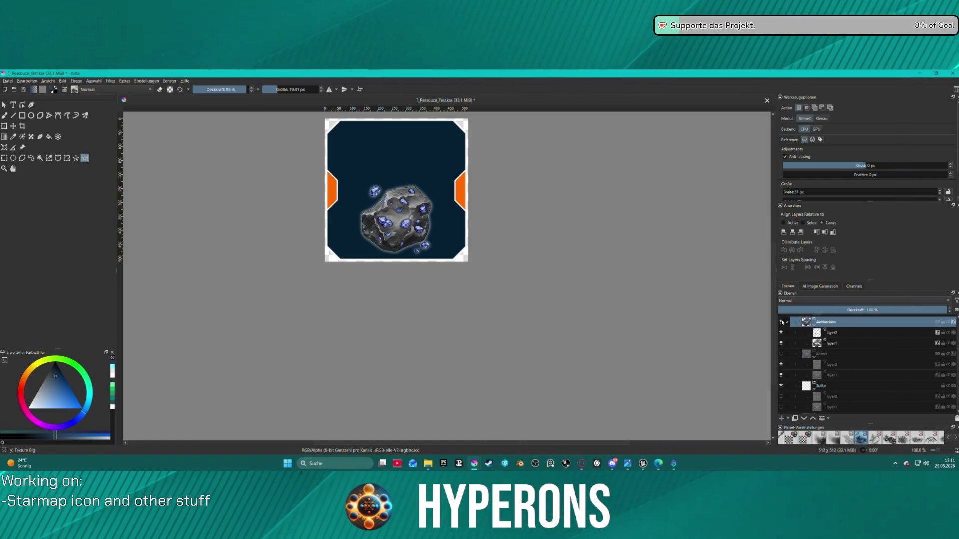
scroll(370, 209, up, 1)
scroll(380, 187, down, 1)
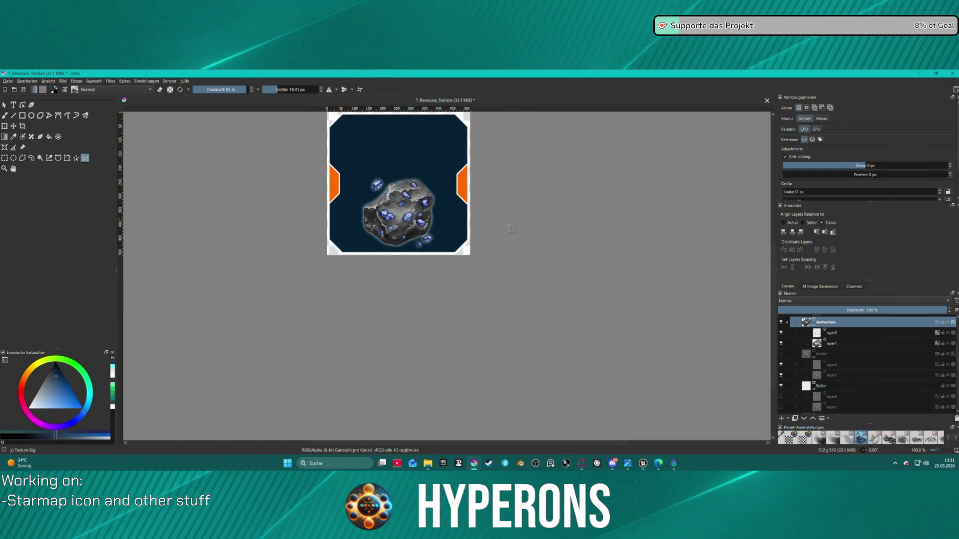
click(833, 343)
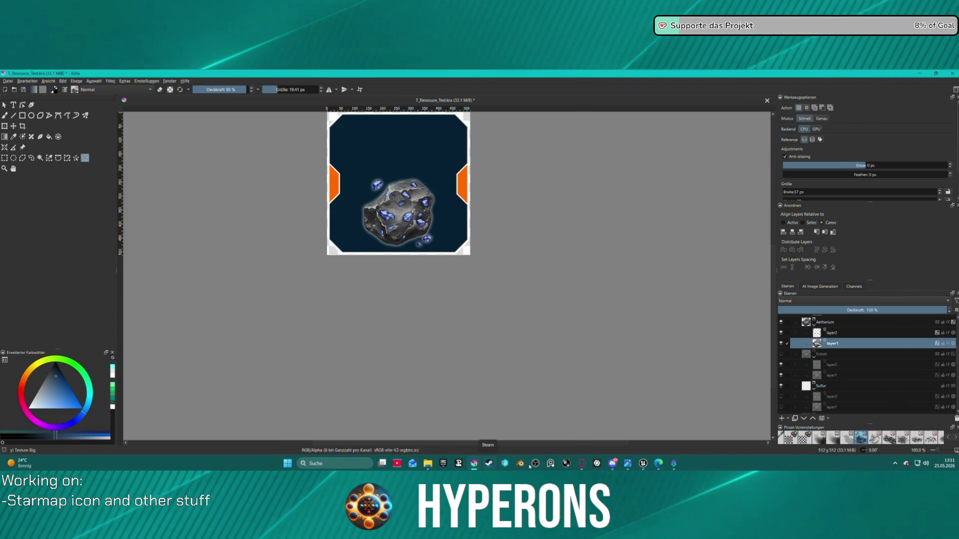
In Unreal Editor, zoom and orbit close around the blue crystal asteroid SM_AsteroidMineral_4
mouse_move(643, 464)
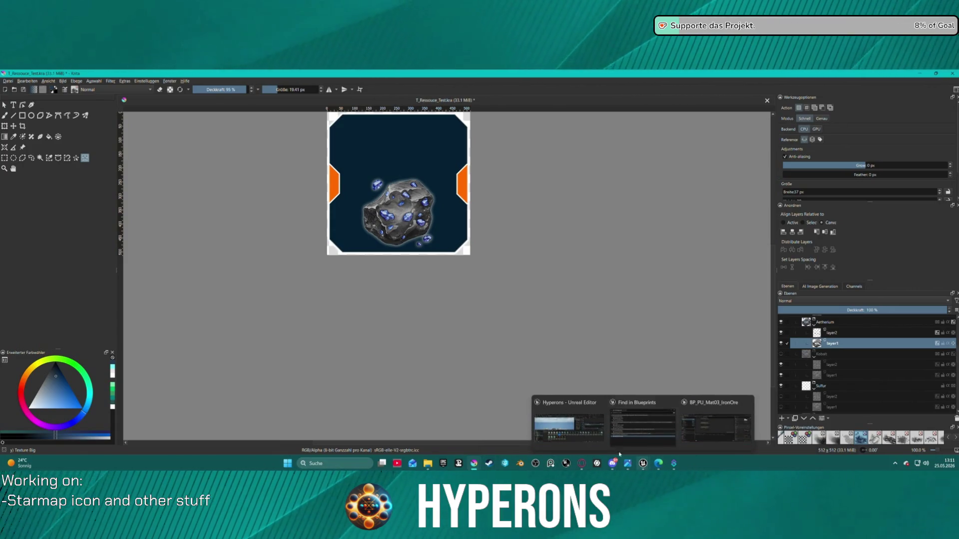
mouse_move(582, 433)
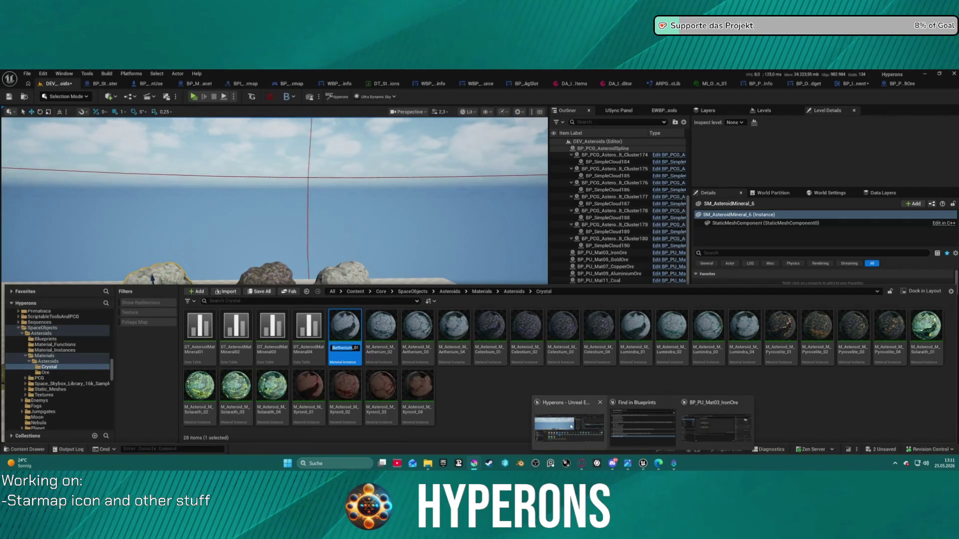
click(571, 426)
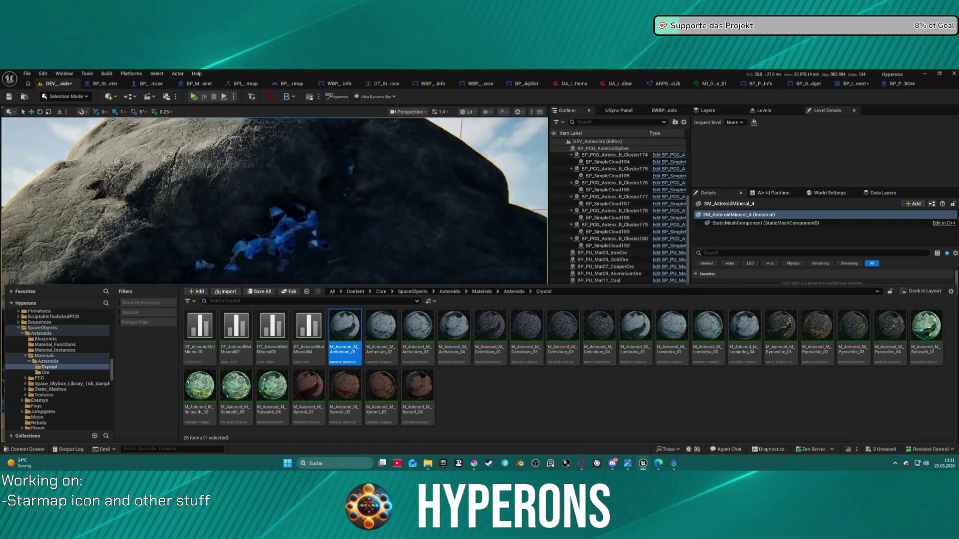
scroll(274, 200, down, 2)
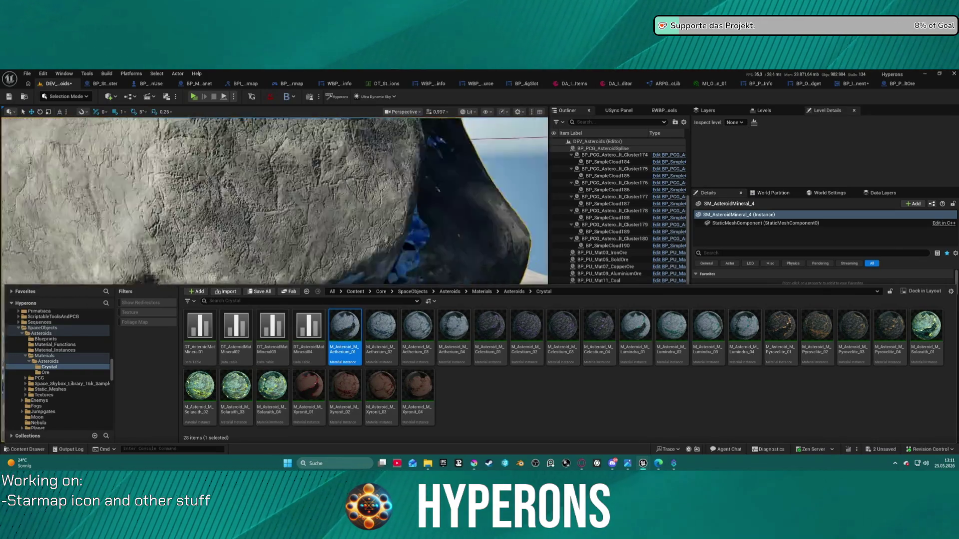
drag(464, 247, 463, 246)
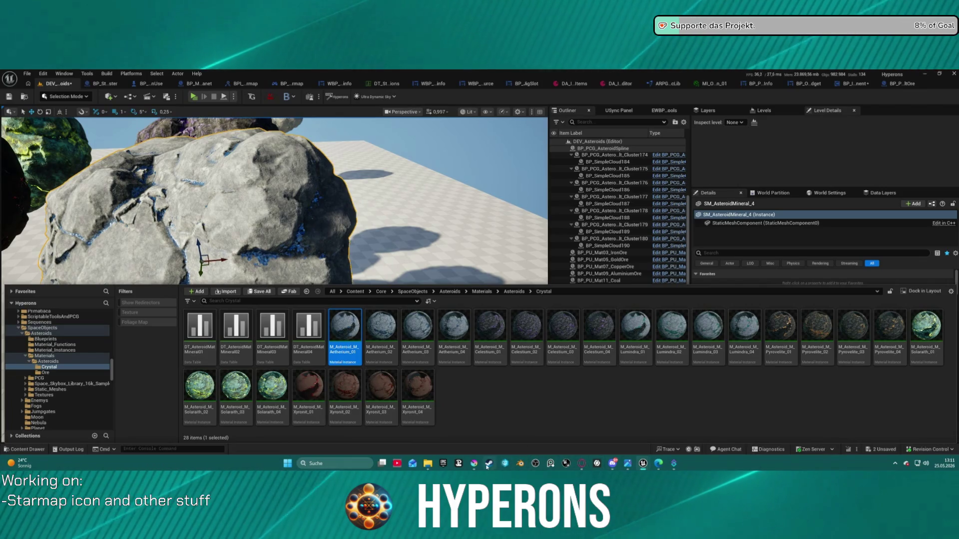
mouse_move(474, 463)
click(434, 429)
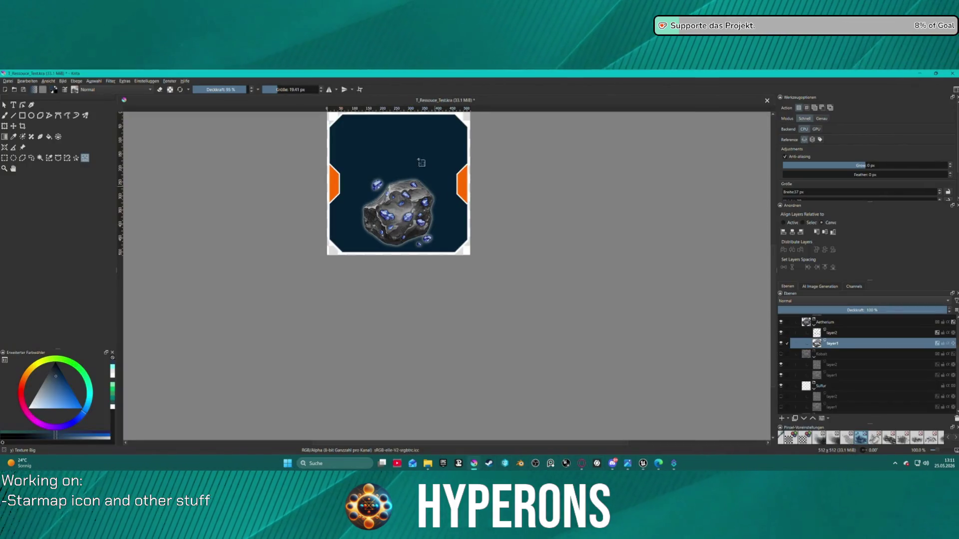
Give the rock layer1 a Screen colour overlay at about 30% opacity
right_click(823, 343)
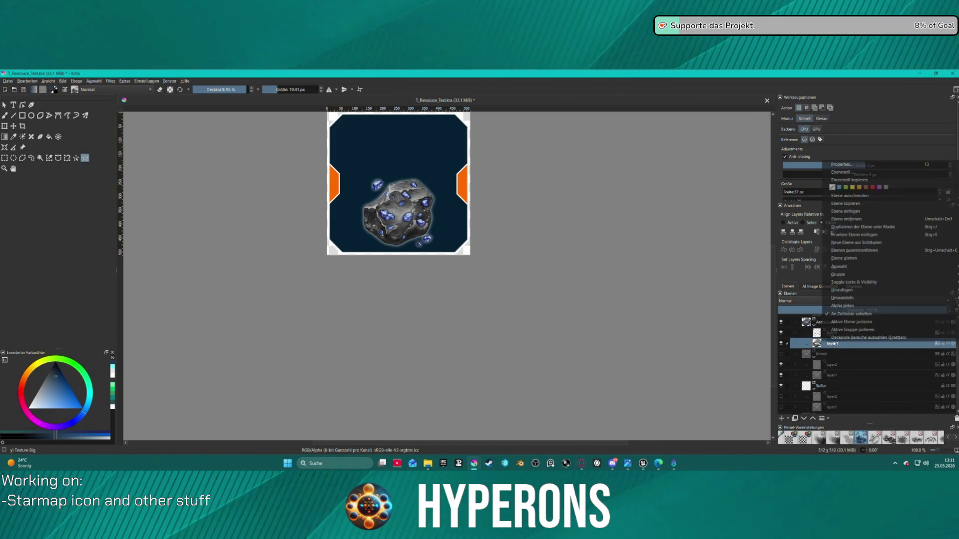
click(867, 172)
mouse_move(522, 141)
mouse_down()
mouse_move(217, 145)
mouse_move(214, 133)
mouse_up()
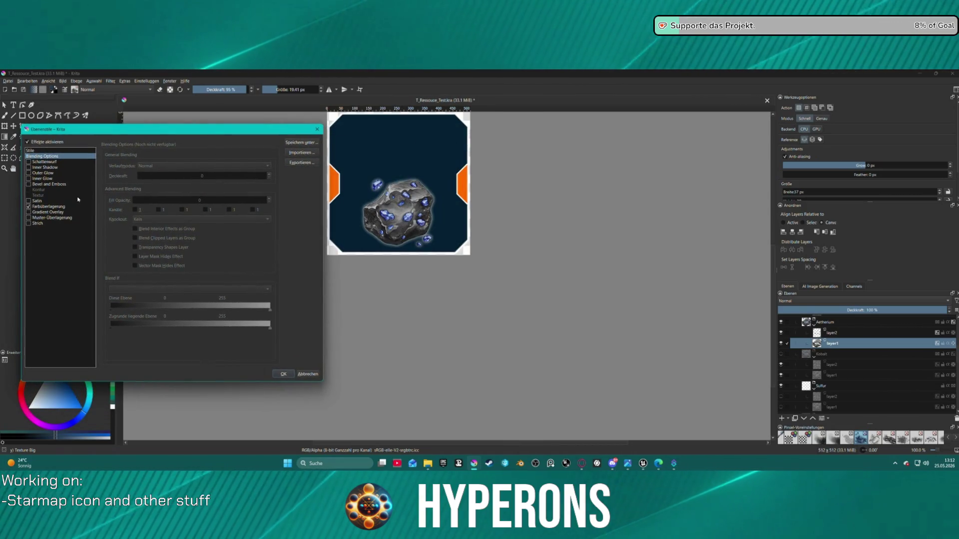
click(41, 206)
drag(237, 176, 249, 176)
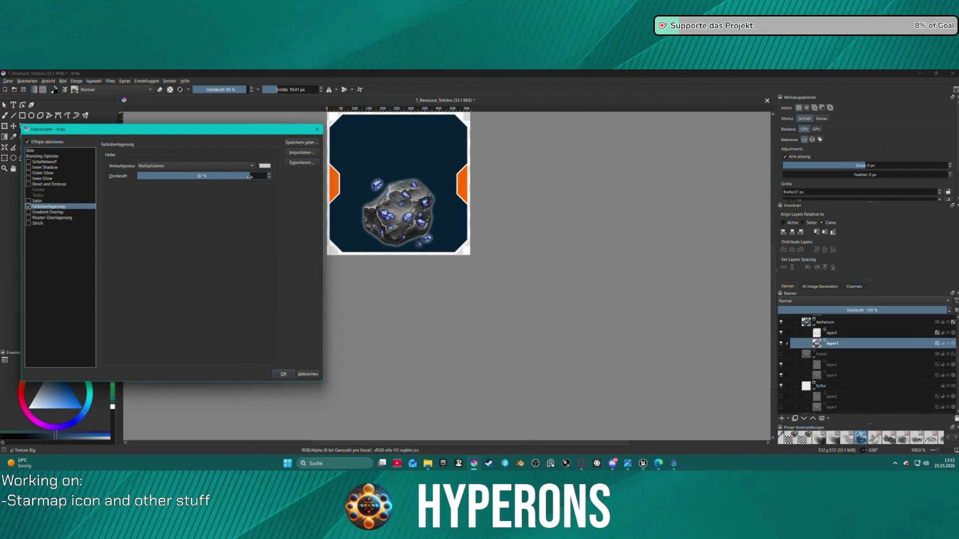
click(170, 165)
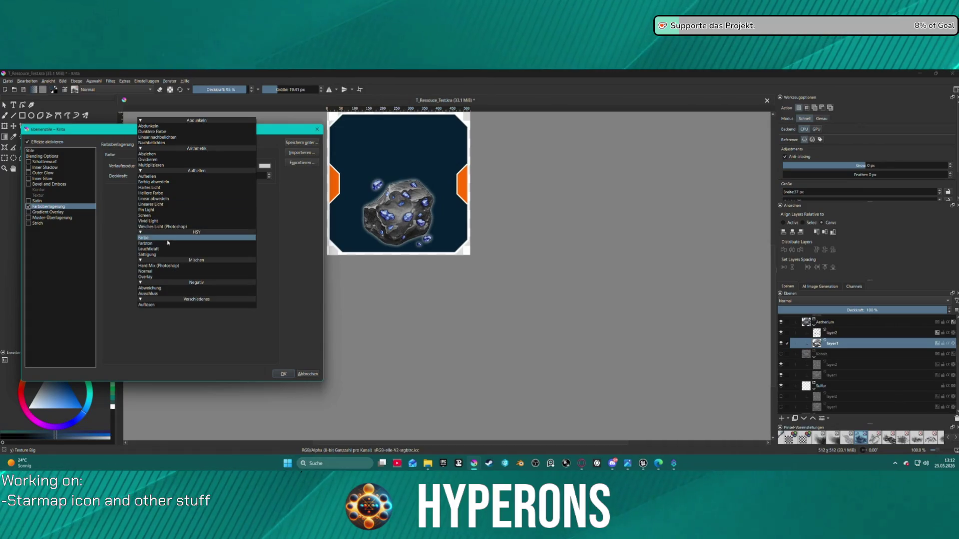
click(190, 215)
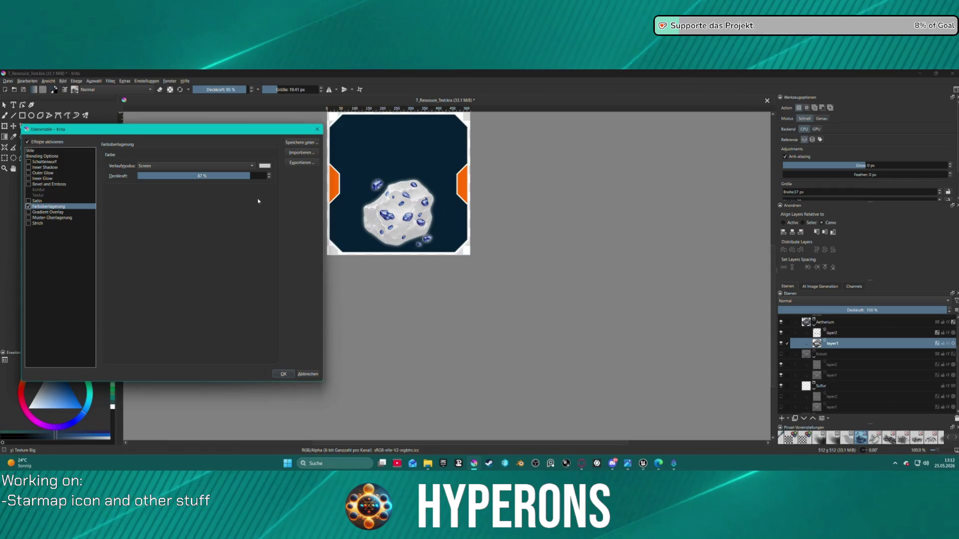
drag(219, 176, 202, 176)
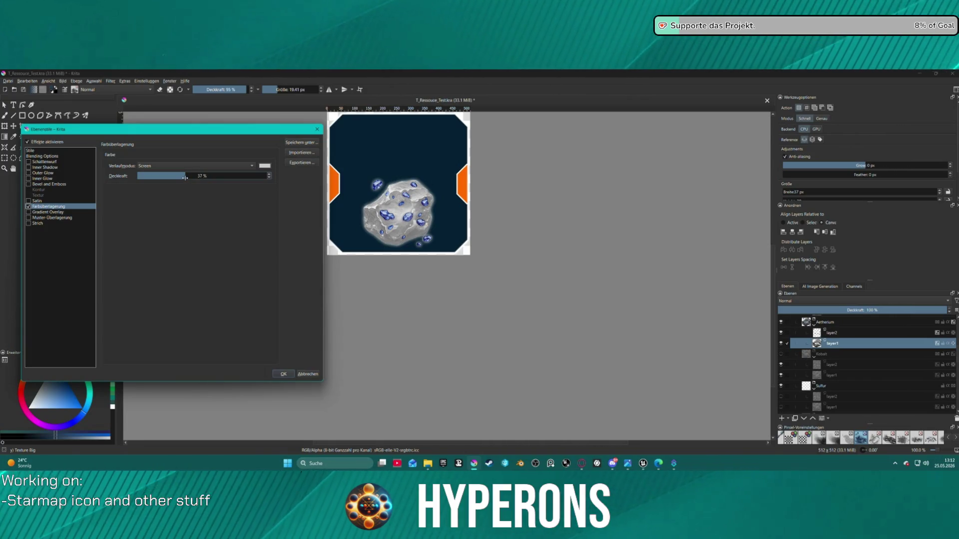
drag(183, 176, 176, 176)
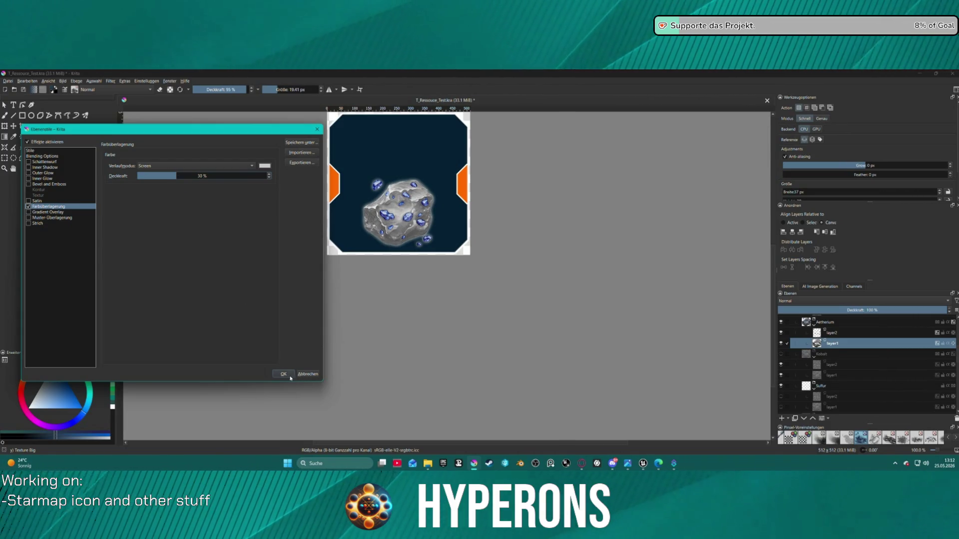
key(Return)
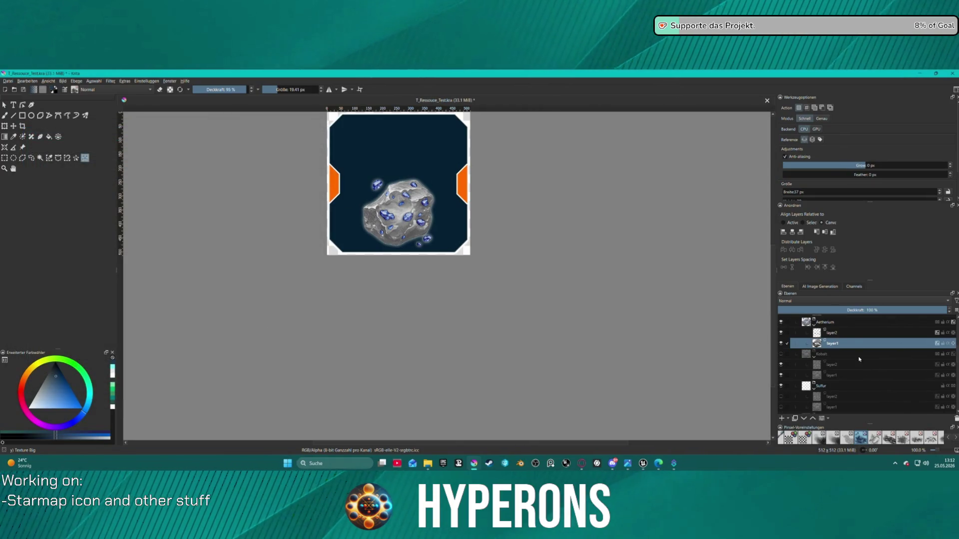
Set layer2's colour overlay colour to Primary Blue to tint the crystals
click(843, 333)
right_click(840, 337)
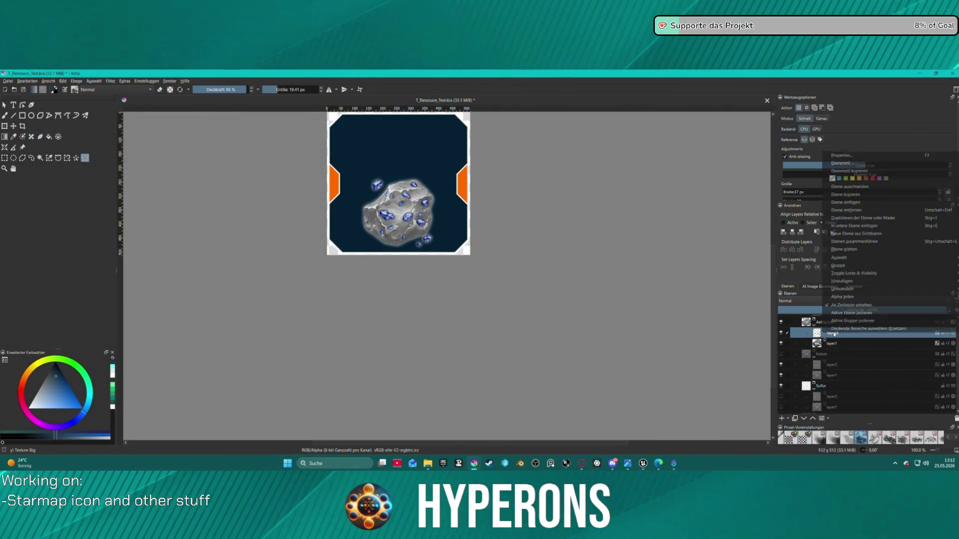
click(854, 163)
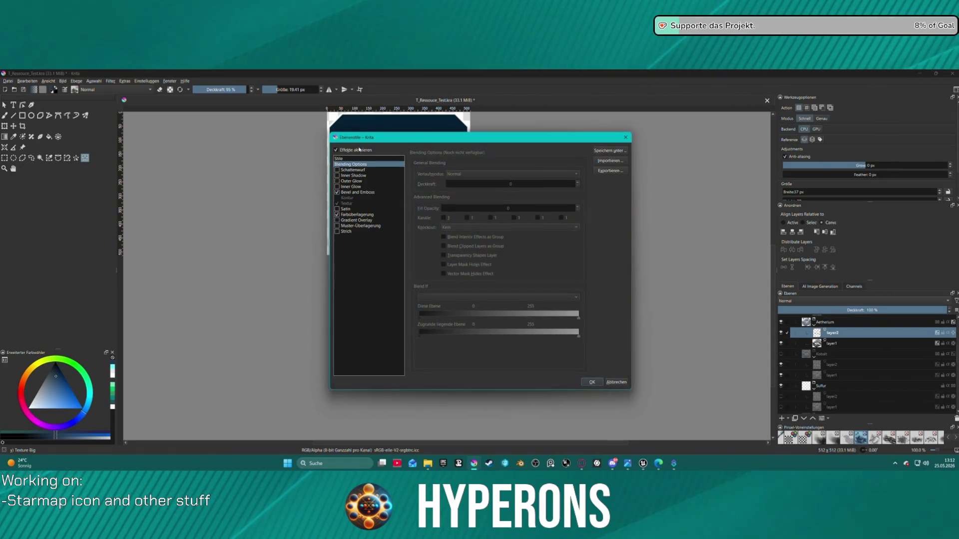
click(357, 214)
drag(540, 140, 182, 138)
click(216, 172)
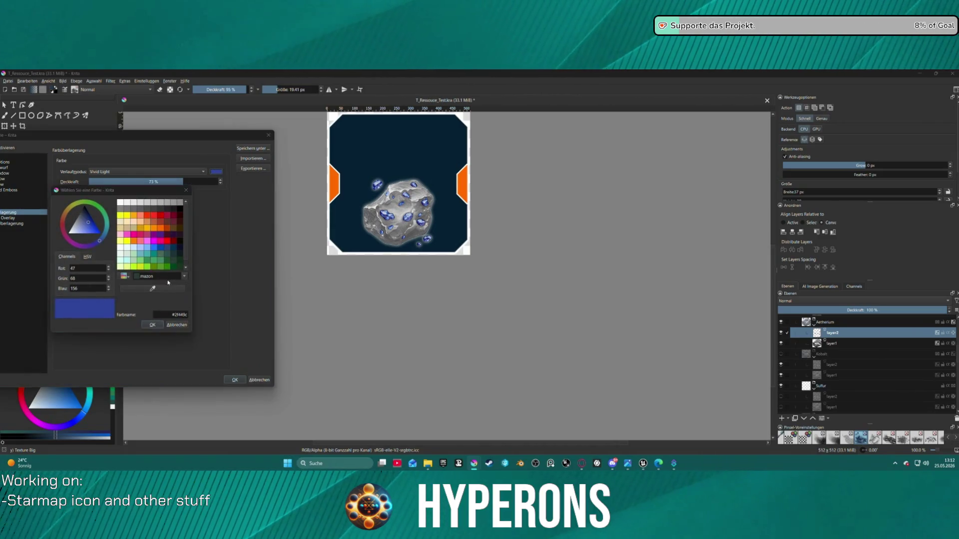
click(155, 255)
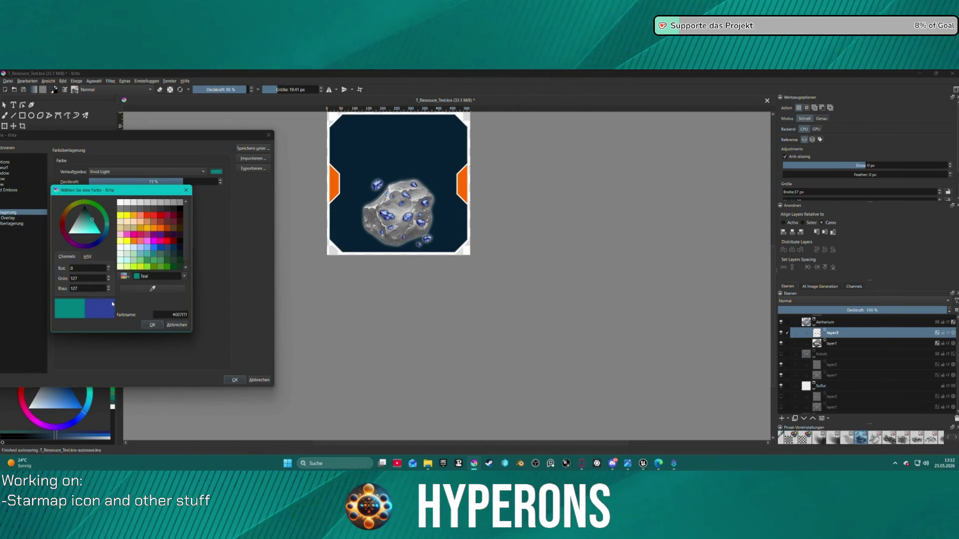
click(154, 249)
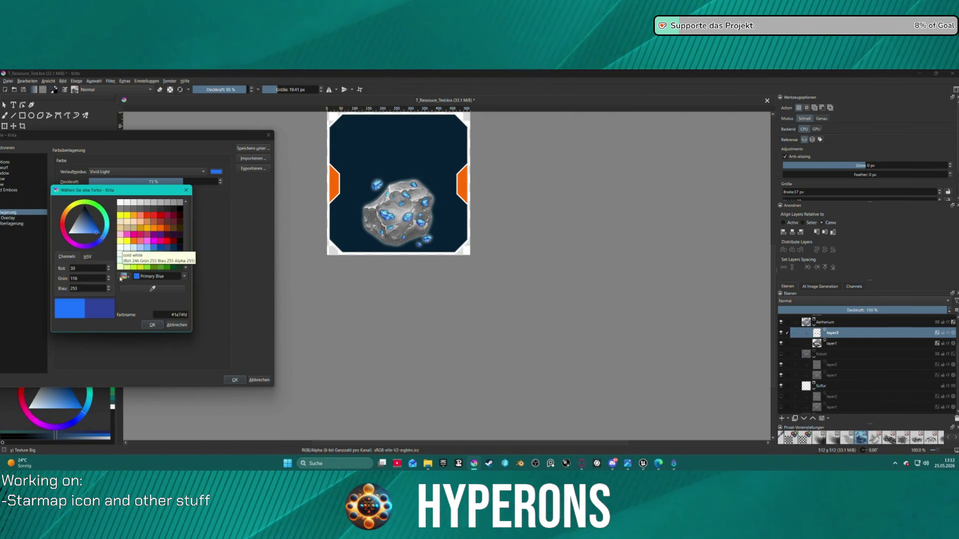
key(Return)
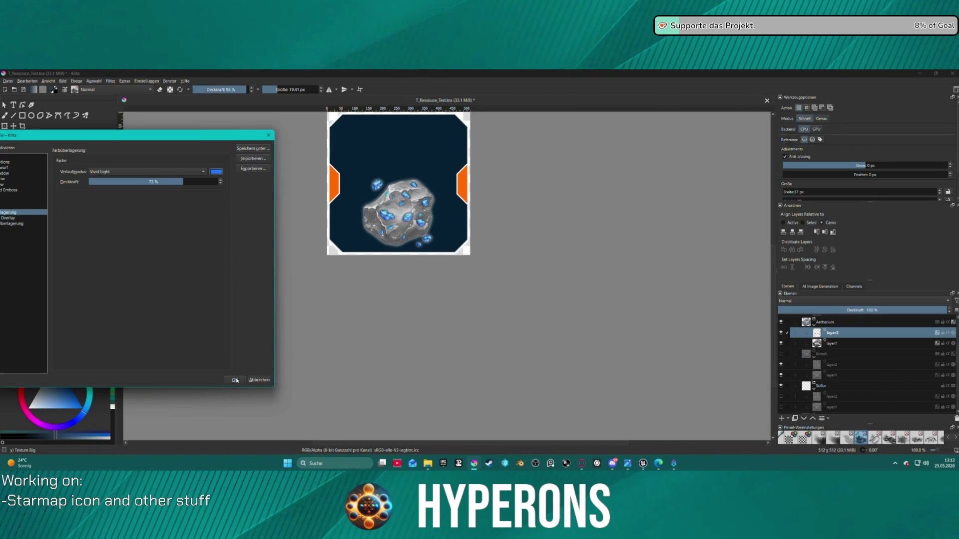
click(239, 380)
Reopen layer2's Layer Style and review its Bevel and Emboss settings
scroll(460, 226, down, 3)
scroll(460, 225, up, 2)
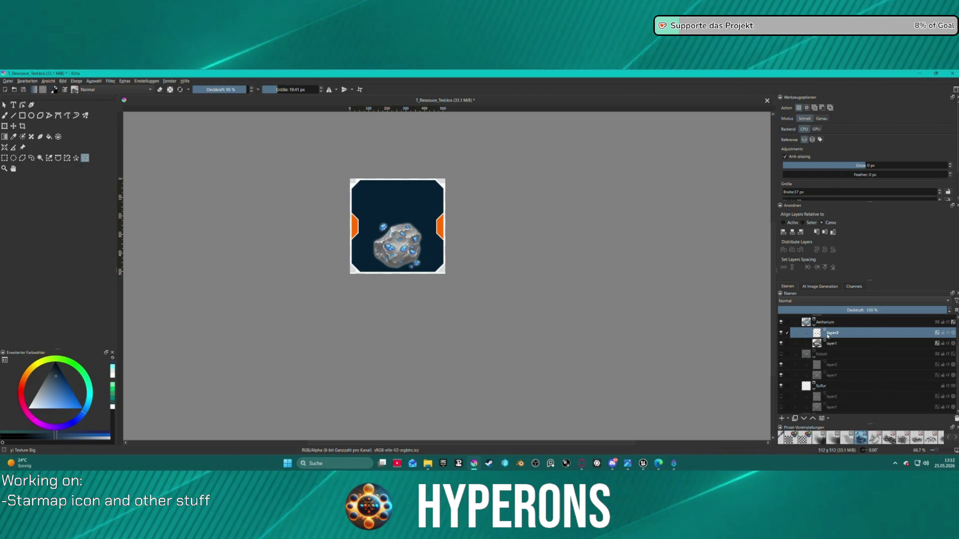
right_click(824, 333)
click(842, 164)
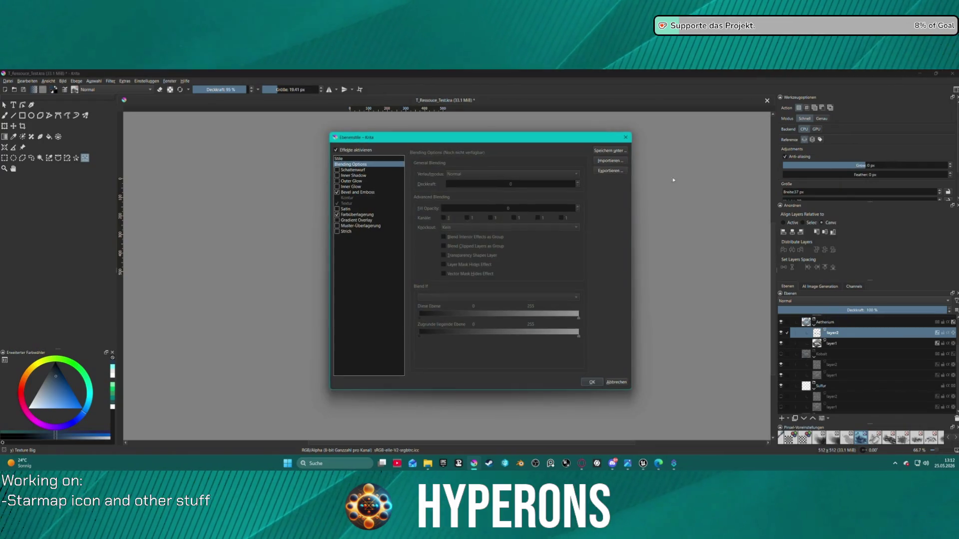
drag(381, 138, 5, 145)
mouse_move(97, 141)
mouse_down()
mouse_move(97, 117)
mouse_move(169, 117)
mouse_up()
click(33, 175)
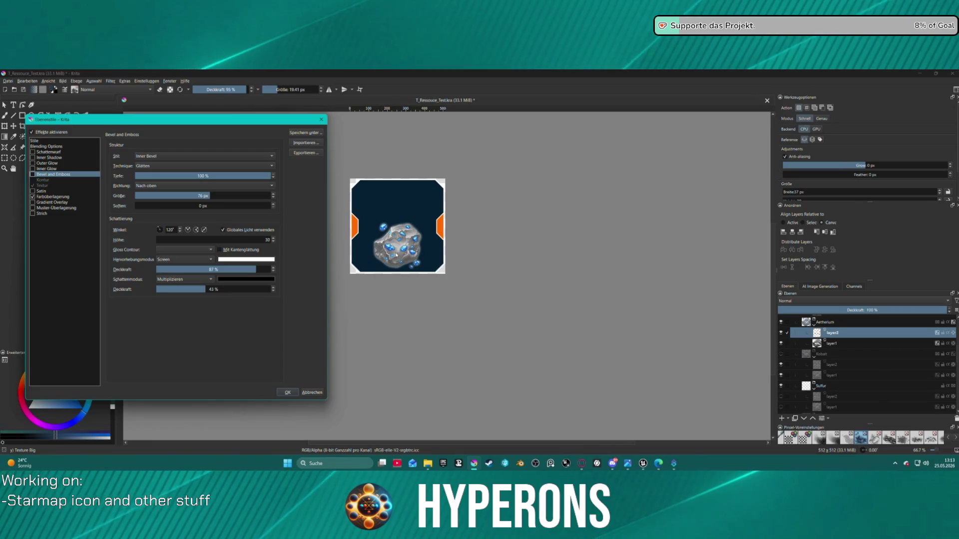
drag(100, 120, 116, 128)
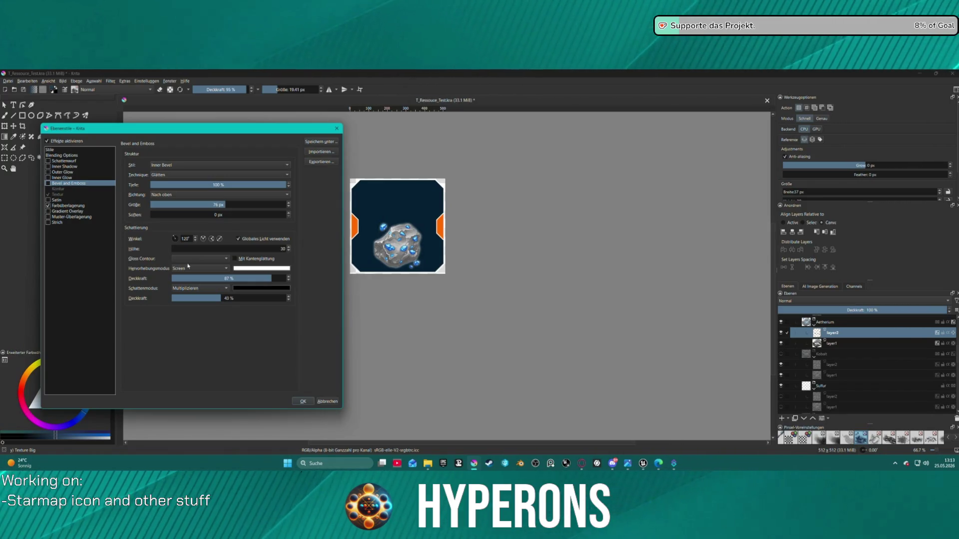
Try a crossed-lines pattern overlay, cancel it, and centre the icon in the view
click(49, 218)
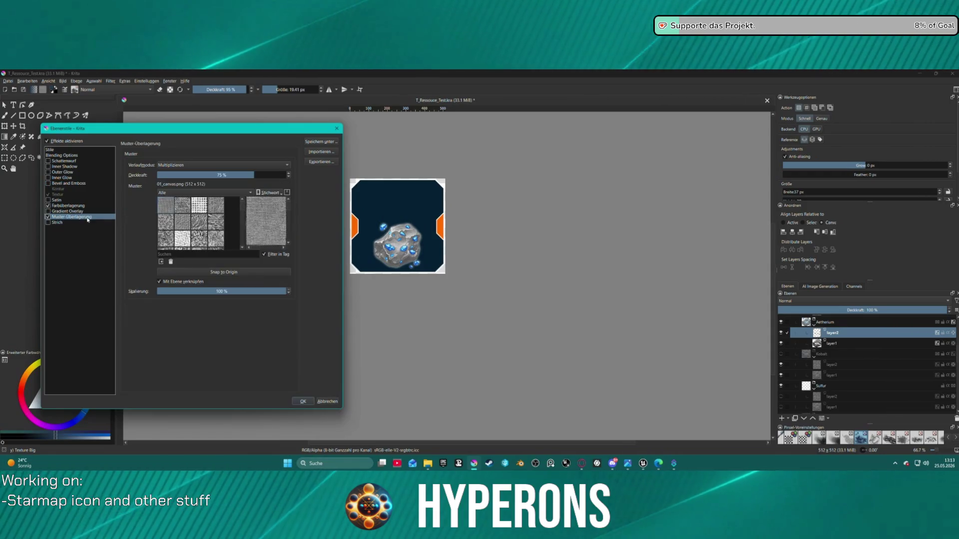
click(208, 238)
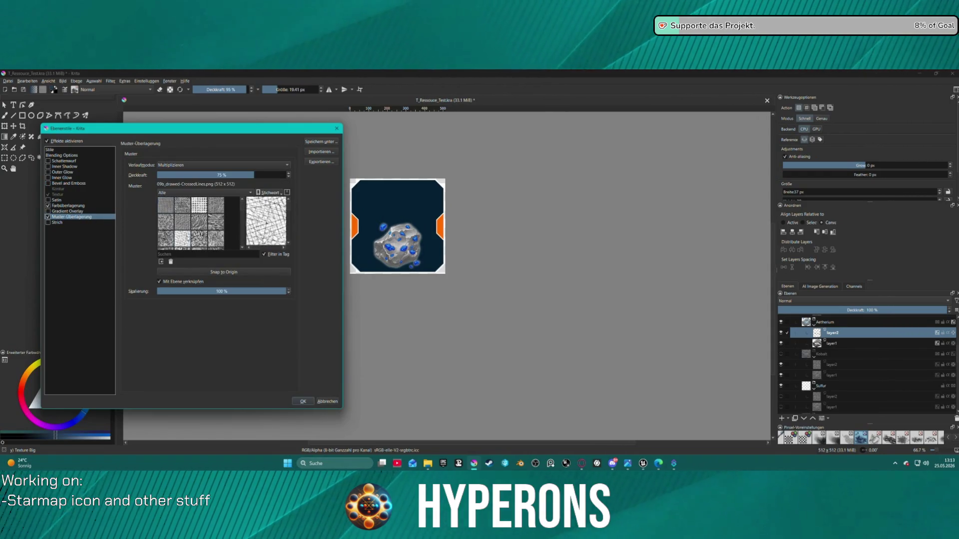
click(325, 401)
scroll(376, 203, up, 3)
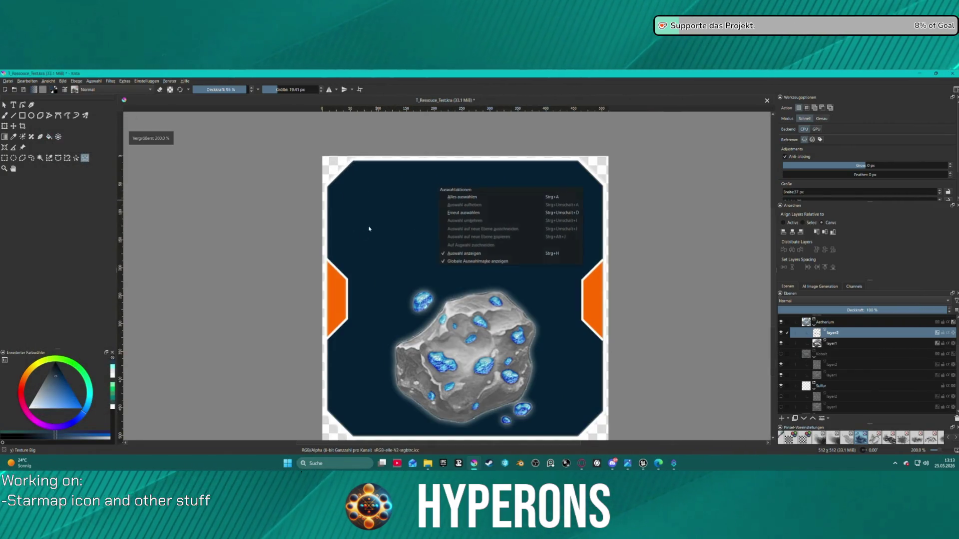
mouse_move(249, 242)
mouse_down()
mouse_move(378, 220)
mouse_move(370, 240)
mouse_up()
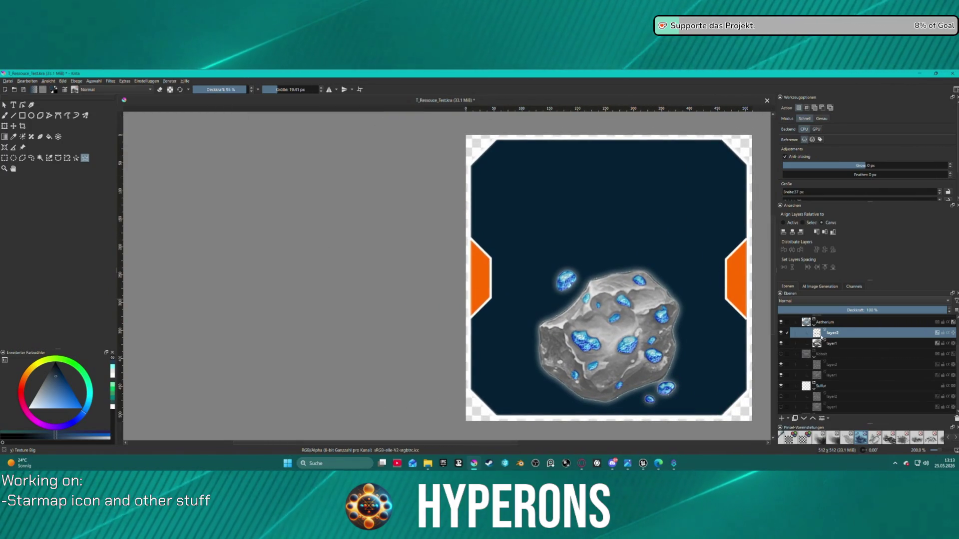
right_click(821, 333)
In layer2's Layer Style, browse Bevel and Emboss and Stroke to reach Pattern Overlay
click(850, 167)
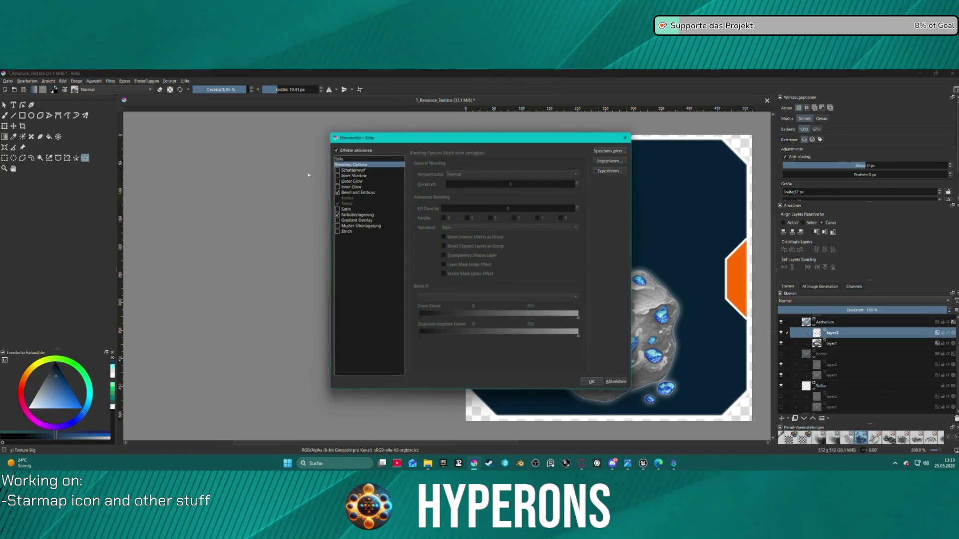
mouse_move(440, 138)
mouse_down()
mouse_move(135, 137)
mouse_move(168, 117)
mouse_up()
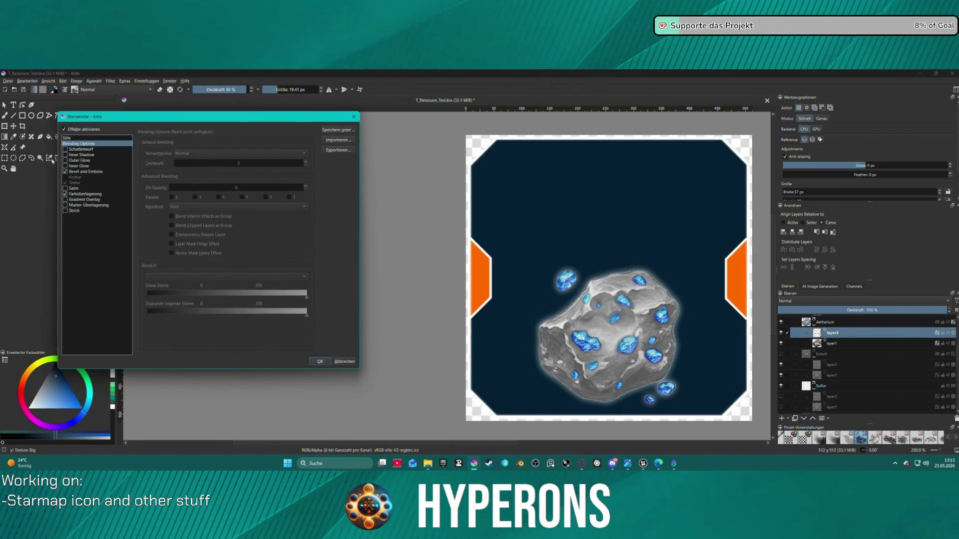
click(71, 173)
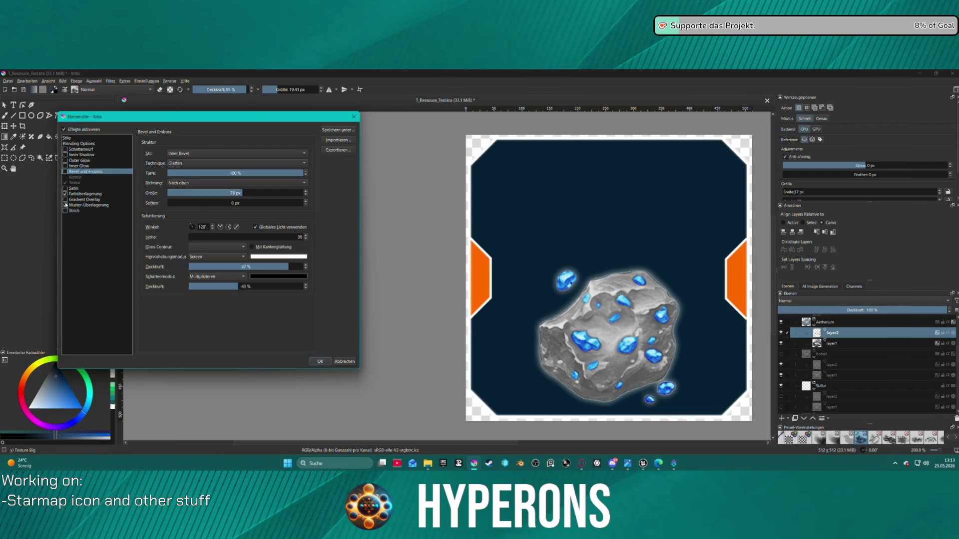
click(91, 210)
click(98, 204)
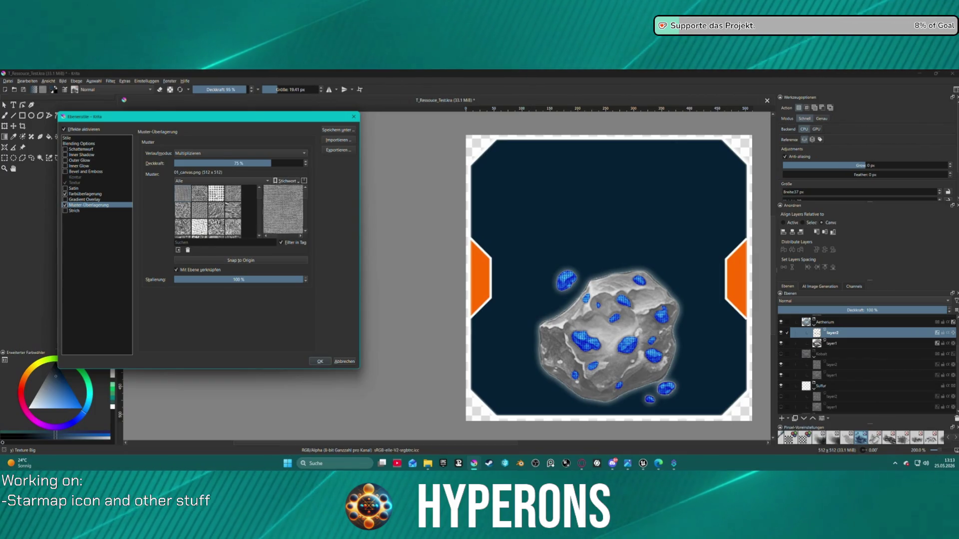
scroll(248, 220, down, 5)
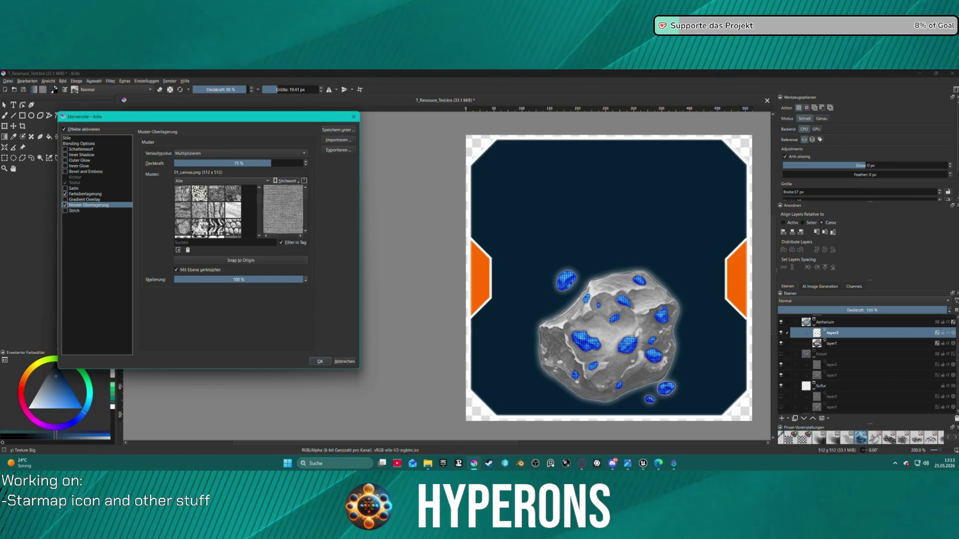
Set the pattern overlay to 19_texture-crackle.png at 85% opacity with Pin Light blending
click(199, 227)
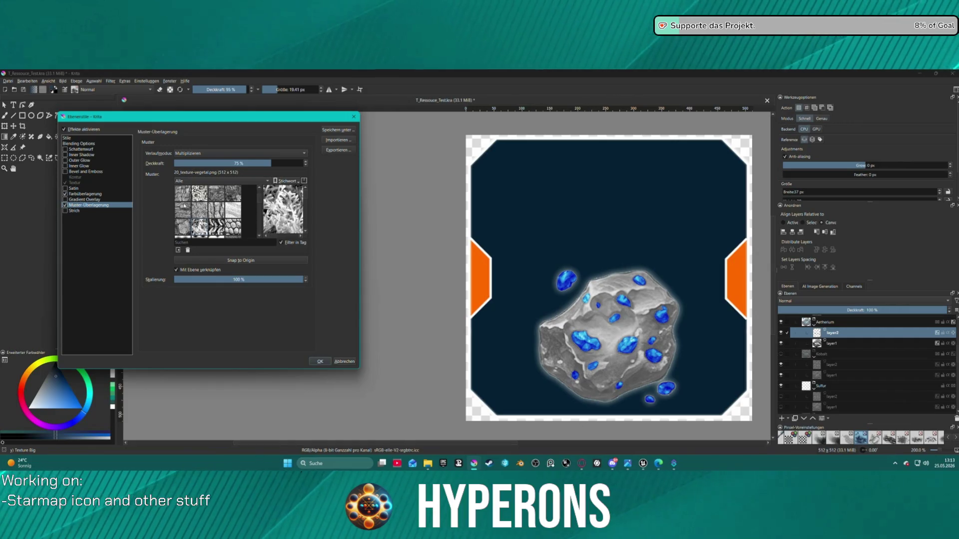
click(185, 223)
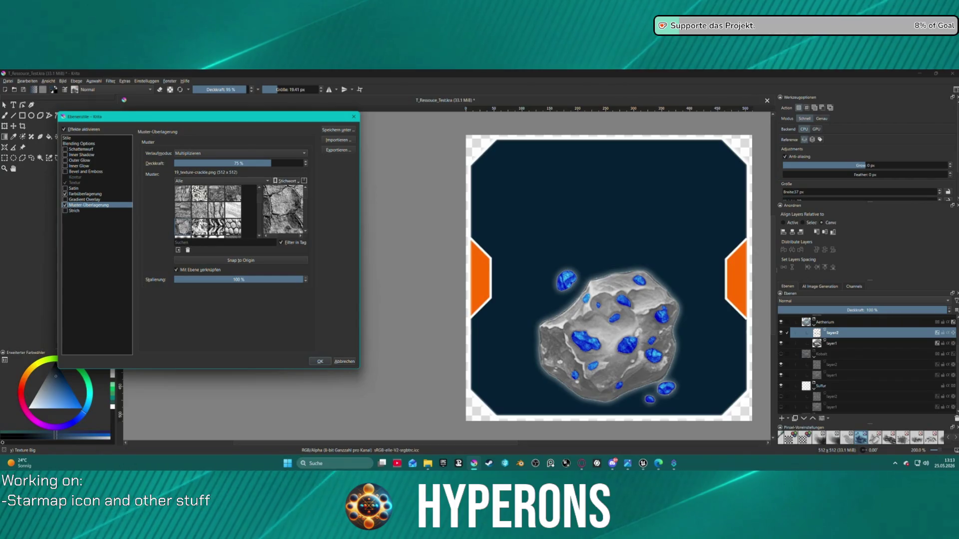
drag(270, 164, 285, 163)
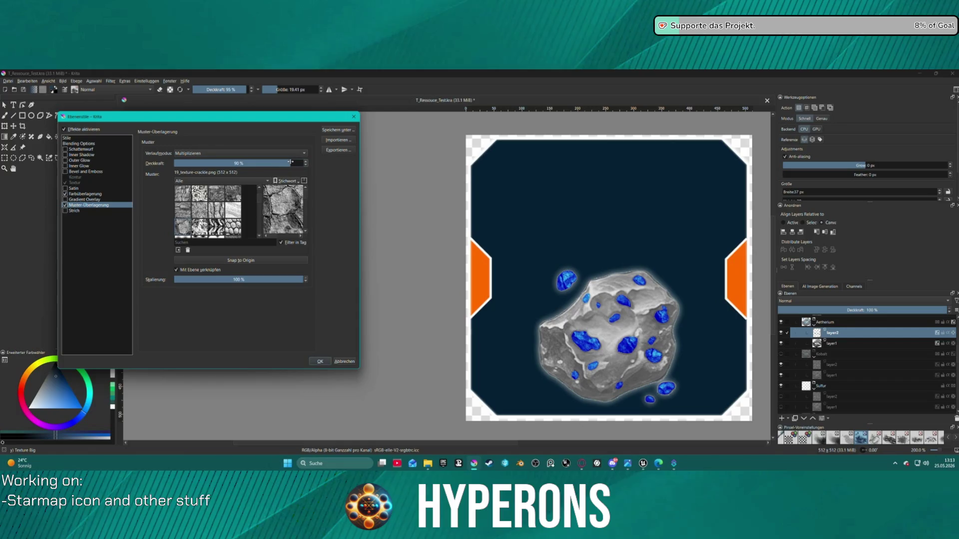
click(254, 157)
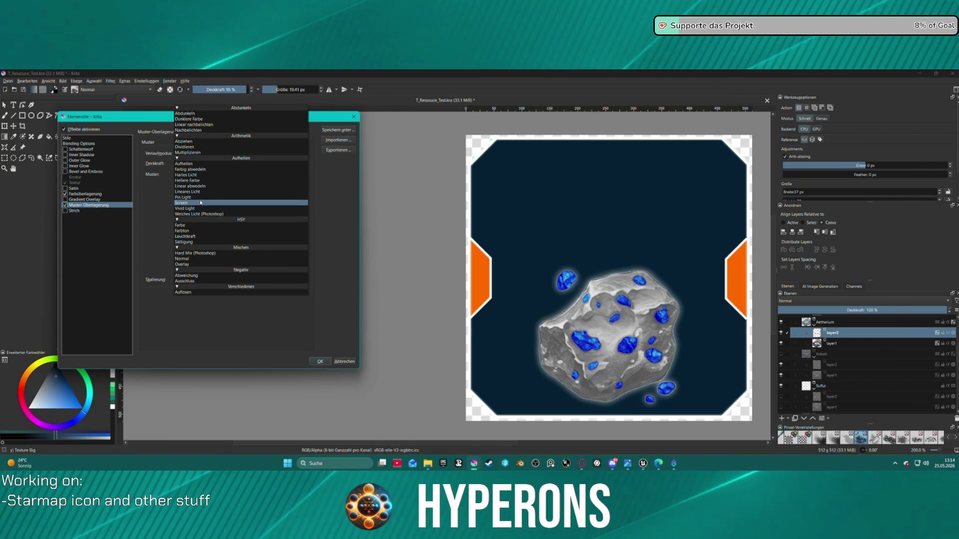
click(183, 197)
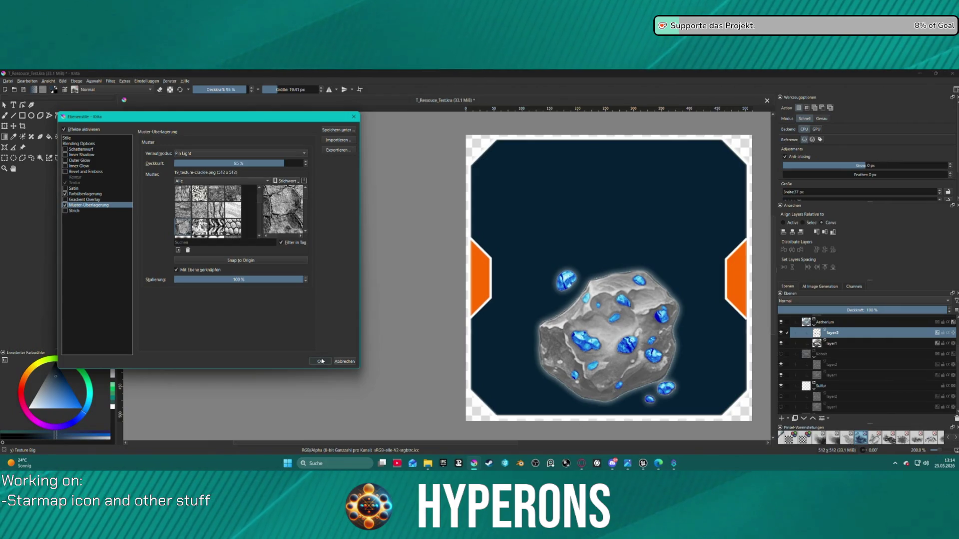
click(320, 361)
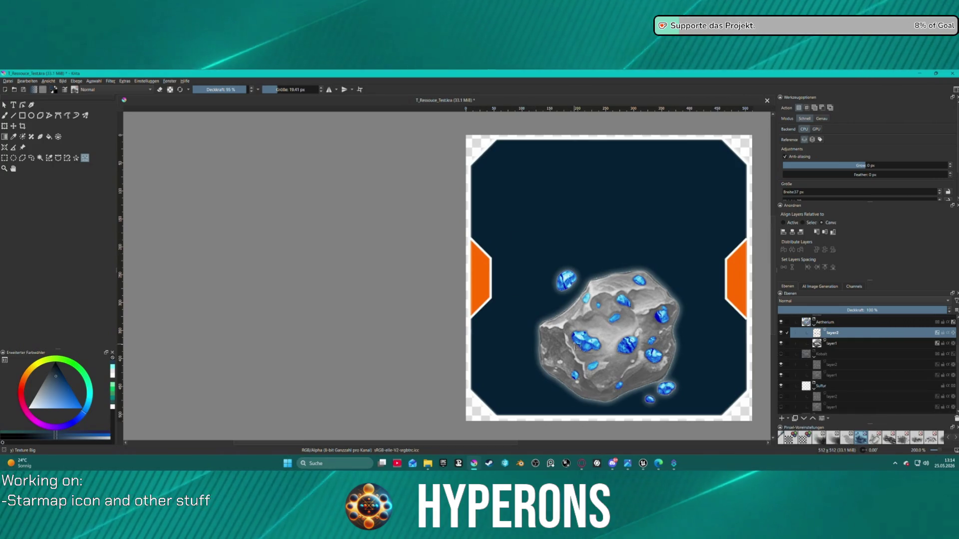
scroll(583, 341, down, 2)
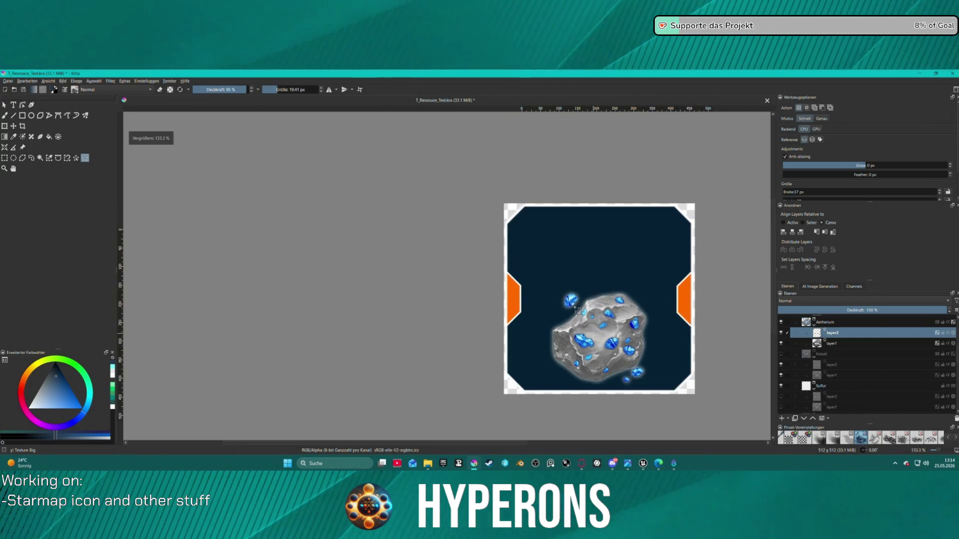
scroll(599, 274, down, 1)
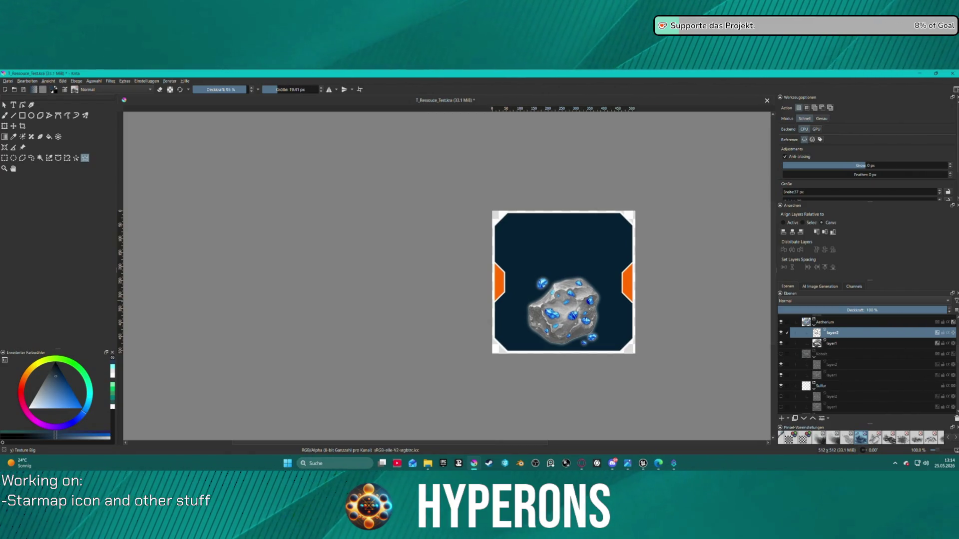
mouse_move(818, 340)
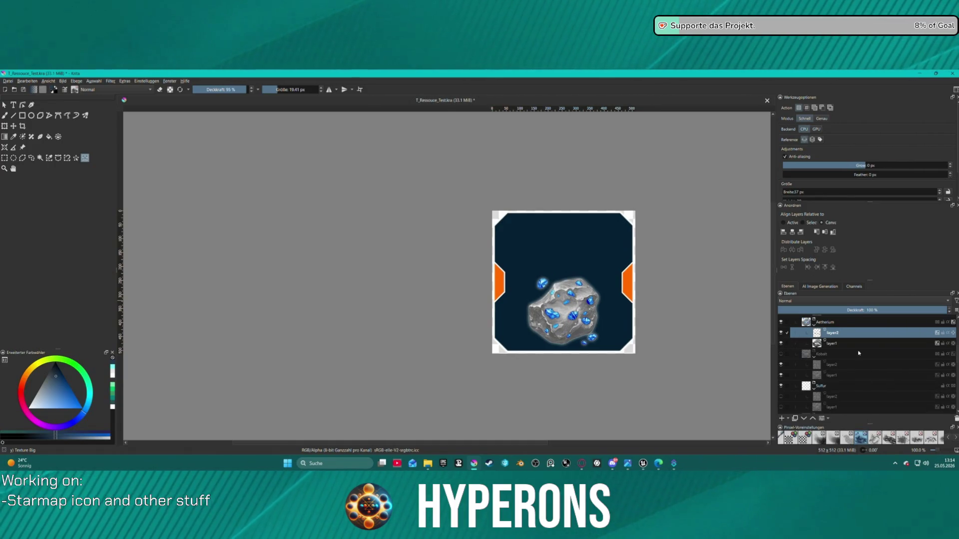
click(825, 323)
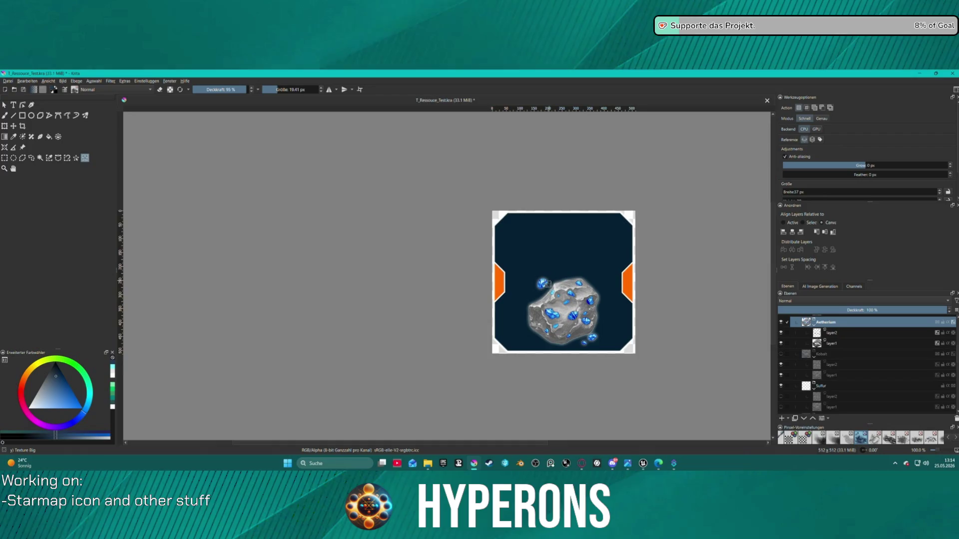
Scale the Aetherium asteroid up with Ctrl+T and centre it in the frame using Align
key(ctrl+t)
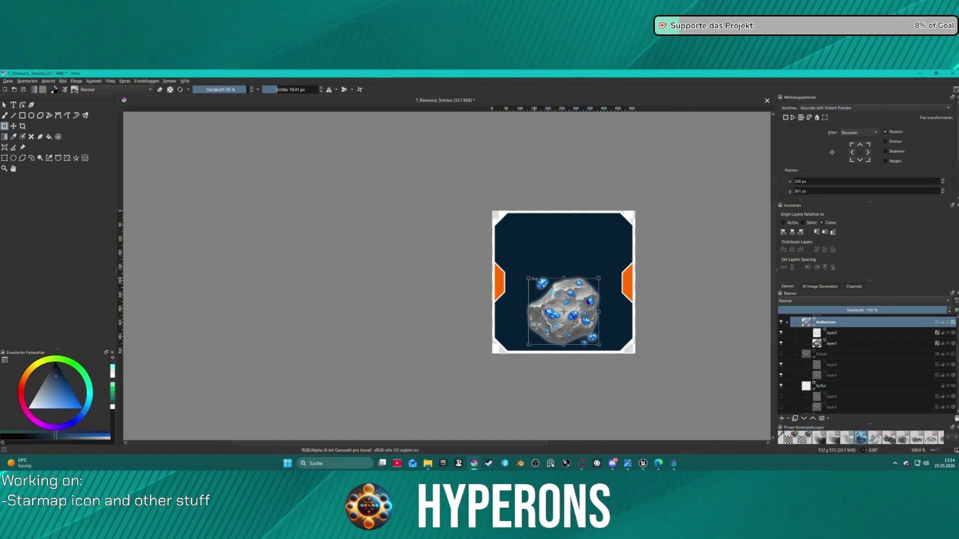
drag(528, 277, 496, 254)
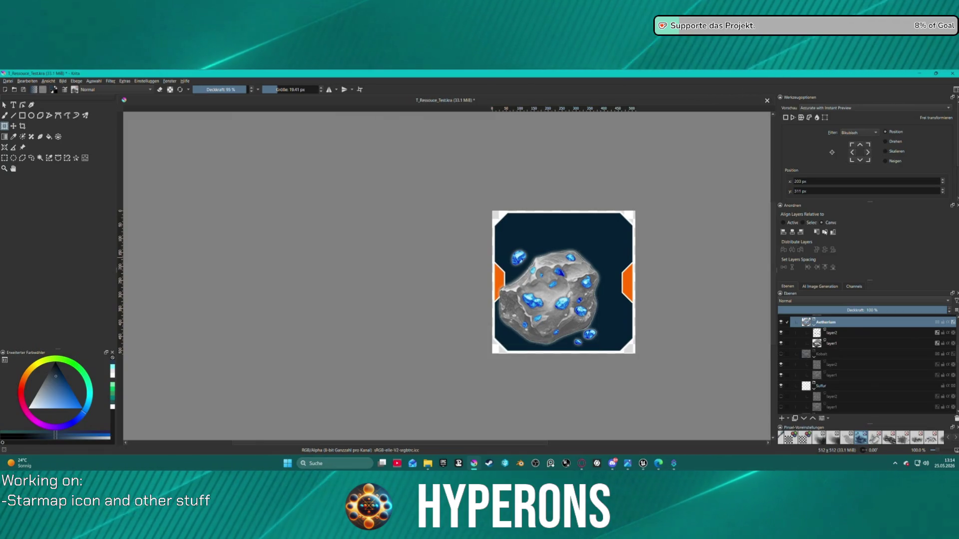
key(Return)
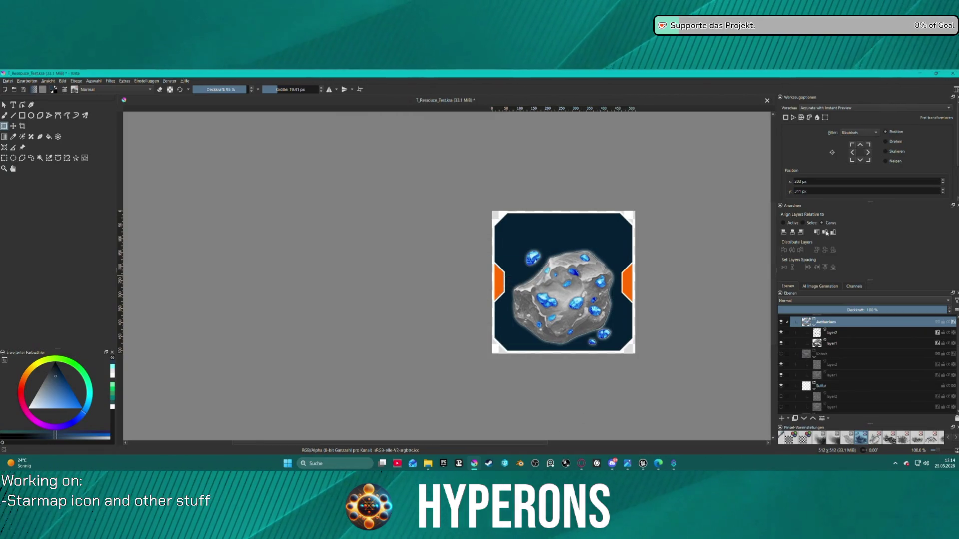
click(574, 292)
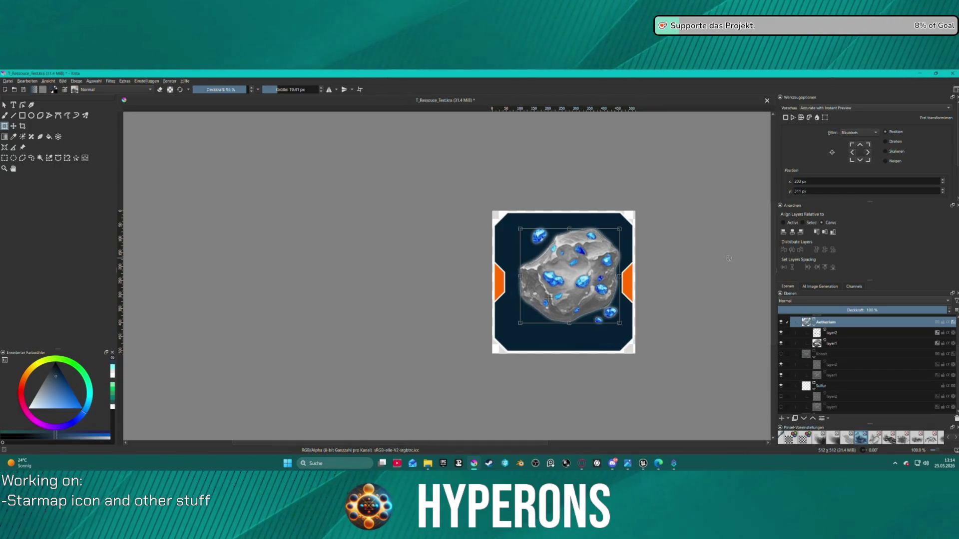
key(Return)
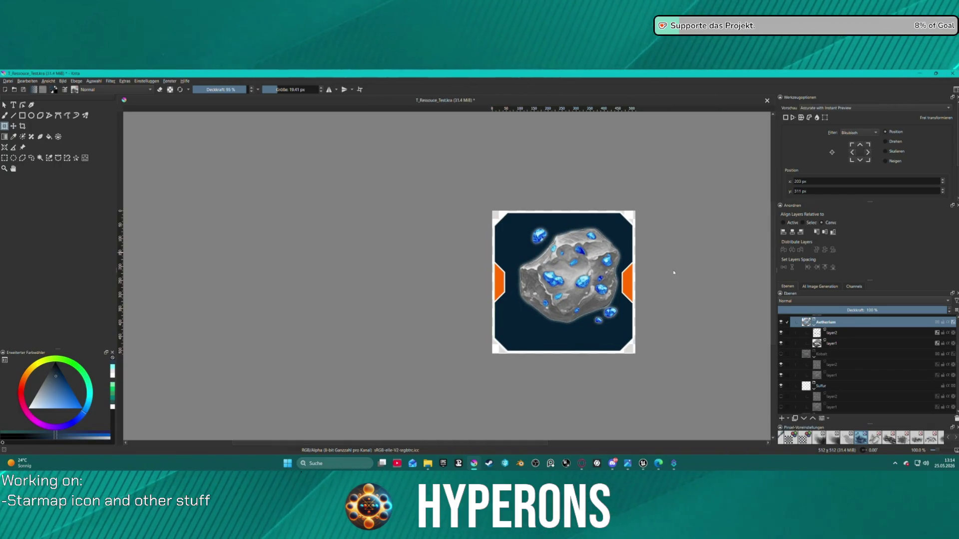
click(796, 232)
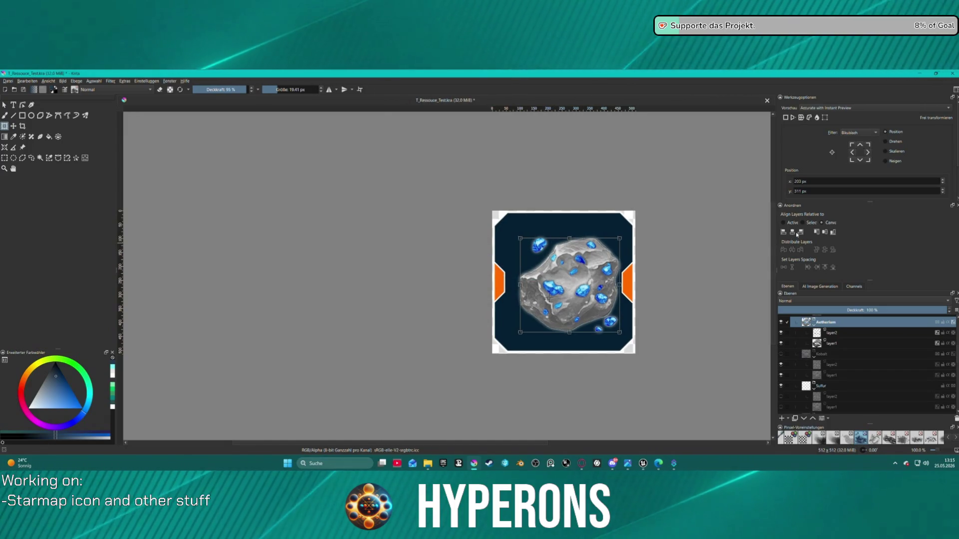
key(Return)
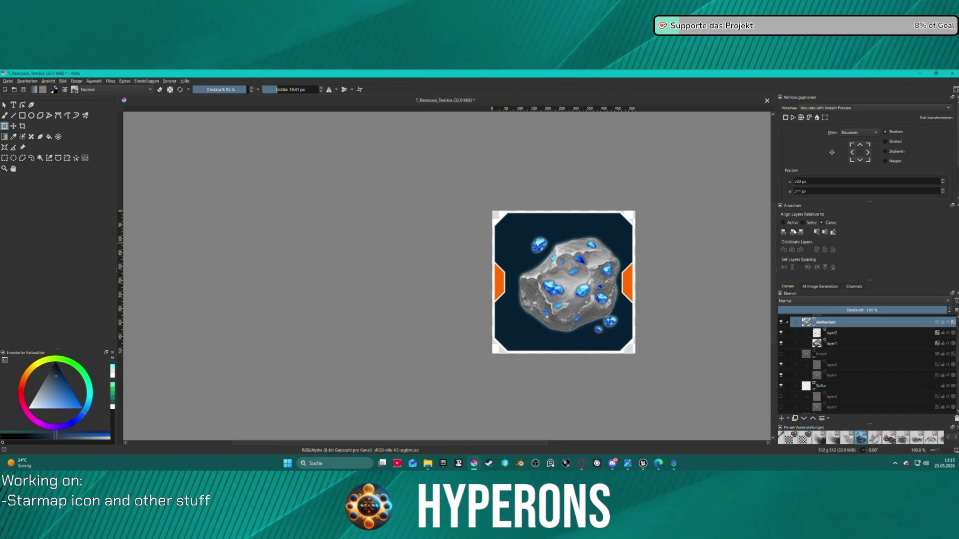
click(793, 231)
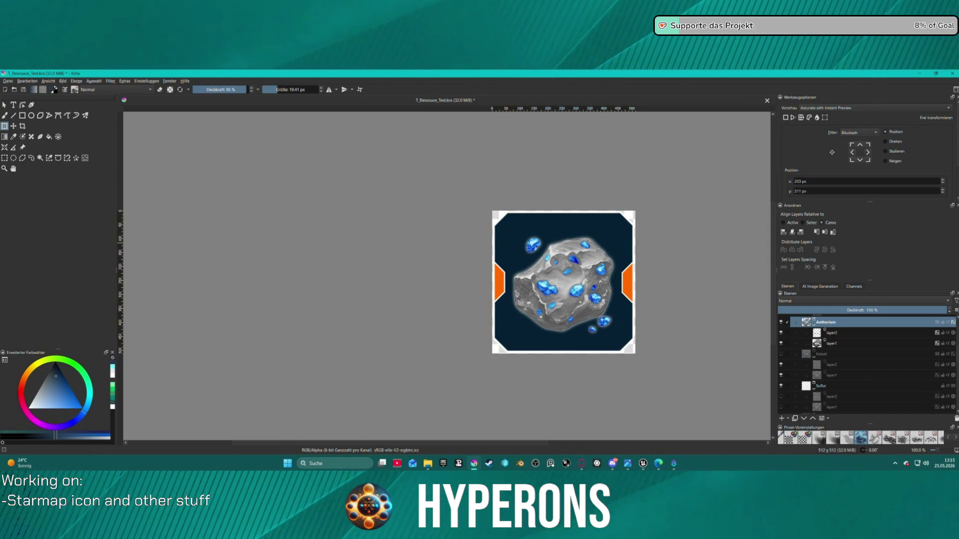
click(825, 232)
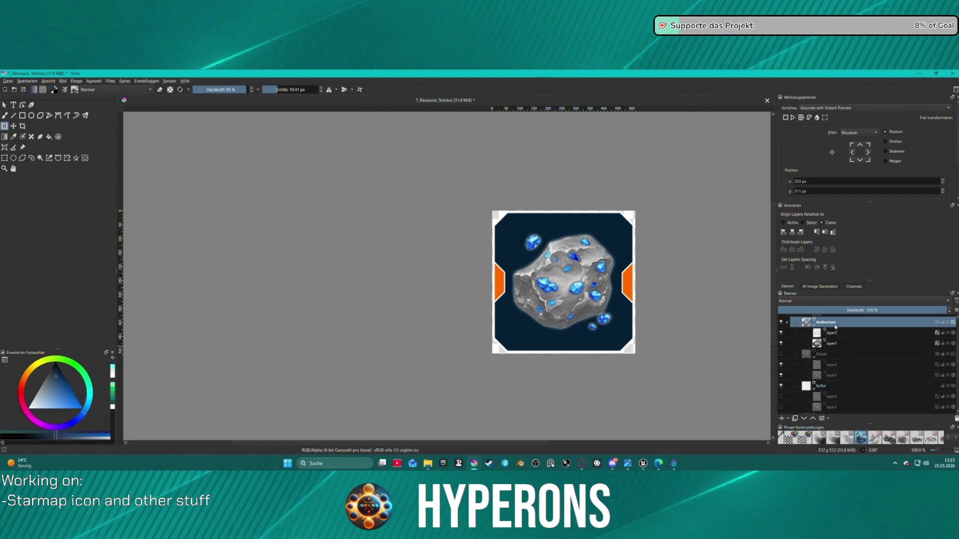
Rename the group Asteroid Aetherium, duplicate it with Ctrl+J, and switch to Unreal Editor
double_click(835, 325)
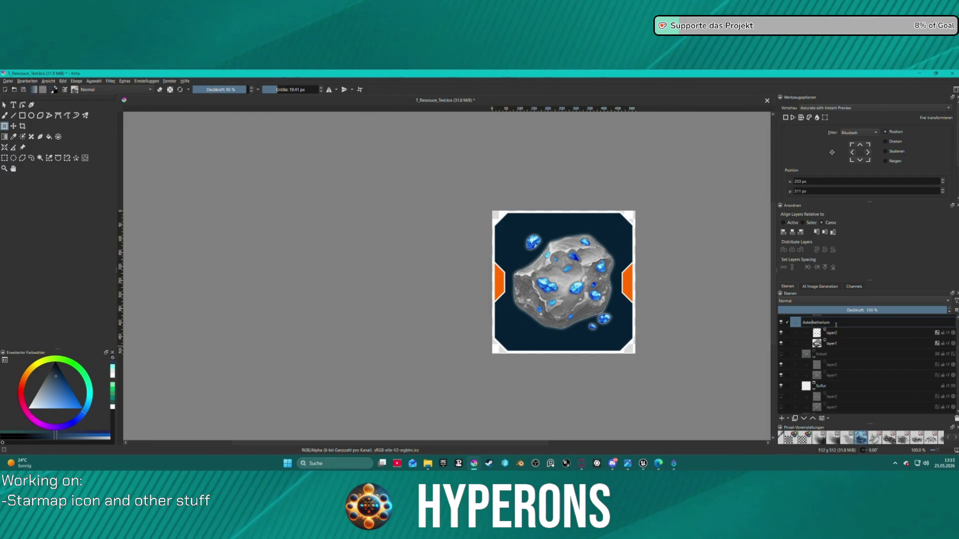
text(oid)
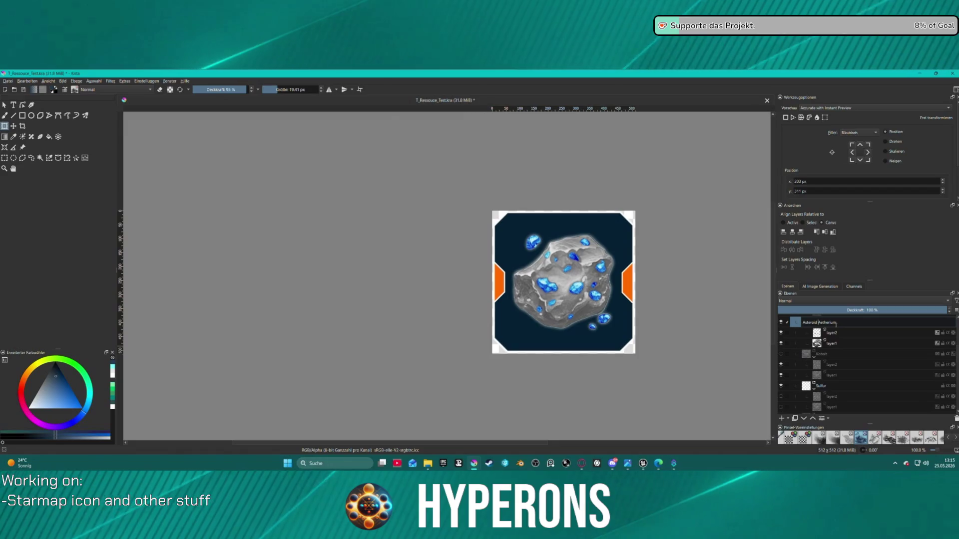
key(Return)
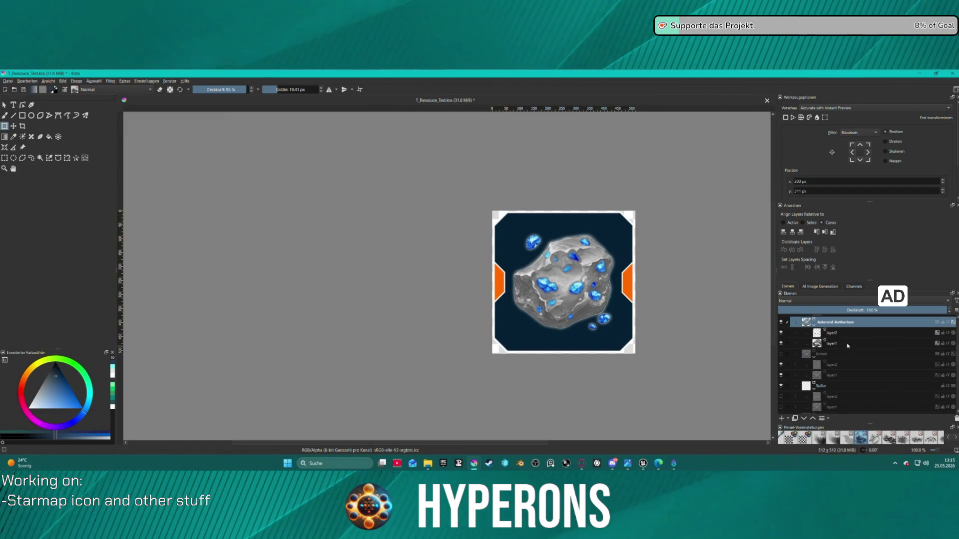
mouse_move(879, 351)
key(ctrl+j)
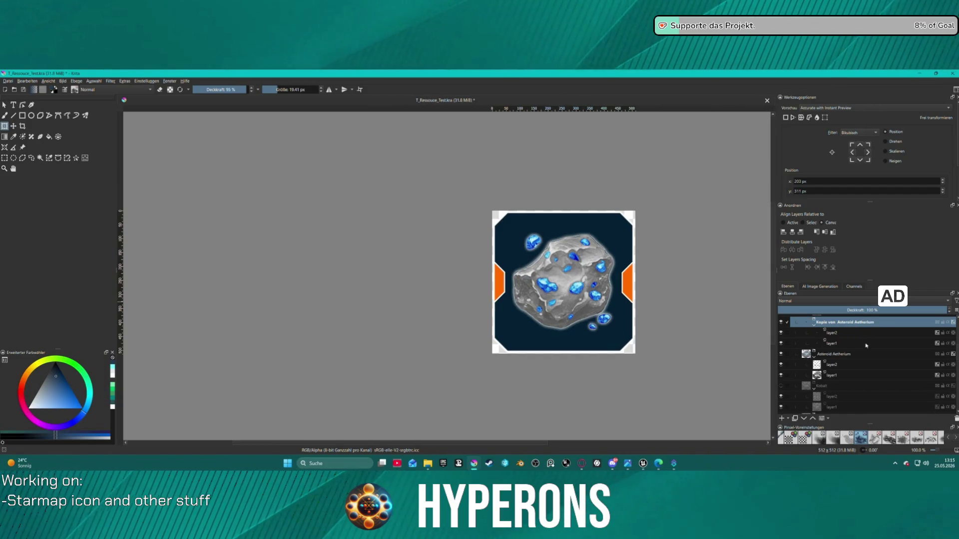
click(643, 464)
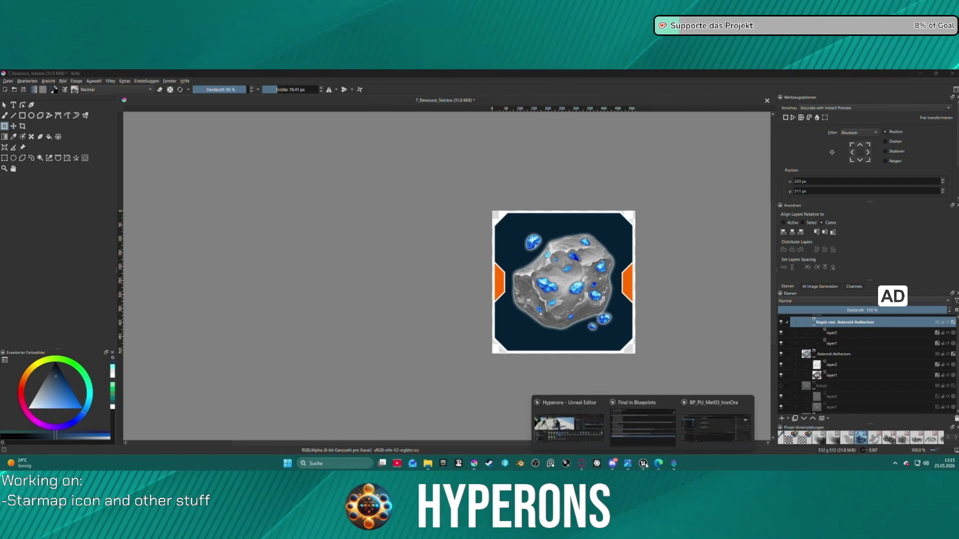
click(585, 430)
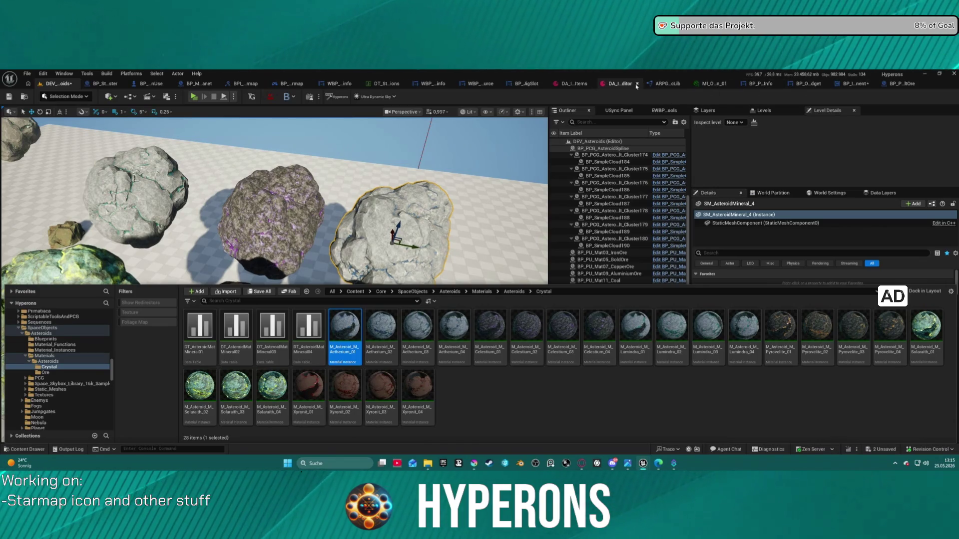
mouse_move(658, 463)
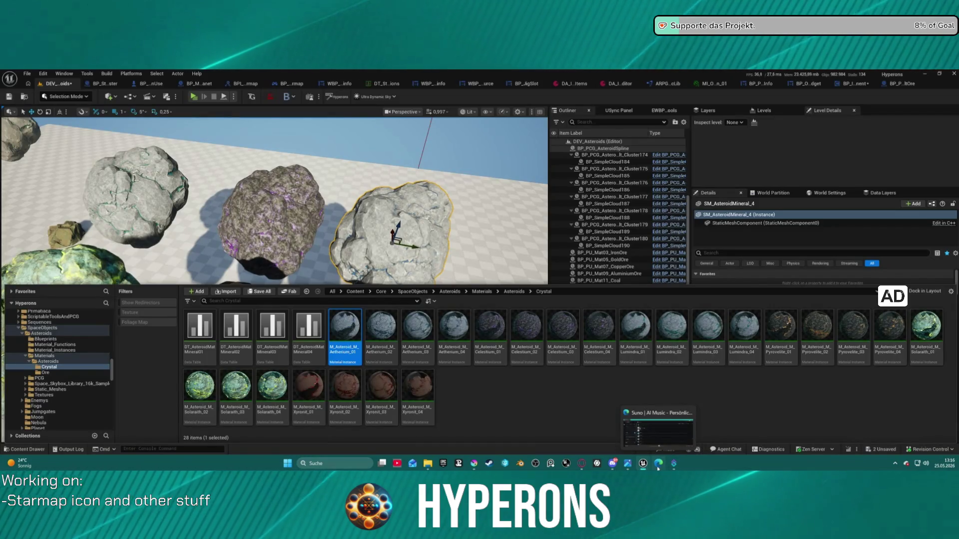
drag(537, 274, 537, 274)
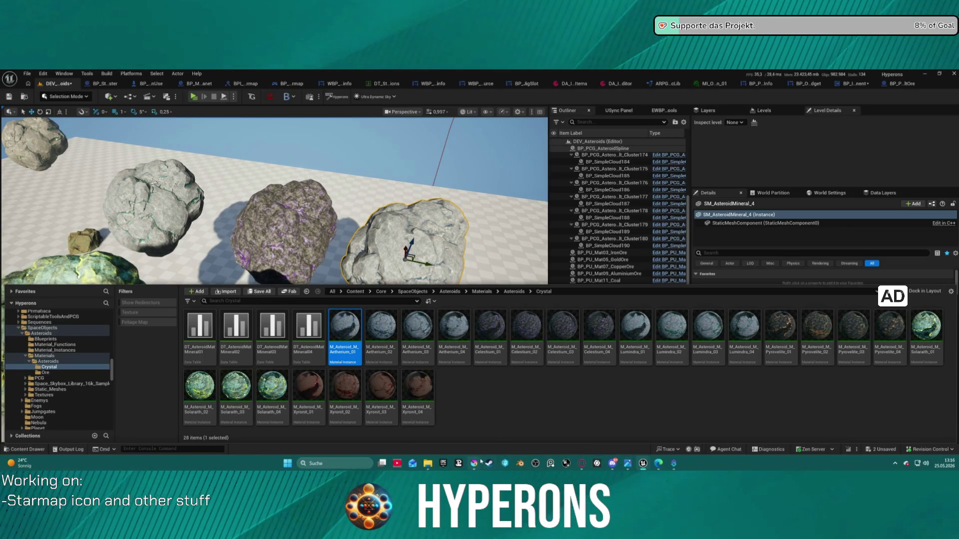
mouse_move(473, 464)
click(440, 432)
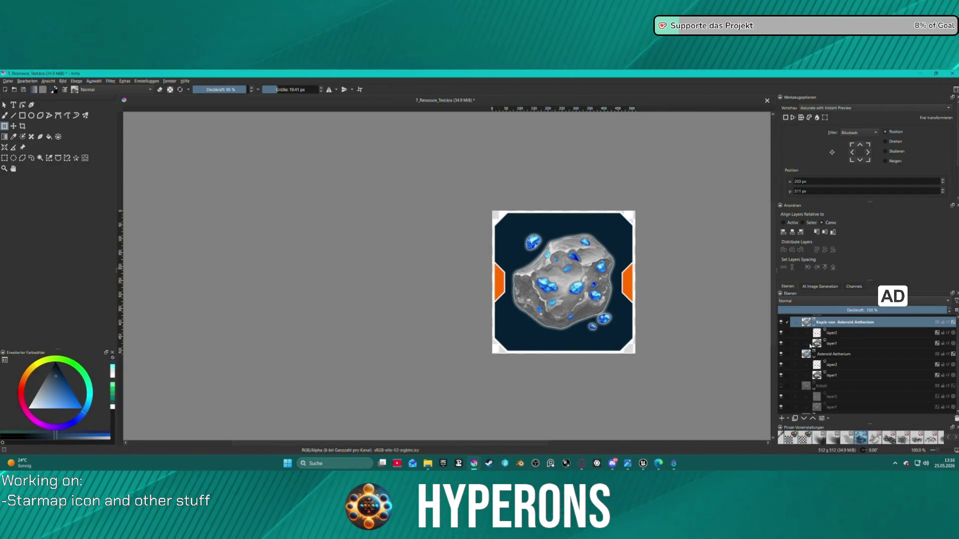
Give layer2 in the copied group a turquoise #42a9af Color Overlay layer style
click(831, 333)
right_click(834, 333)
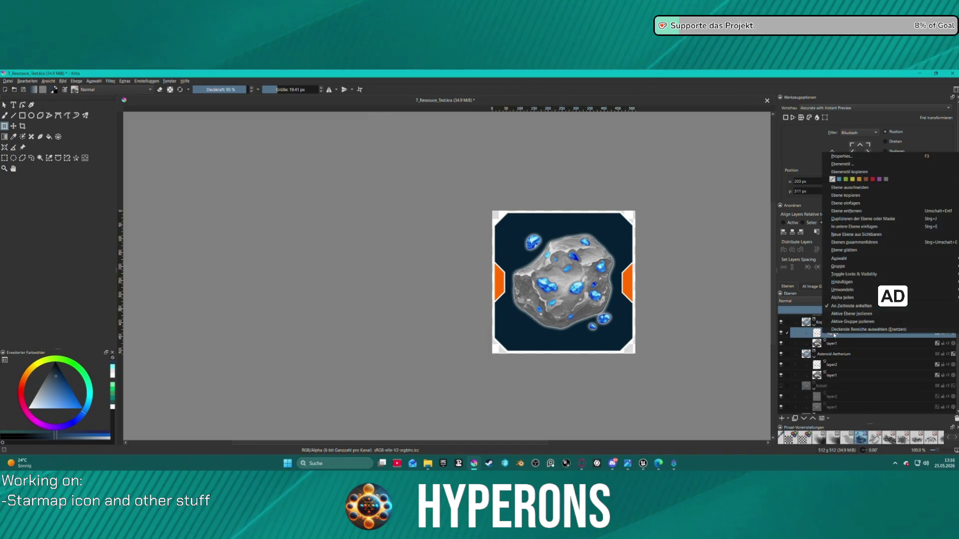
click(842, 164)
drag(440, 140, 226, 146)
click(142, 213)
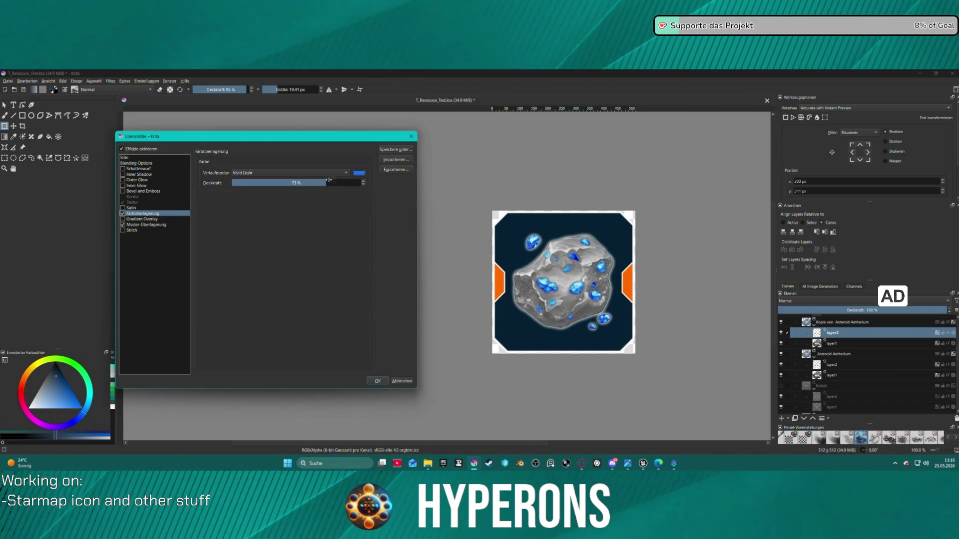
click(358, 173)
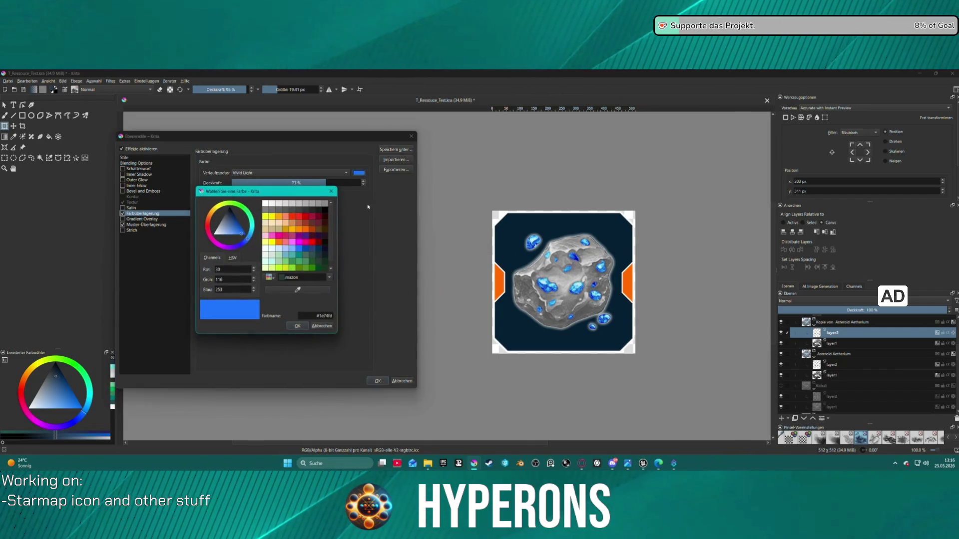
click(290, 258)
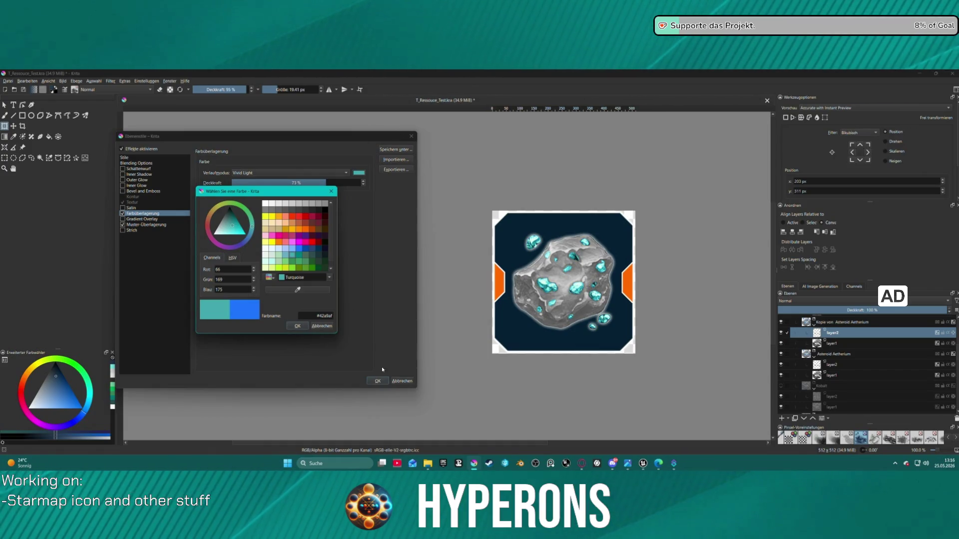
click(299, 325)
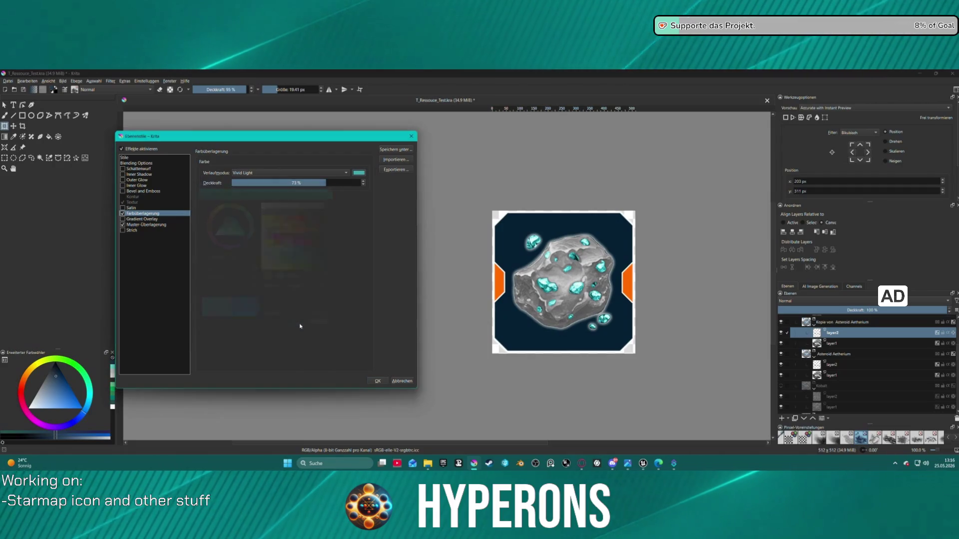
click(383, 381)
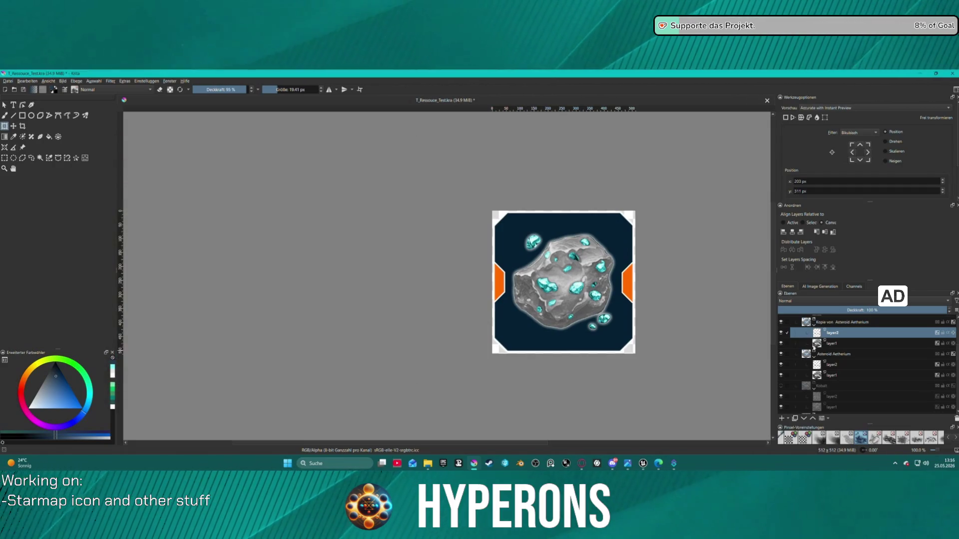
Rename the copied asteroid group, typing the new name 'Asteroid Lum…' for Lumindra
double_click(861, 322)
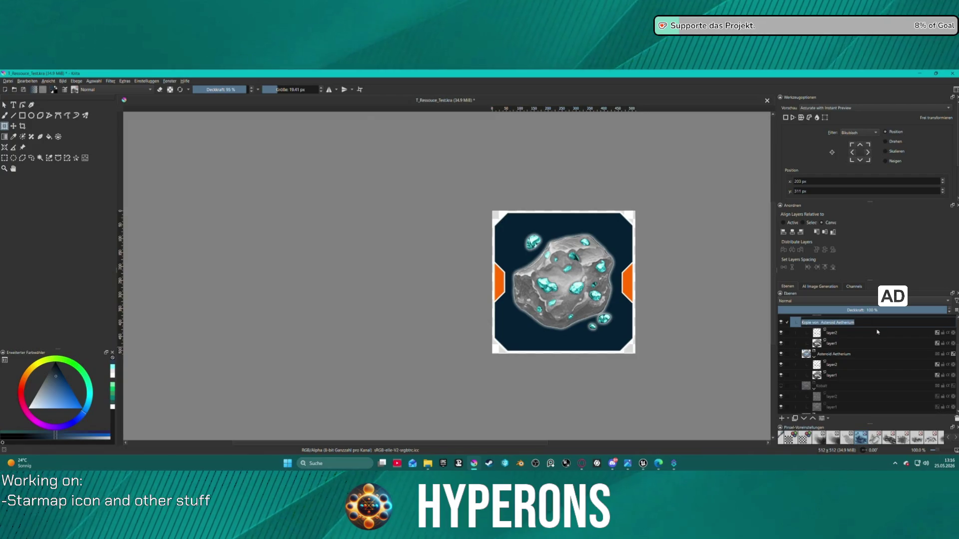
key(BackSpace)
key(Escape)
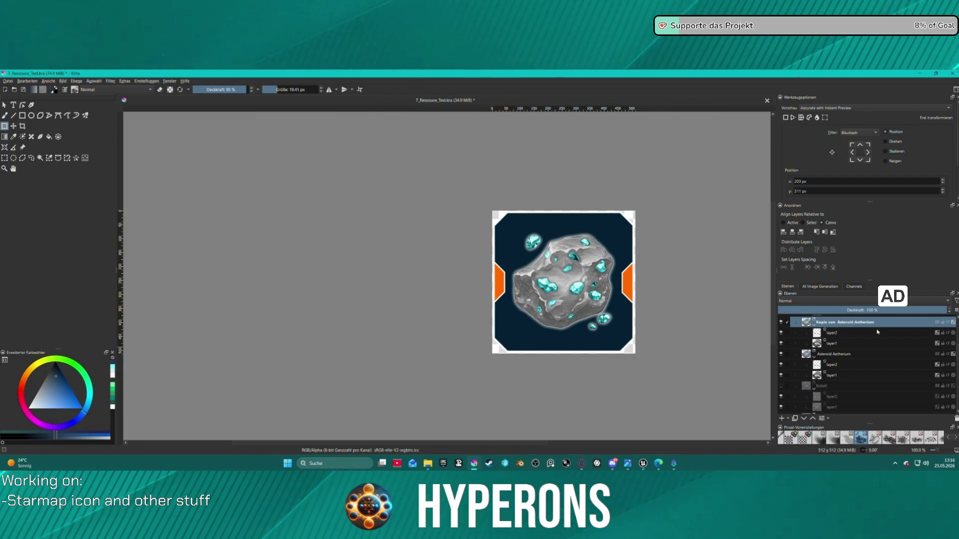
double_click(835, 322)
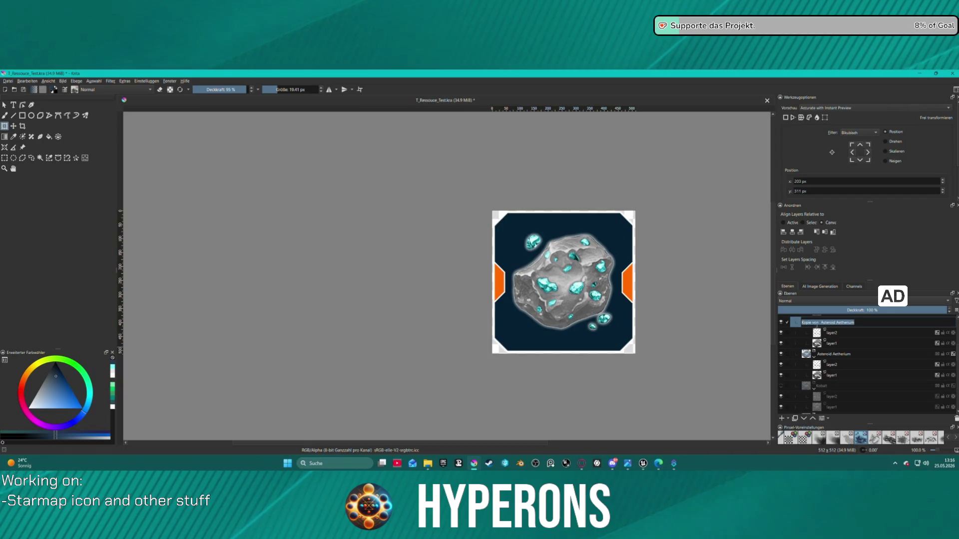
text(Asteroid Aethe)
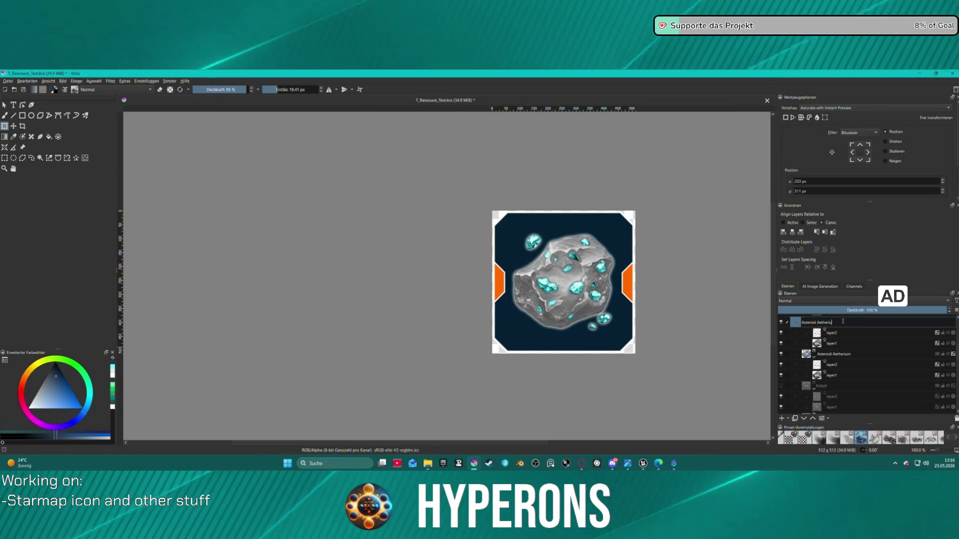
key(BackSpace)
key(BackSpace)
key(BackSpace)
key(BackSpace)
text(Lumintra)
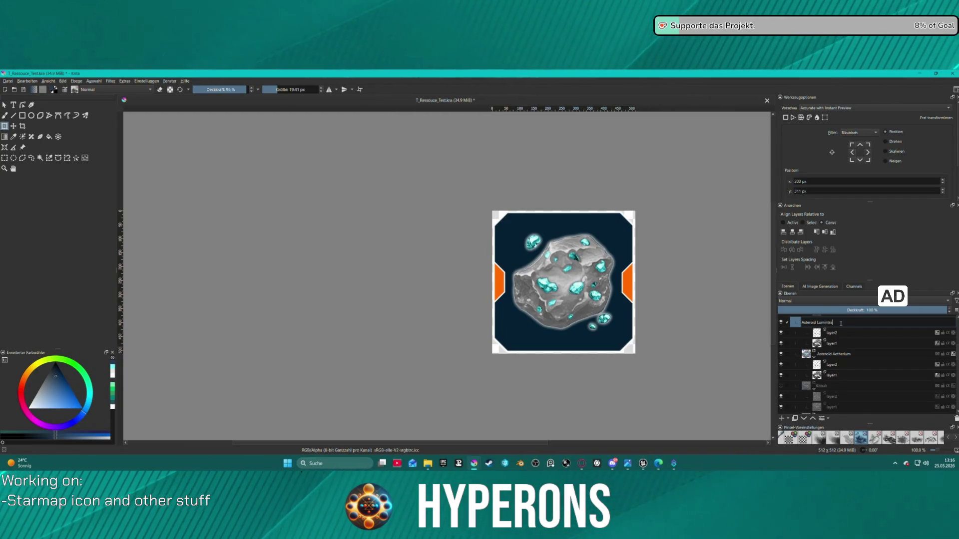
mouse_move(642, 463)
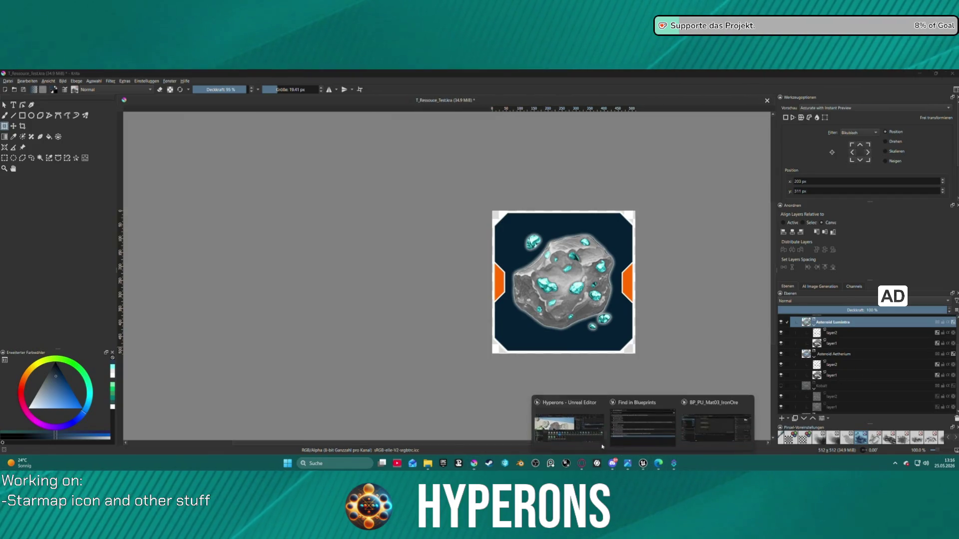
click(569, 422)
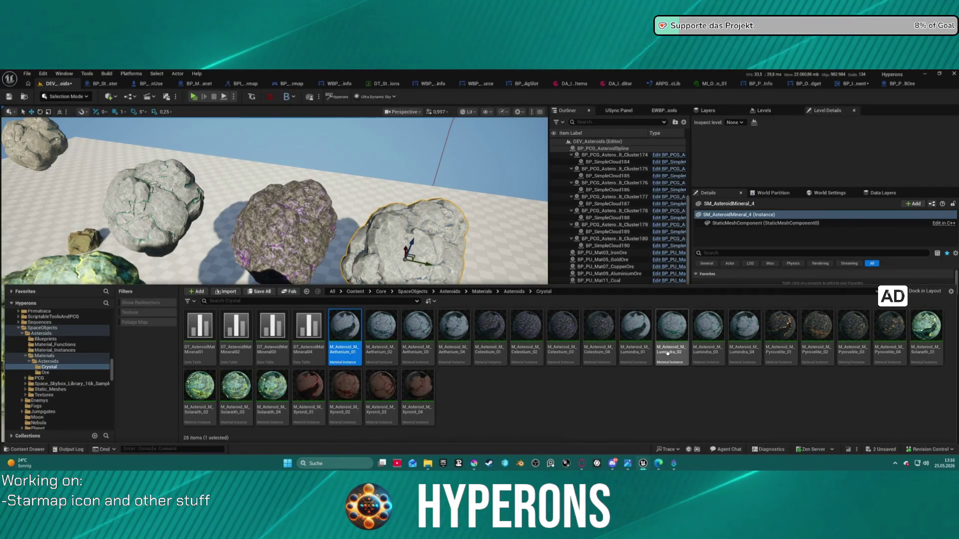
click(630, 358)
click(630, 358)
key(End)
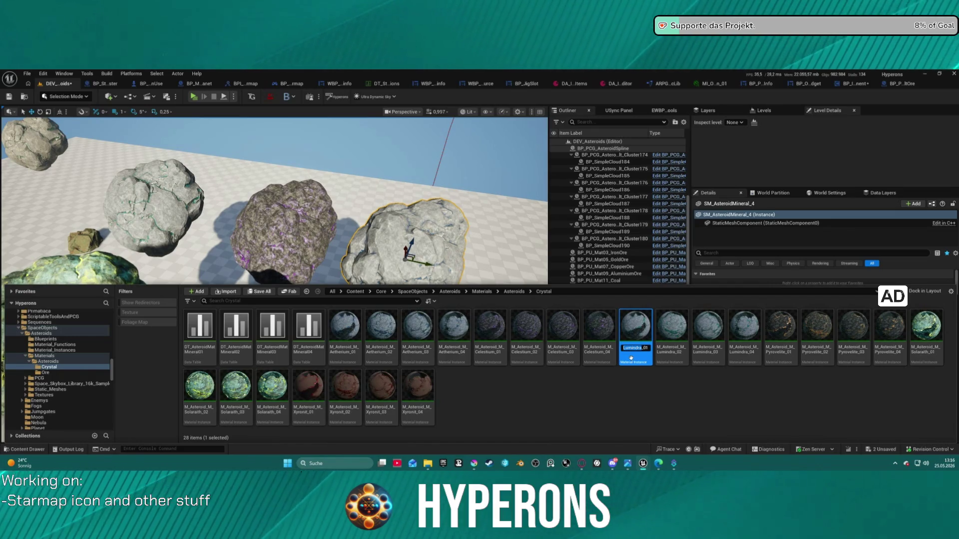
key(Return)
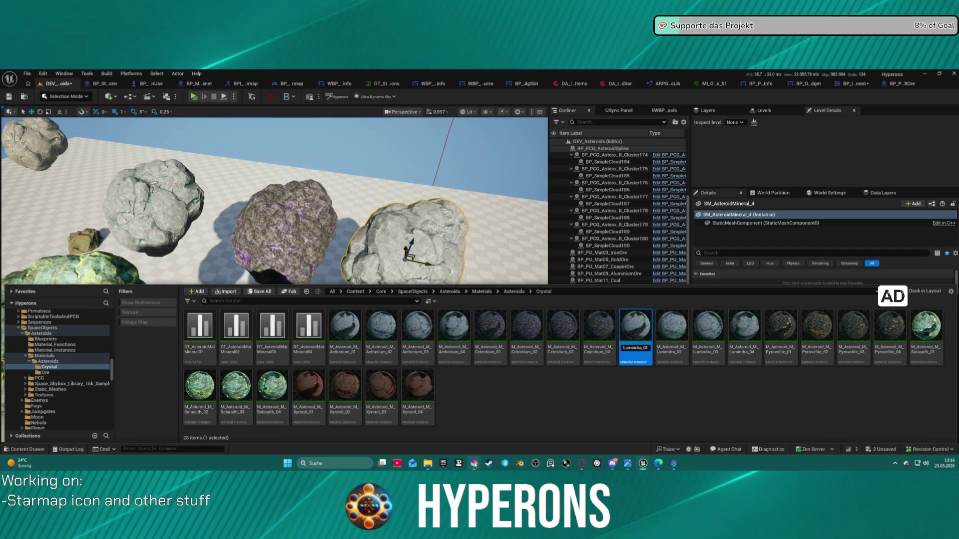
mouse_move(474, 463)
click(498, 452)
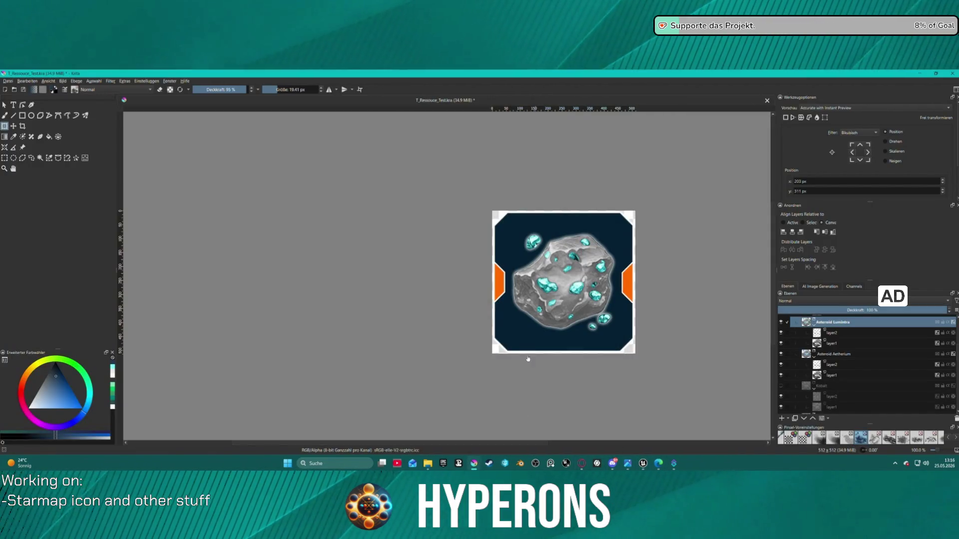
Correct the group name to 'Asteroid Lumindra' and set its blending to Nachbelichten (Color Burn)
double_click(831, 322)
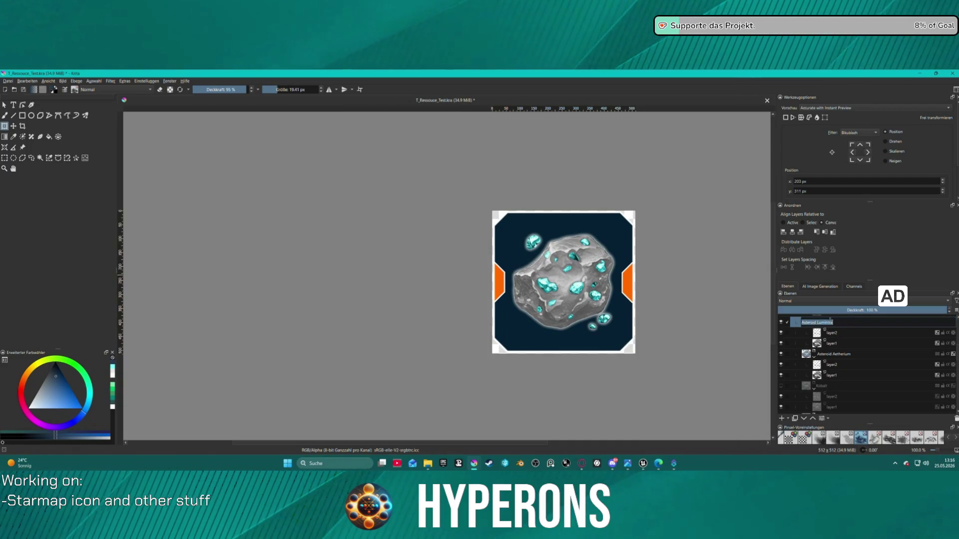
double_click(862, 323)
text(Lumindra)
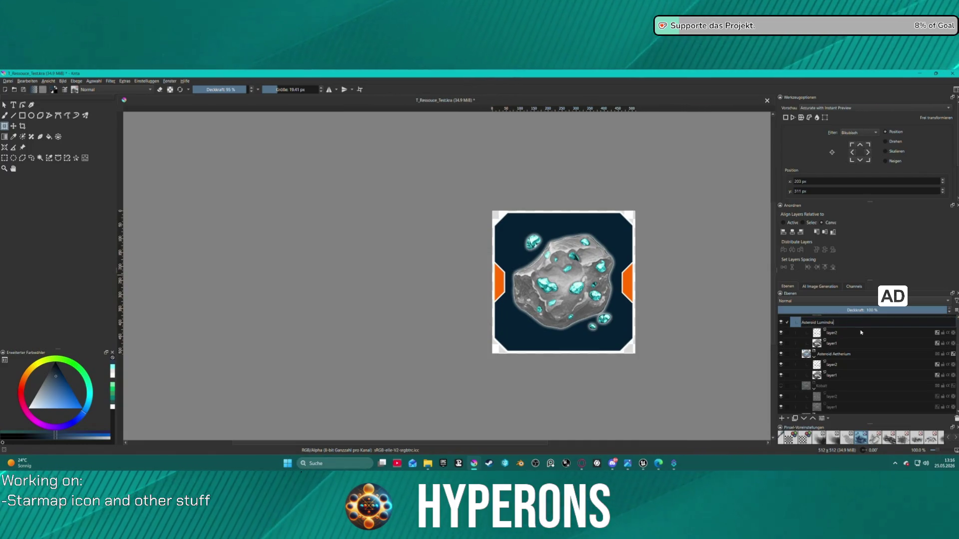
key(Return)
key(alt+shift+b)
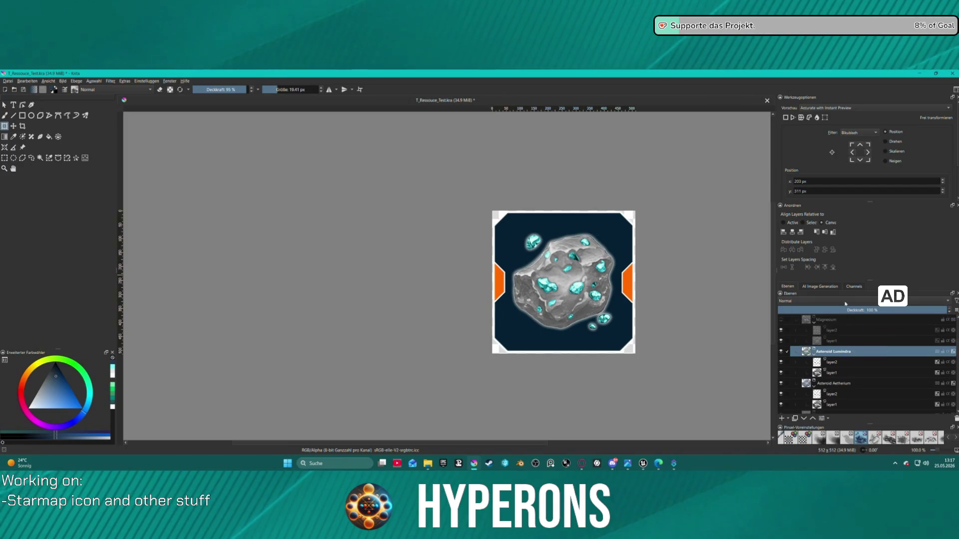
Hide the Aetherium and Lumindra groups, duplicate Lumindra, then show Aetherium again
click(781, 383)
click(781, 351)
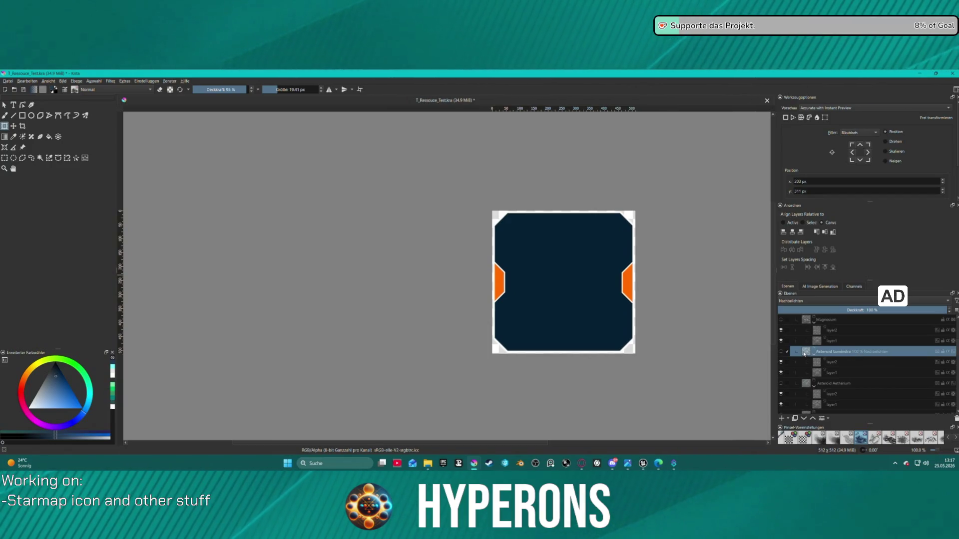
key(ctrl+j)
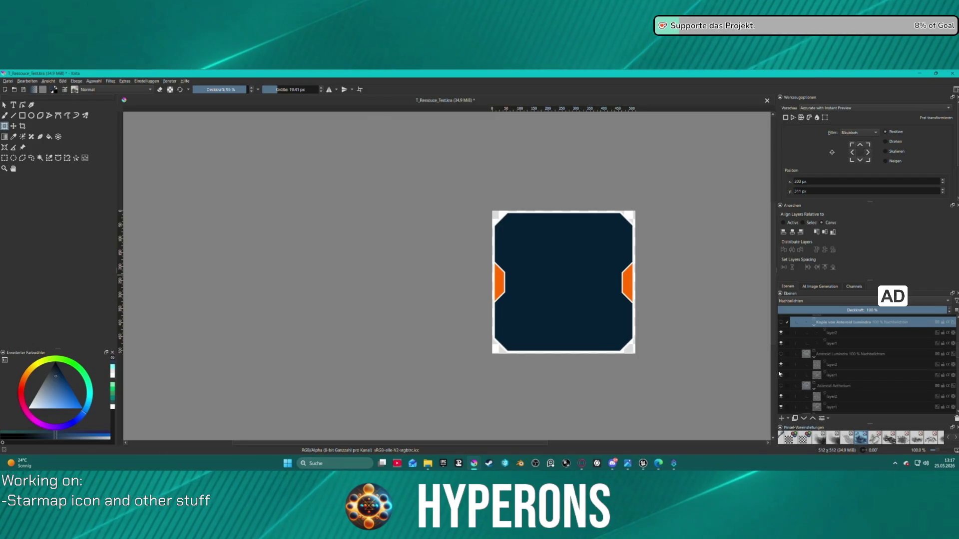
click(780, 386)
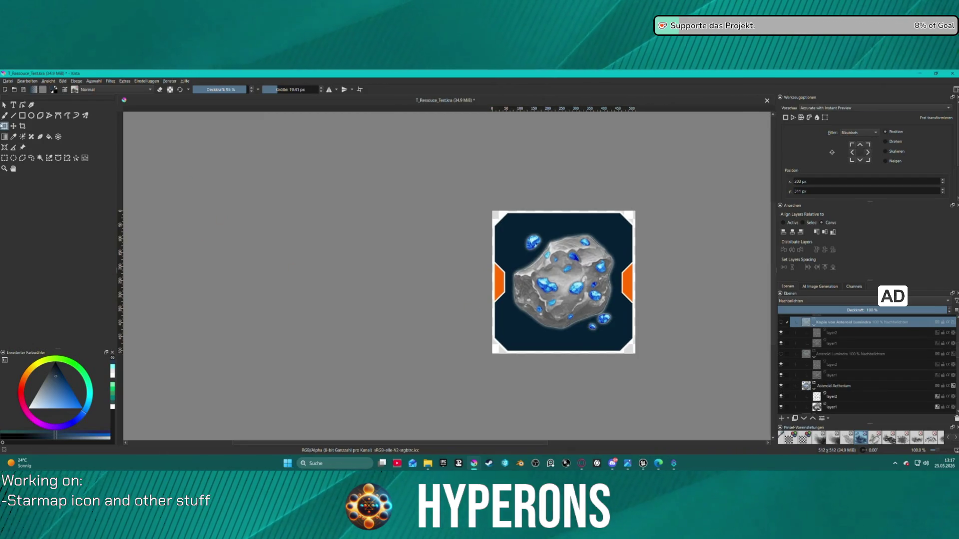
click(8, 81)
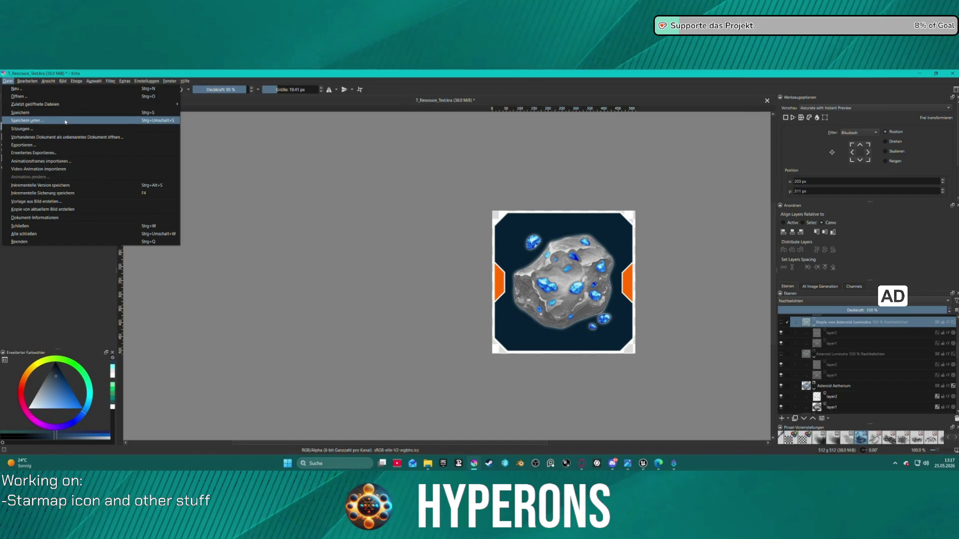
Export the Aetherium asteroid icon as a PNG
click(64, 145)
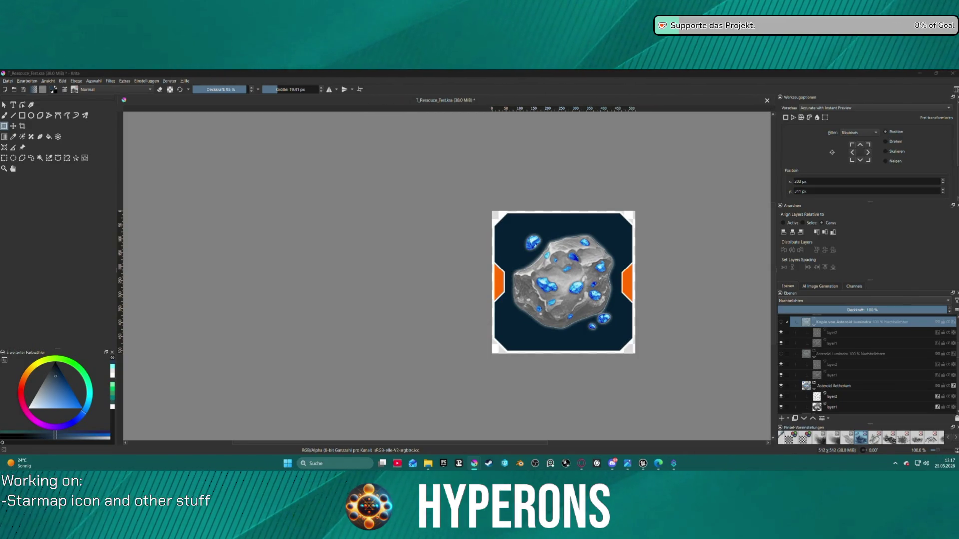
key(alt+Tab)
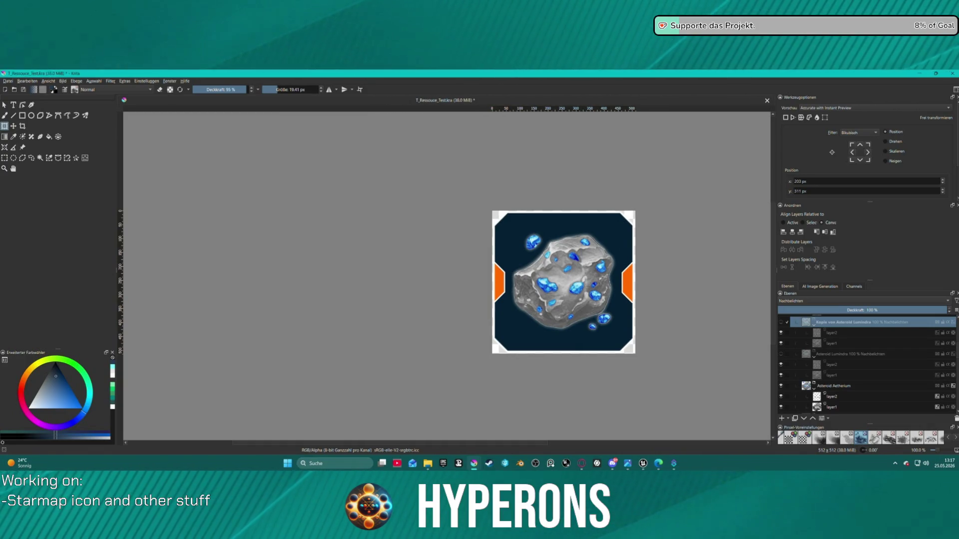
key(Return)
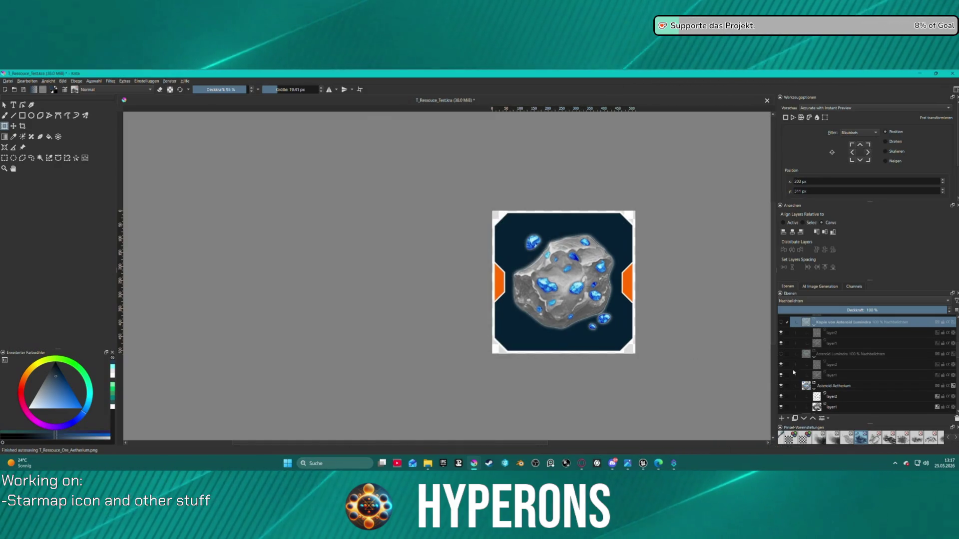
Hide Aetherium, show the Asteroid Lumindra group, and export it as a PNG
click(781, 386)
click(781, 353)
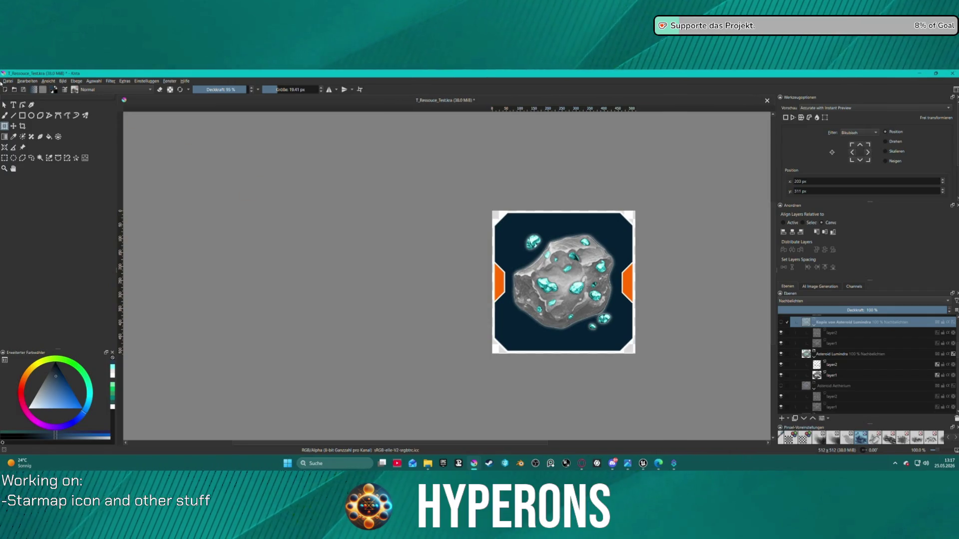
click(7, 81)
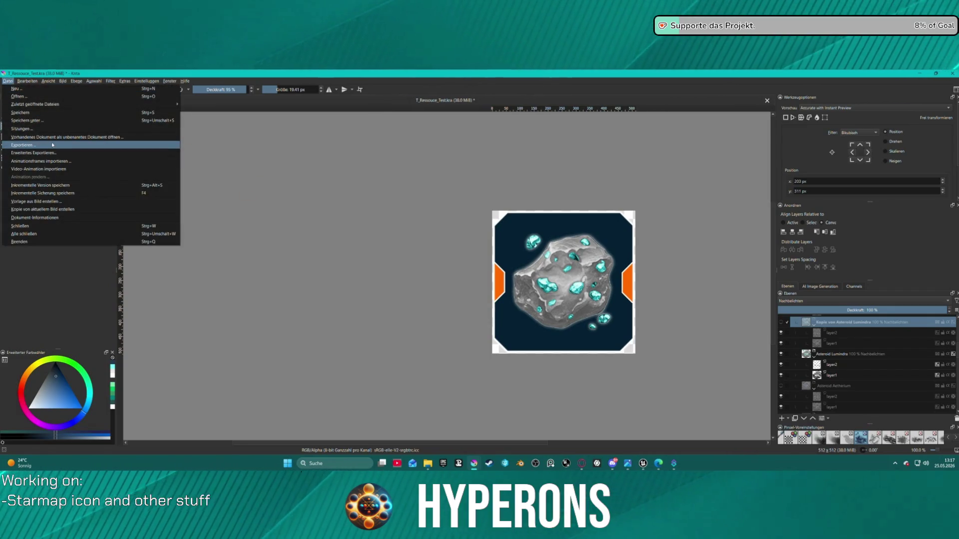
click(52, 144)
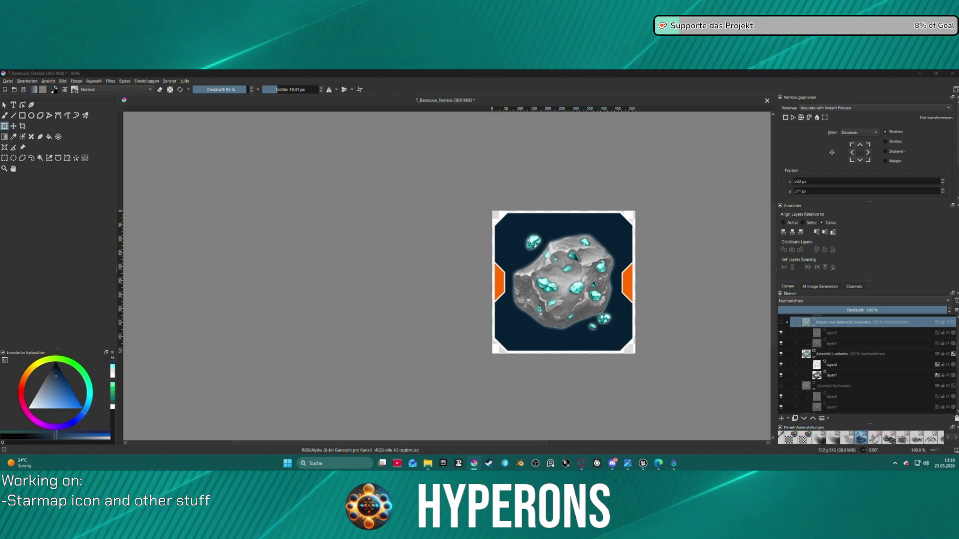
key(ctrl+shift+e)
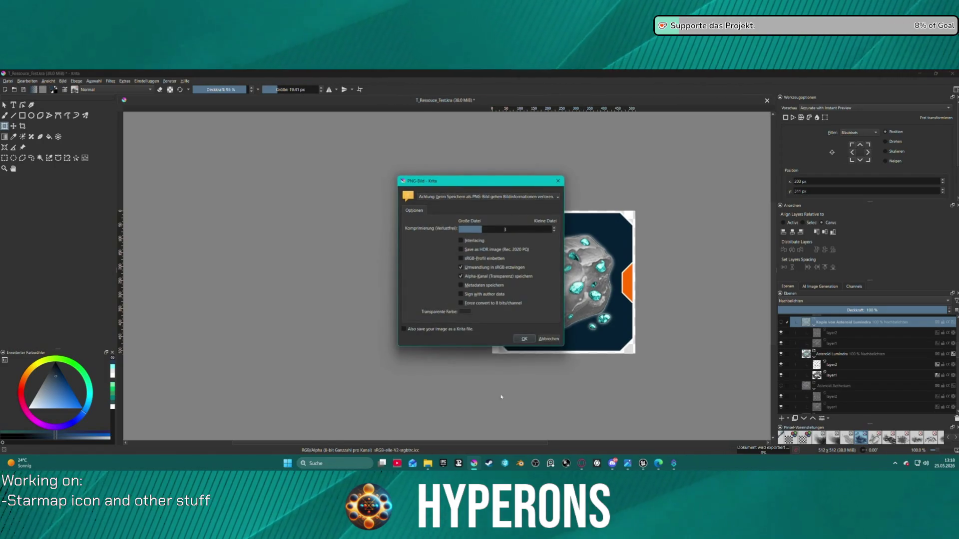
click(522, 339)
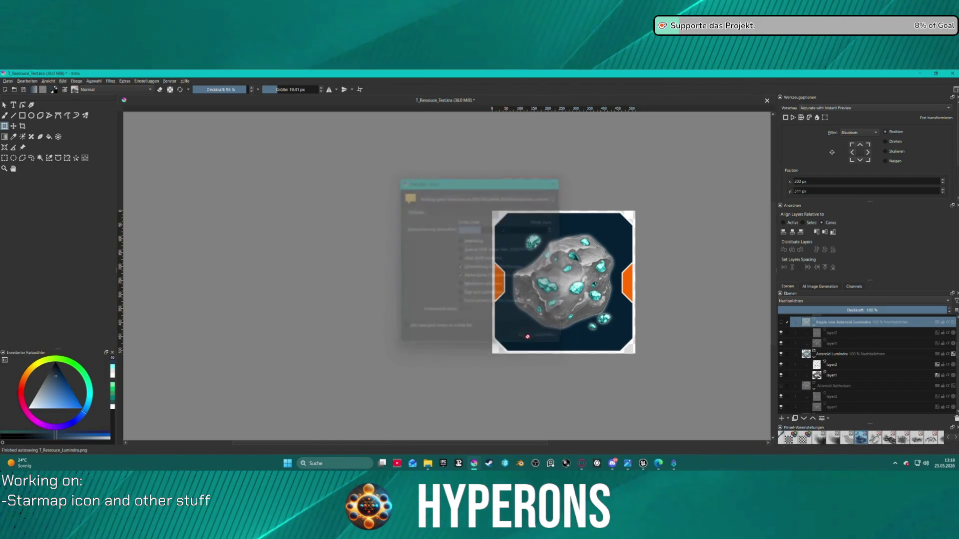
Rename the 'Kopie von Asteroid Lumindra' group to 'Asteroid Lumindra'
click(848, 376)
click(843, 354)
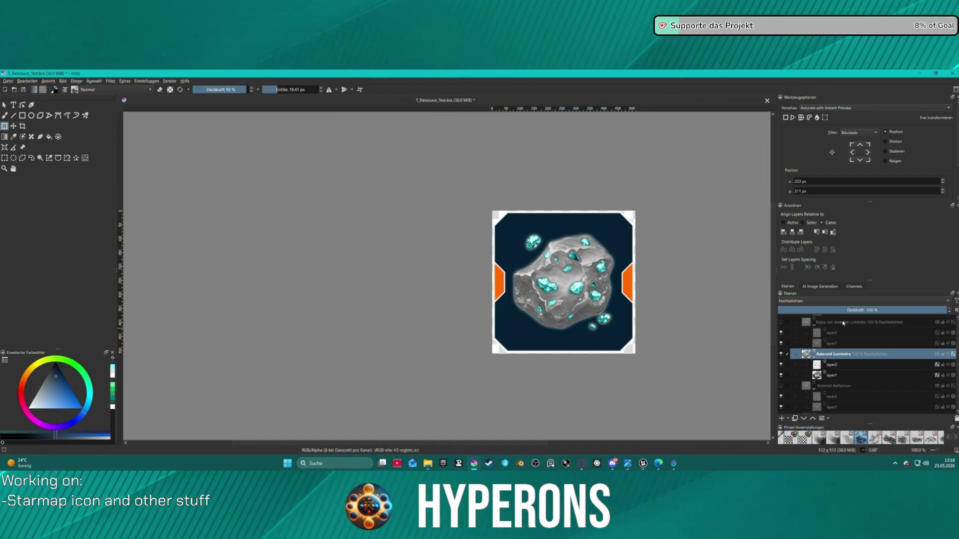
double_click(843, 322)
click(816, 323)
key(BackSpace)
key(BackSpace)
key(BackSpace)
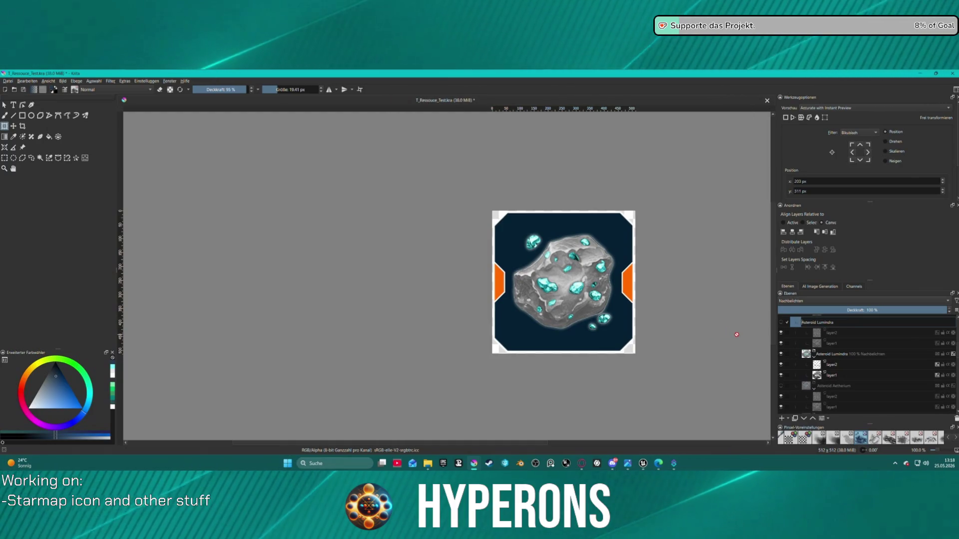
key(Return)
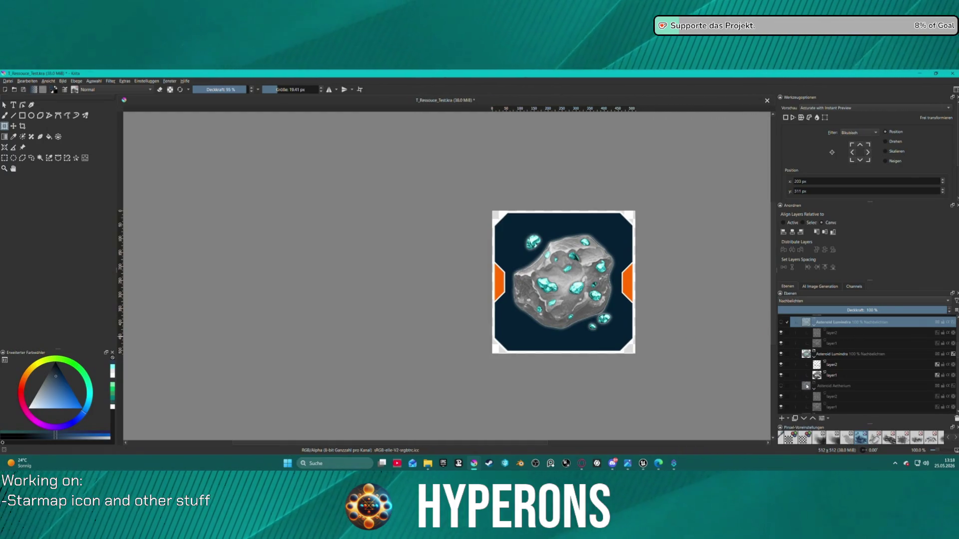
Switch to Unreal Editor and select the Celestium_01 crystal material
click(643, 464)
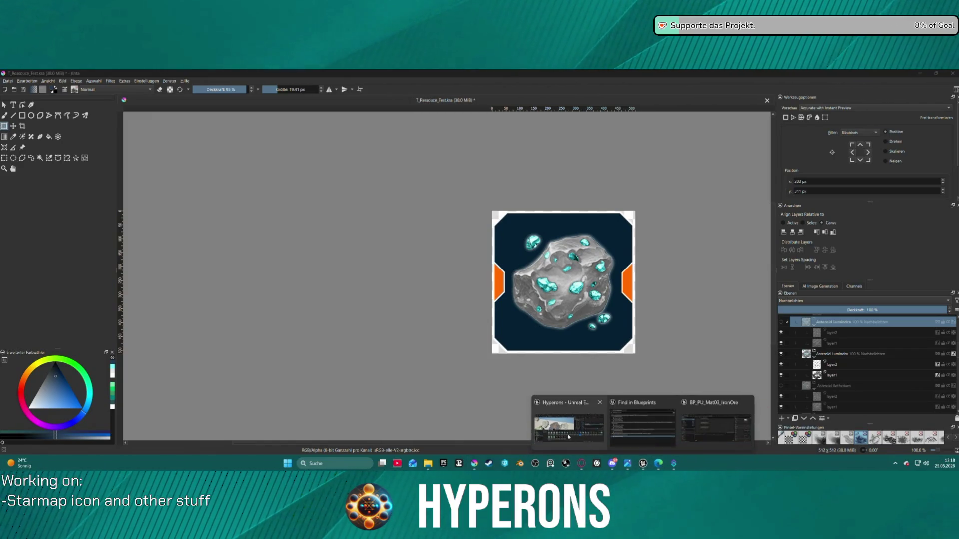
click(567, 422)
click(486, 353)
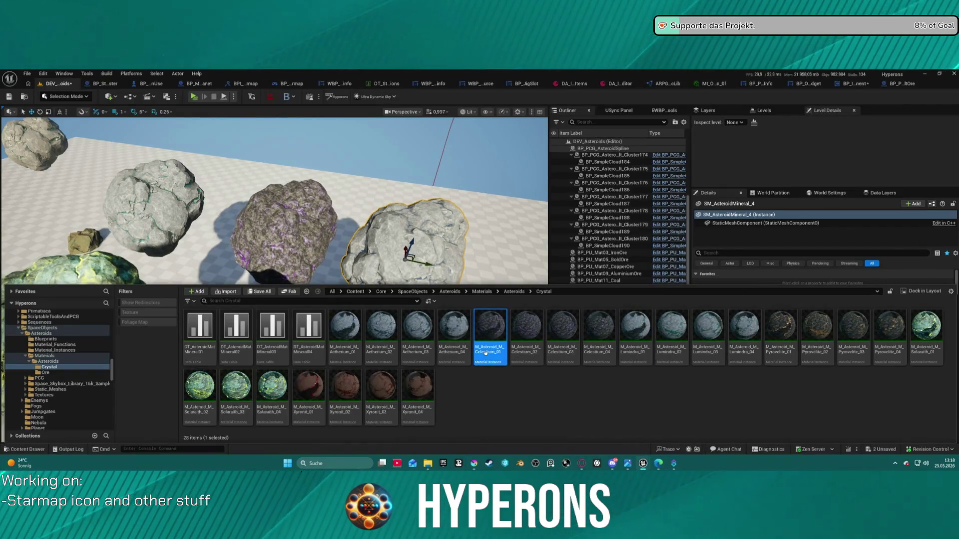
Inspect the M_Asteroid_M_Celestium_01 material name in edit mode, leaving it unchanged
key(F2)
key(End)
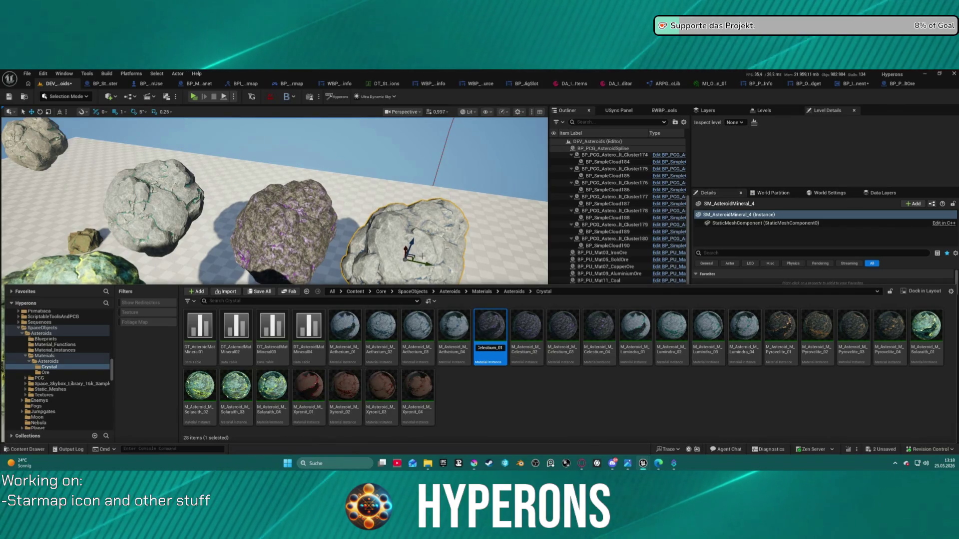
click(482, 348)
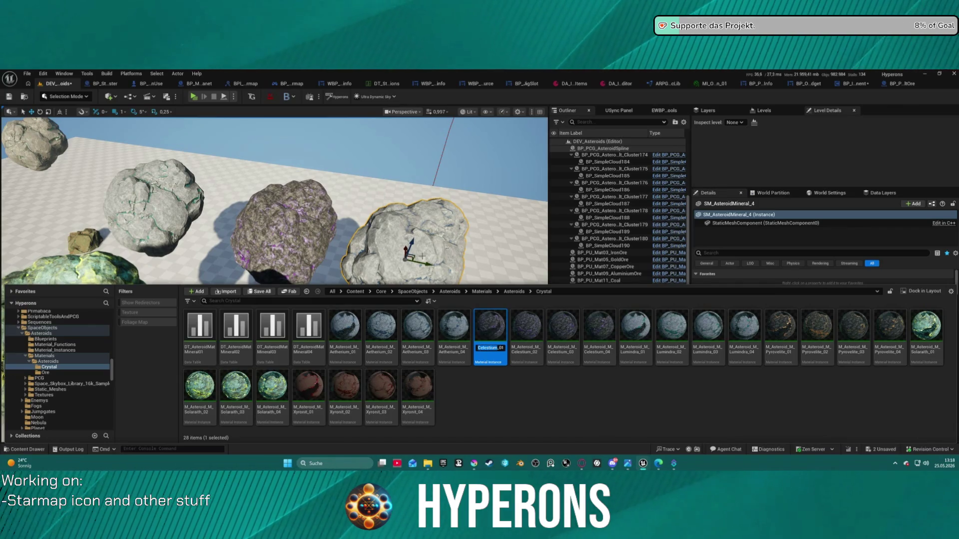
click(478, 348)
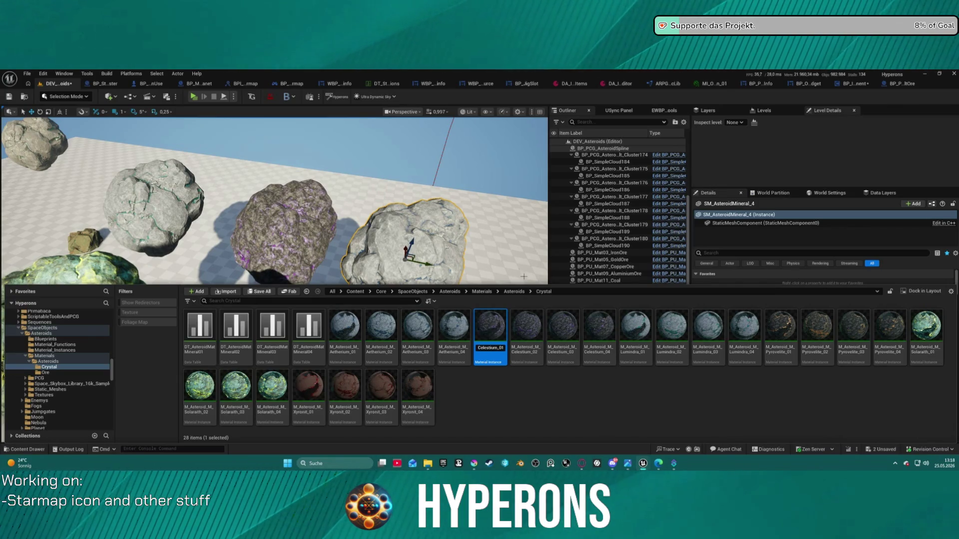
click(599, 390)
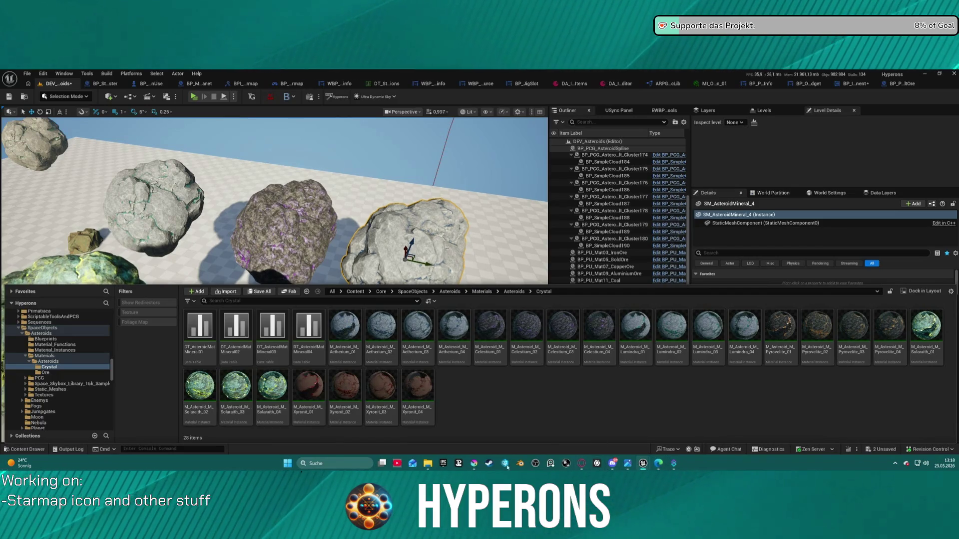
Back in Krita, paste 'Asteroid Celestium' as the top group's new name
mouse_move(473, 464)
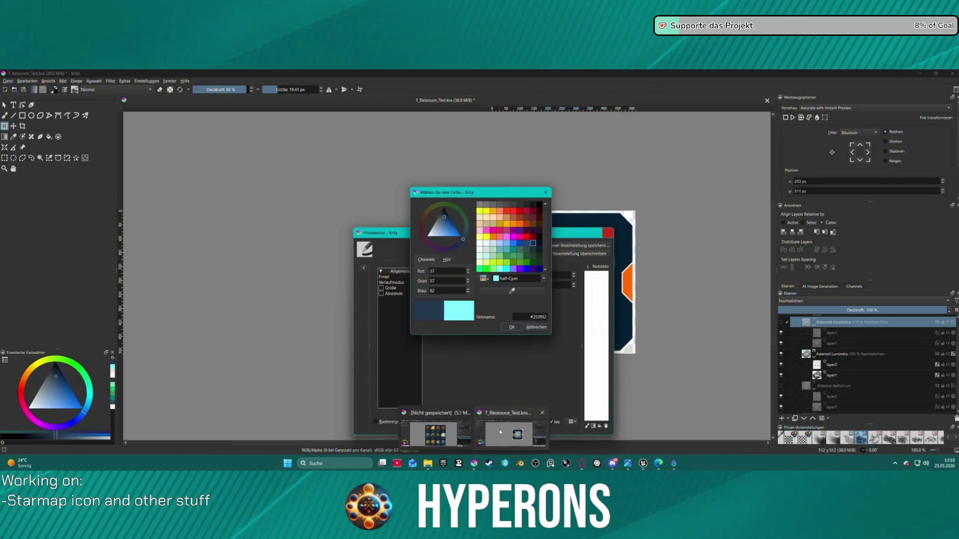
click(500, 432)
double_click(819, 322)
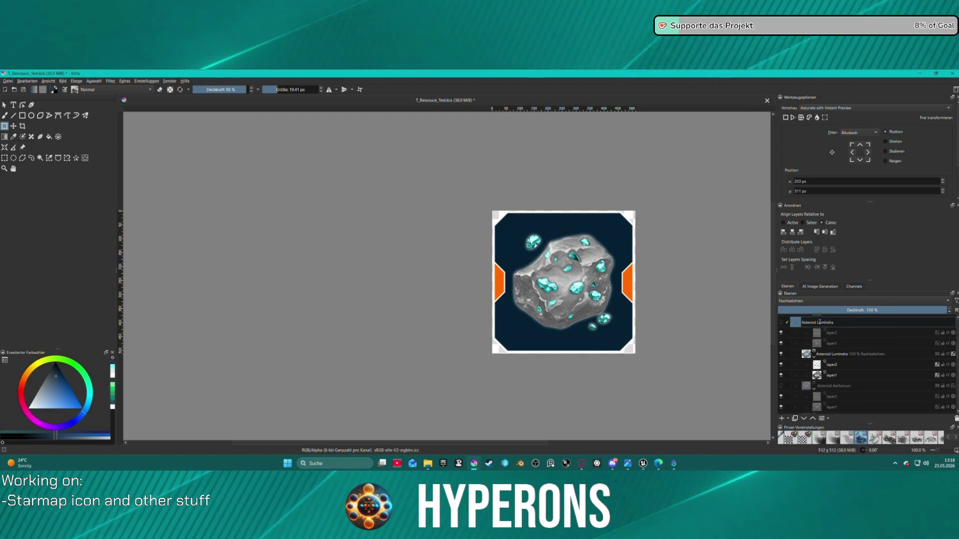
key(ctrl+v)
key(Return)
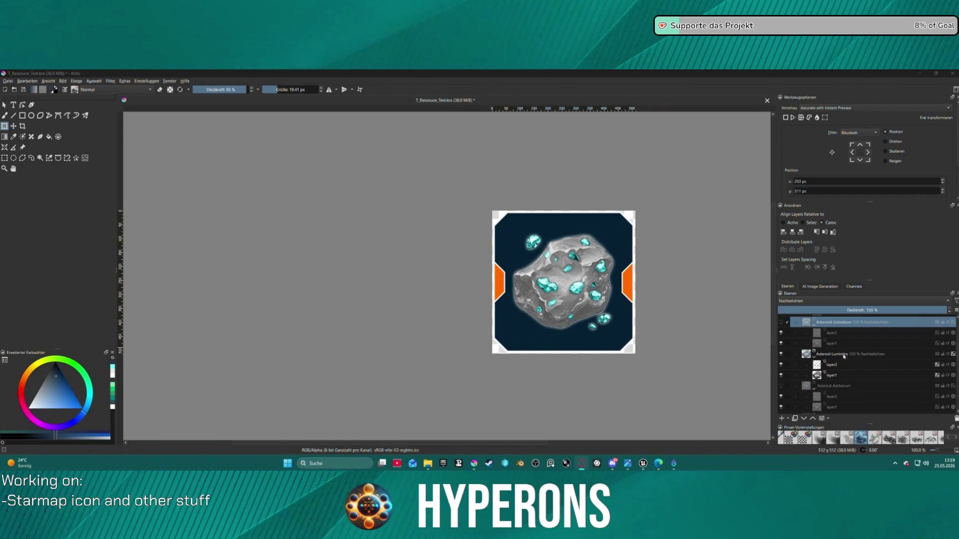
Add a dark grey #1a1a1a Color Overlay layer style to layer1 in the Lumindra group
click(846, 376)
double_click(841, 375)
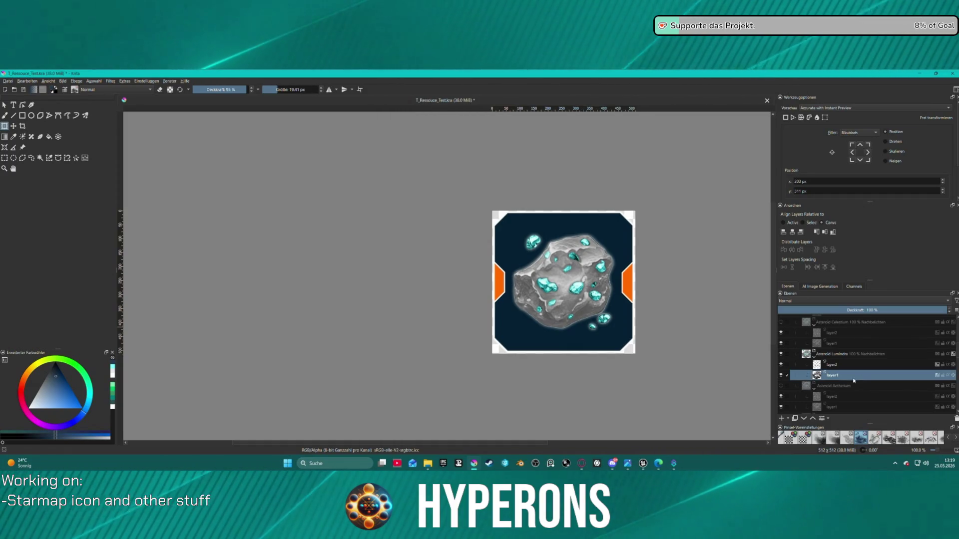
right_click(823, 376)
click(842, 209)
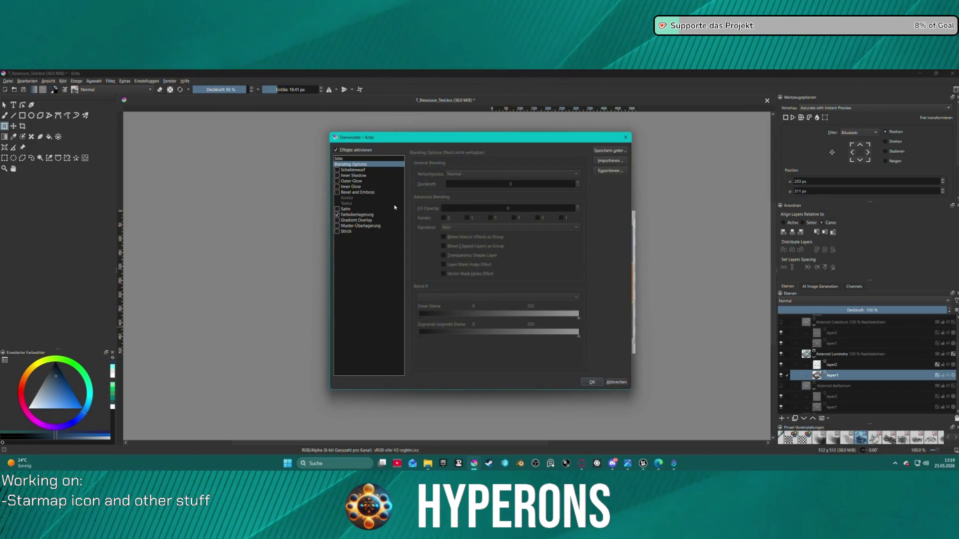
click(345, 215)
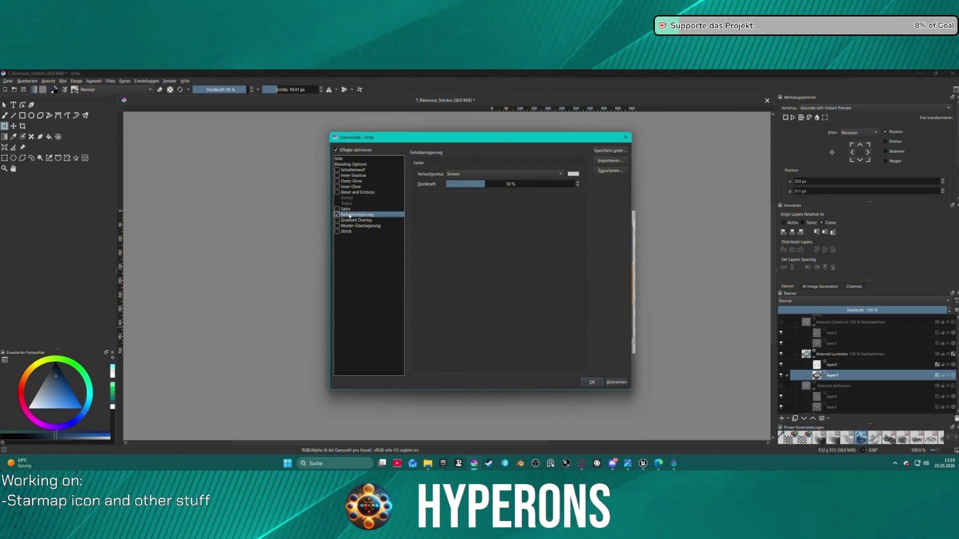
click(573, 176)
click(530, 212)
drag(504, 197, 363, 197)
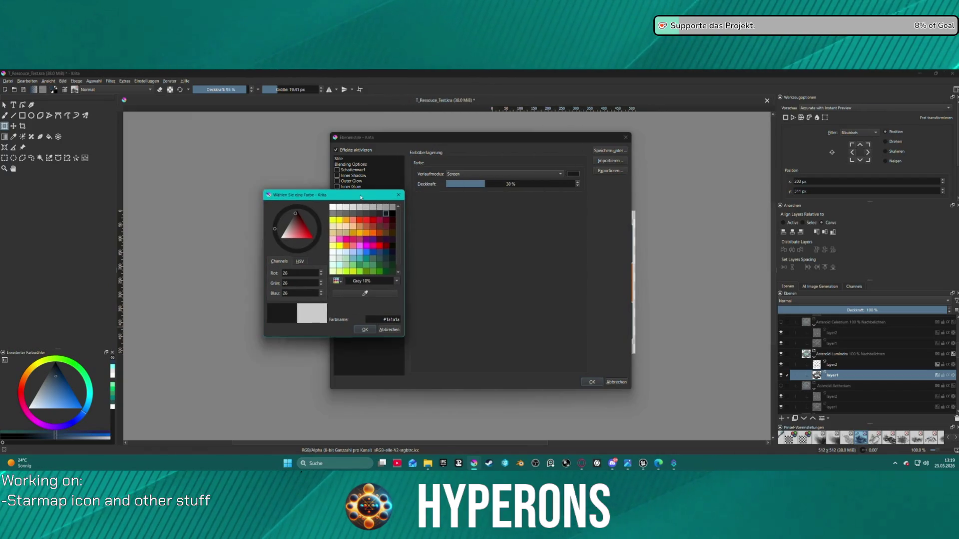
click(367, 330)
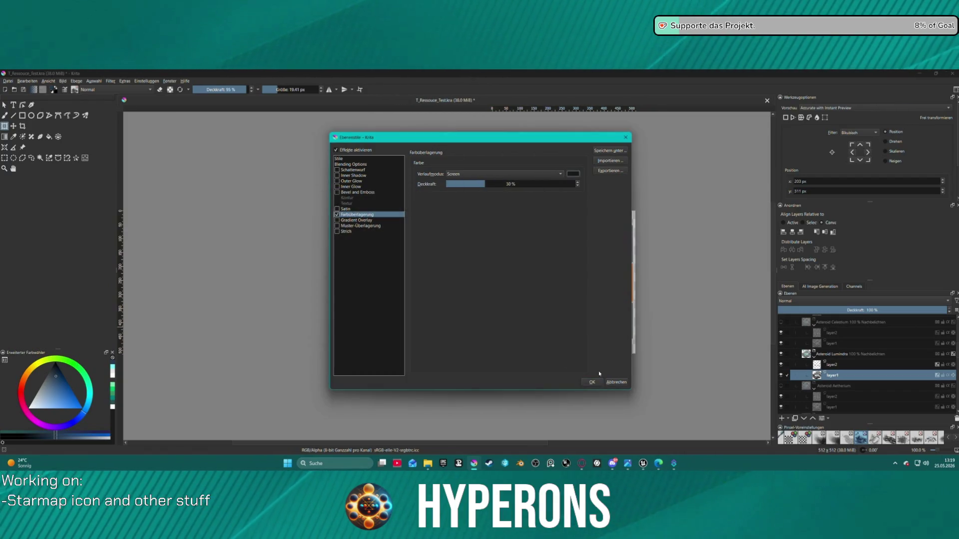
click(591, 382)
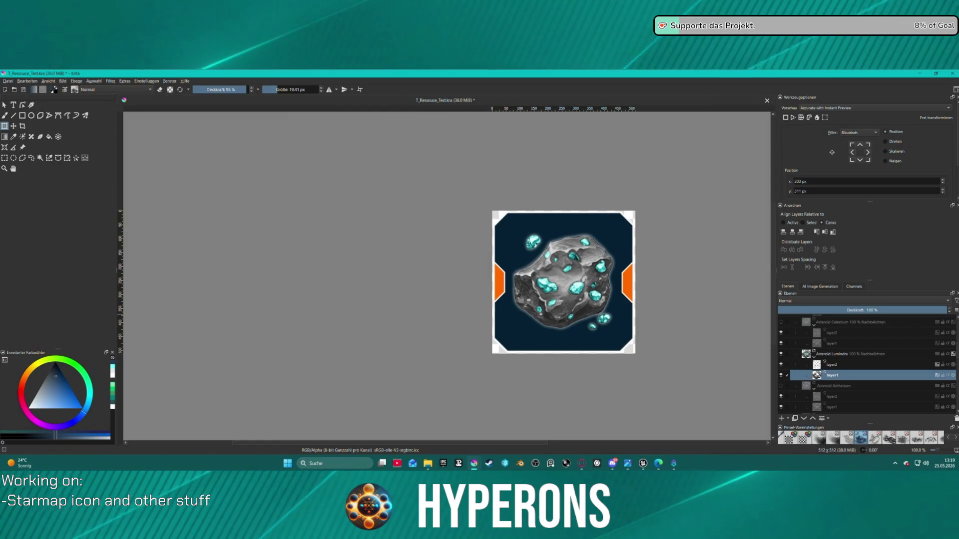
Set layer1's overlay blend mode to Multiplizieren with opacity around 55%
right_click(819, 375)
click(855, 204)
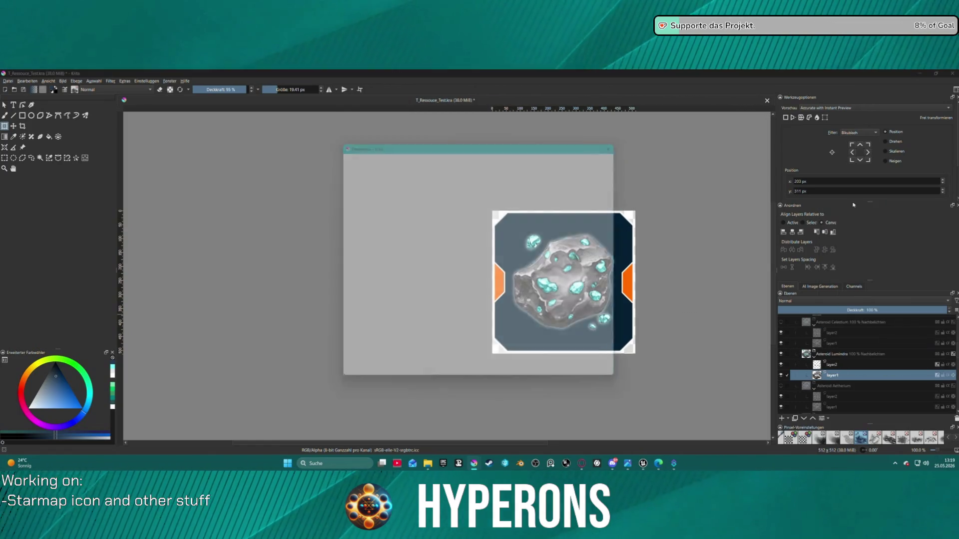
mouse_move(477, 134)
mouse_down()
mouse_move(210, 125)
mouse_move(218, 122)
mouse_up()
click(99, 199)
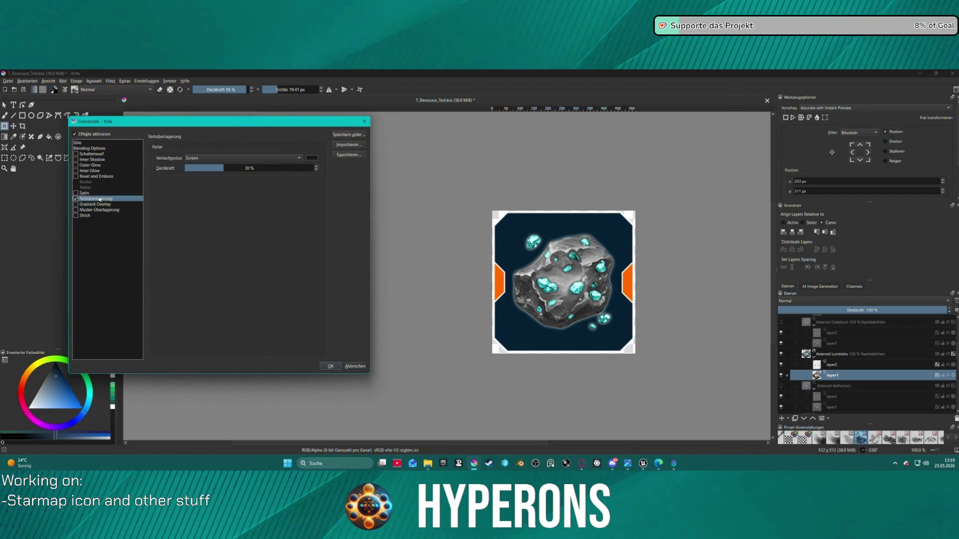
click(230, 159)
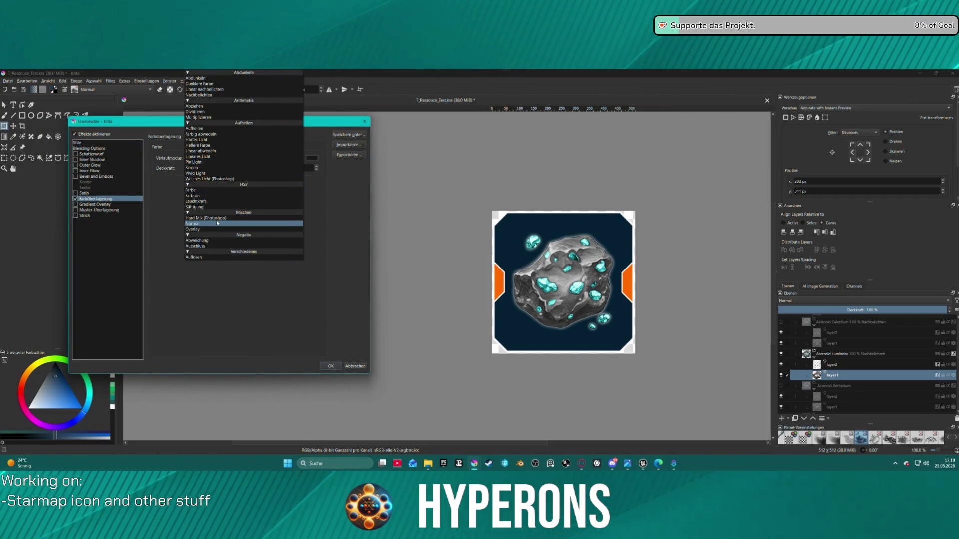
click(222, 117)
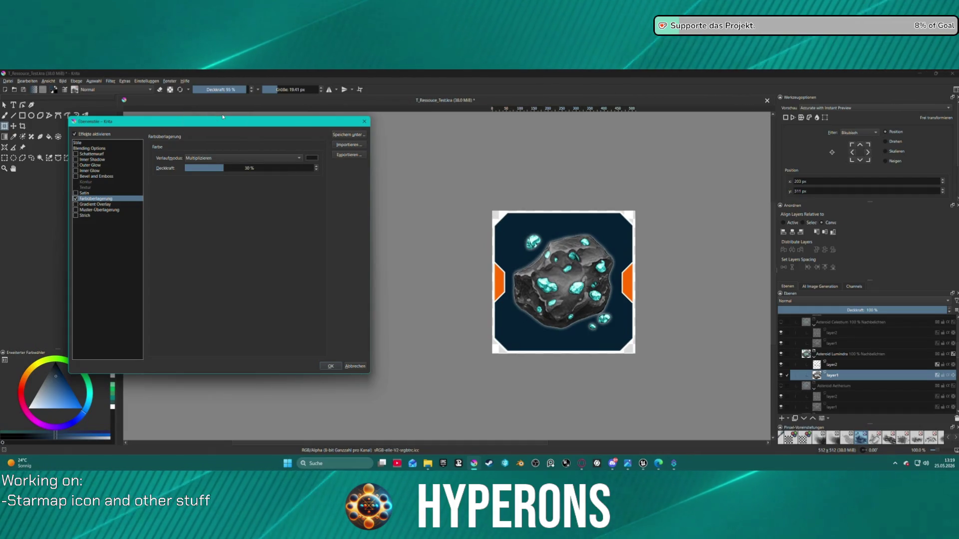
click(274, 168)
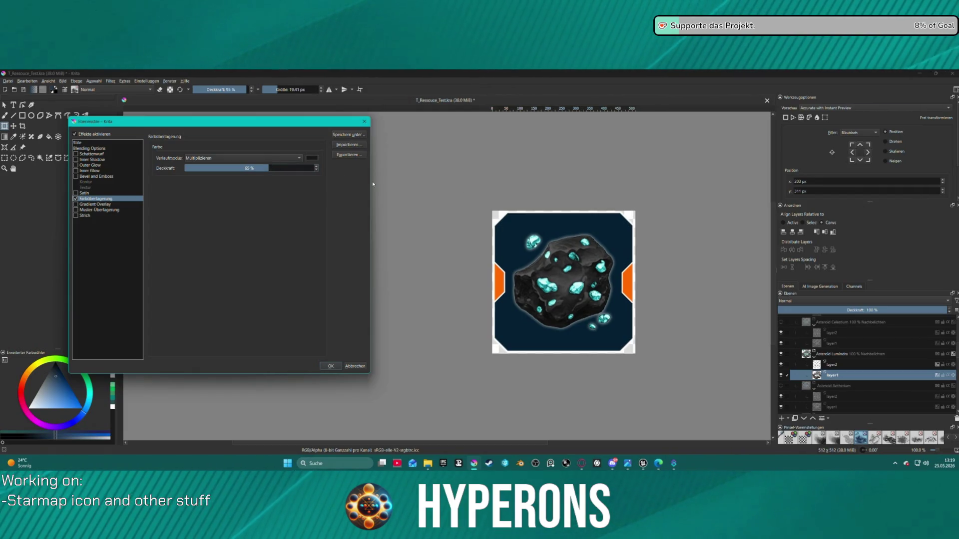
drag(265, 167, 255, 169)
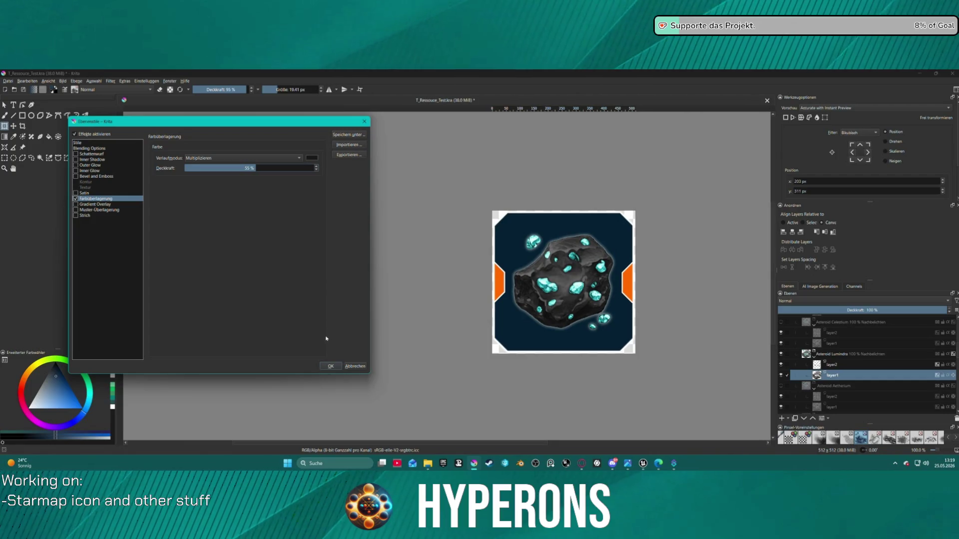
click(331, 366)
click(832, 365)
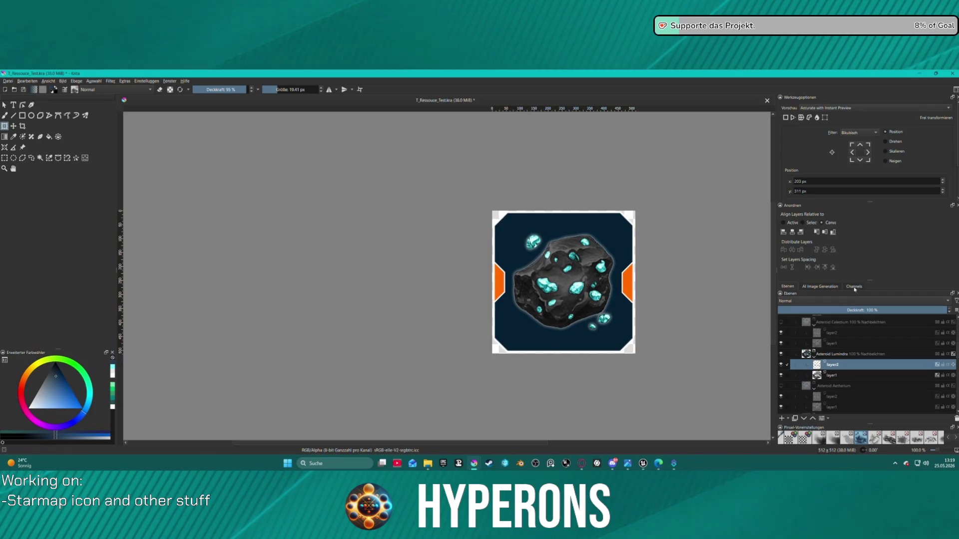
Change layer2's Color Overlay to violet #4d2689 so the crystals glow purple
right_click(837, 367)
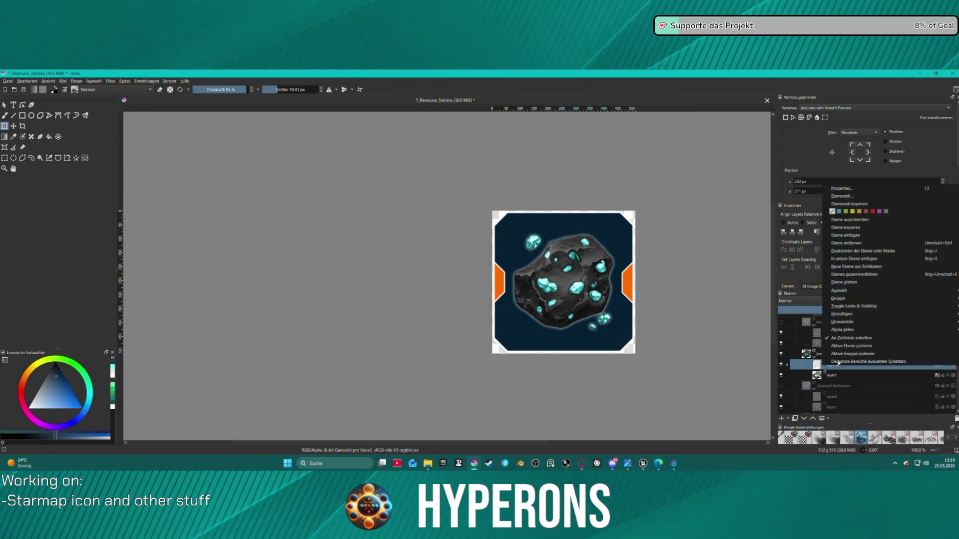
click(850, 197)
drag(386, 140, 166, 142)
click(133, 211)
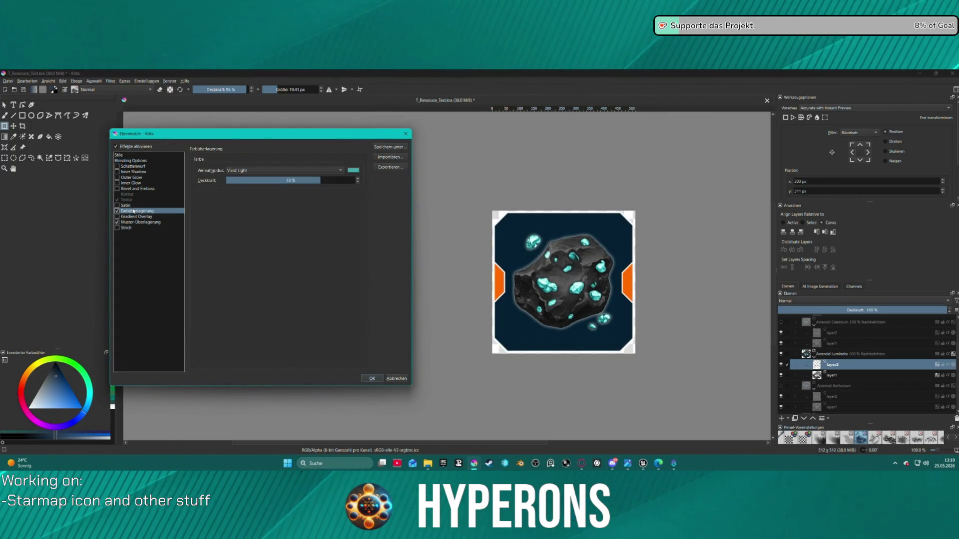
click(353, 171)
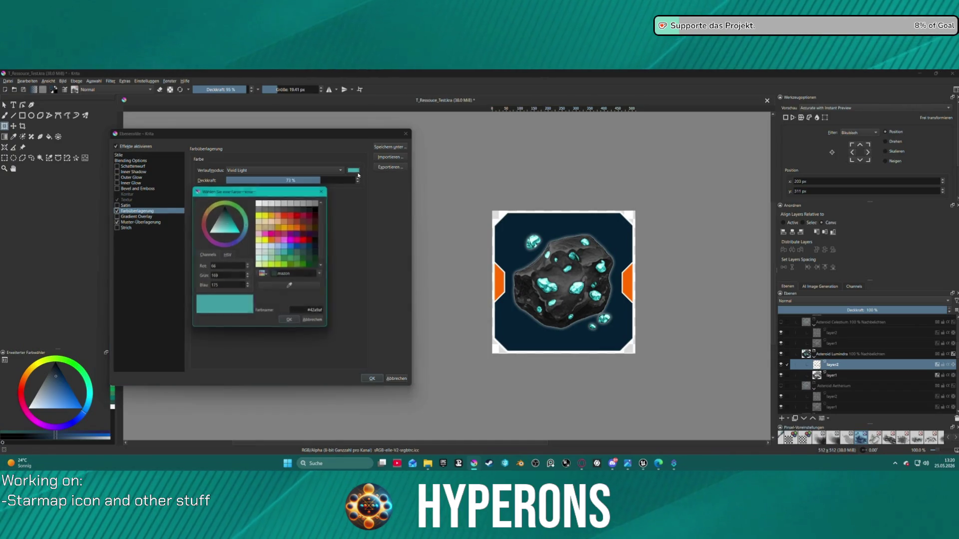
click(295, 234)
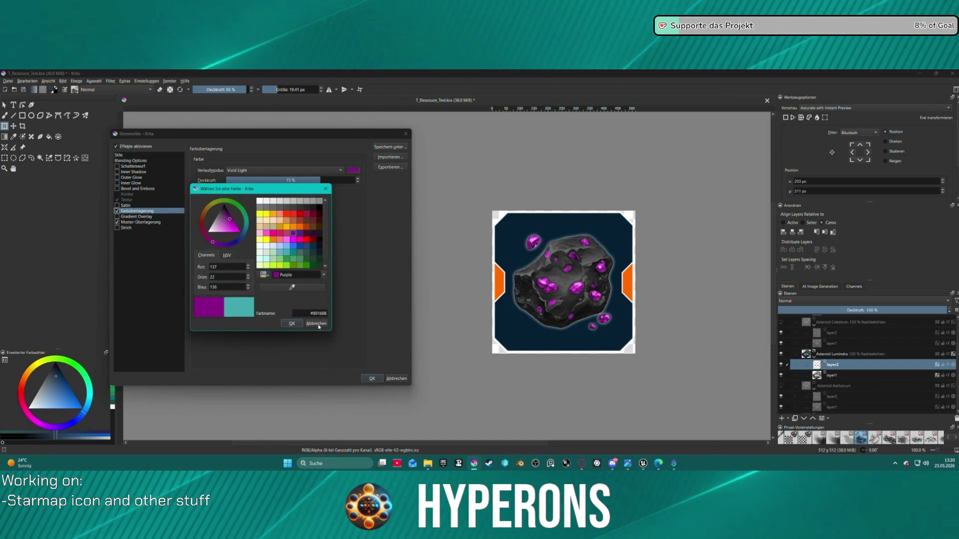
click(300, 232)
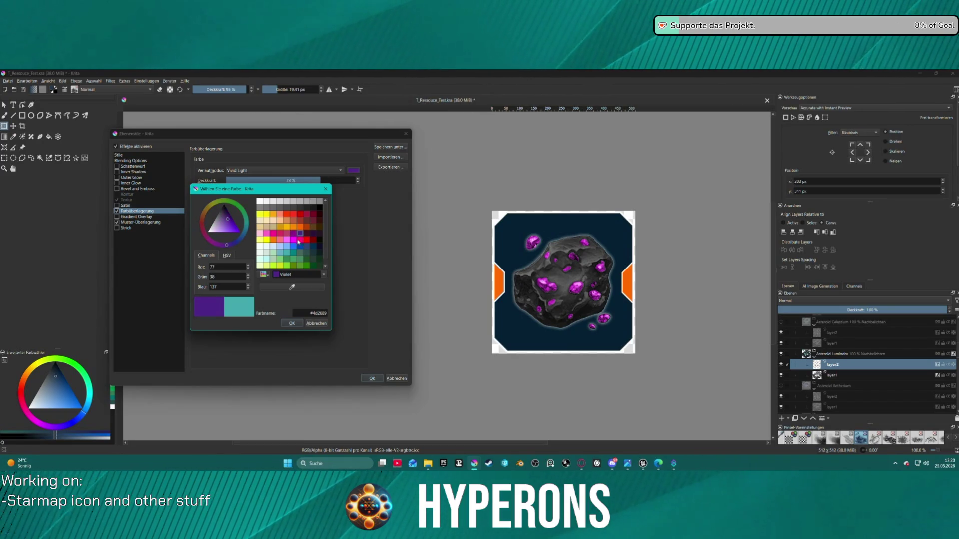
click(292, 323)
click(372, 379)
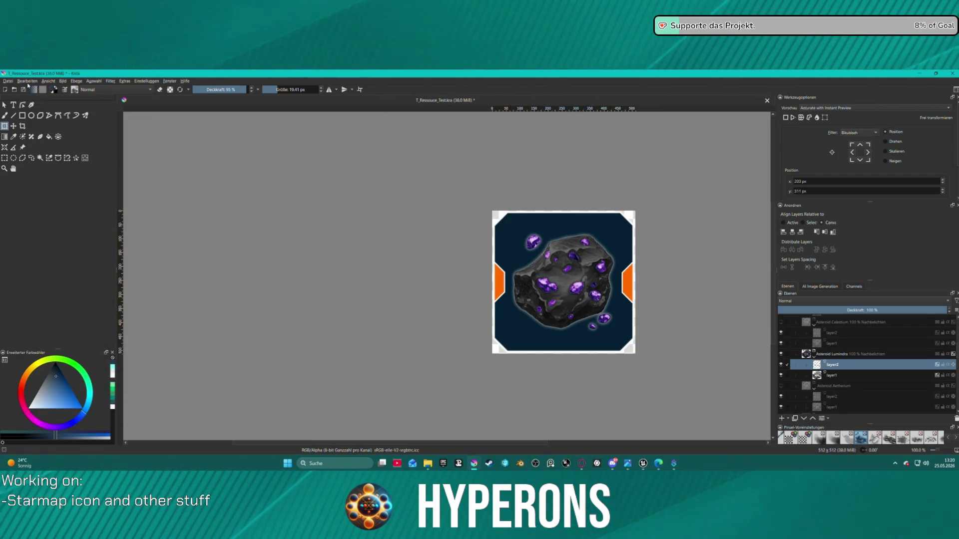
click(7, 81)
key(Escape)
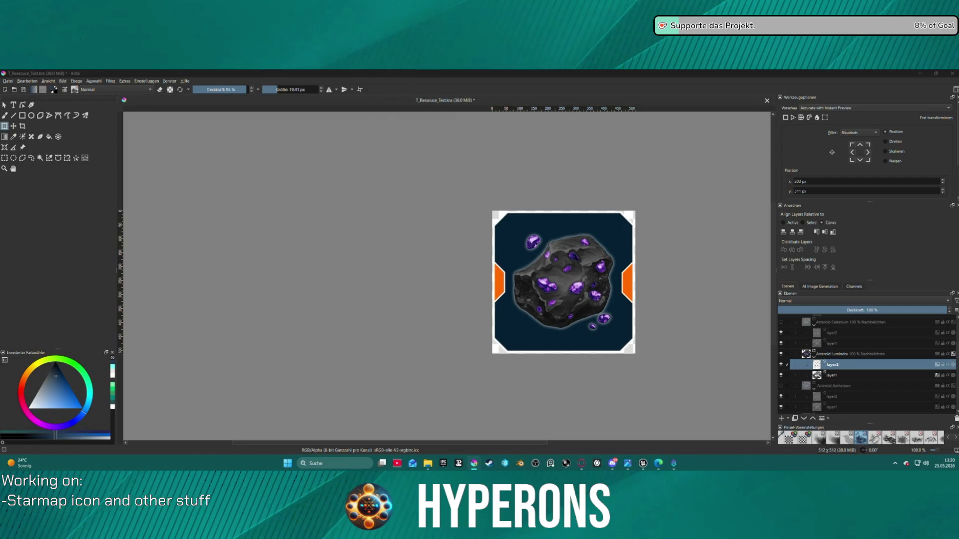
key(ctrl+shift+e)
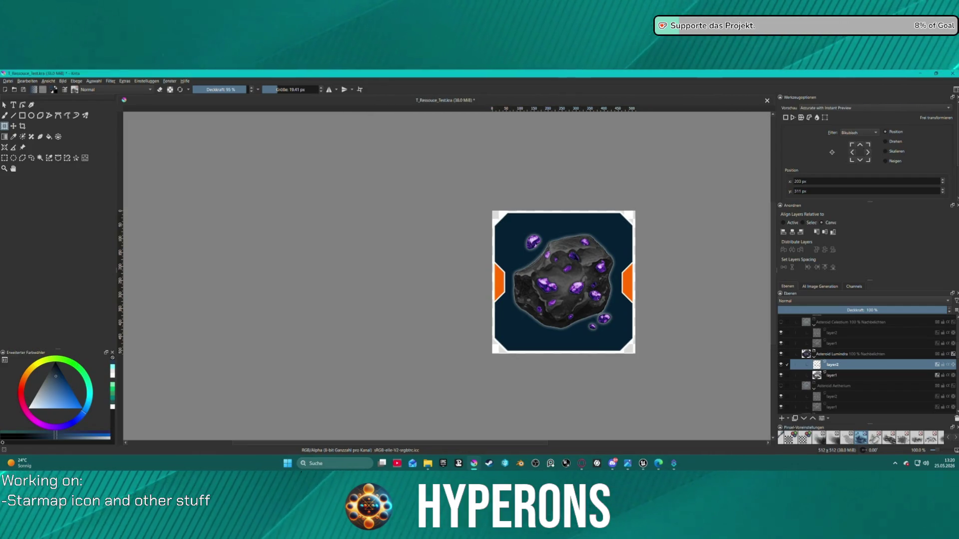
Finish the Celestium PNG export and check which group holds the purple-crystal asteroid
click(524, 338)
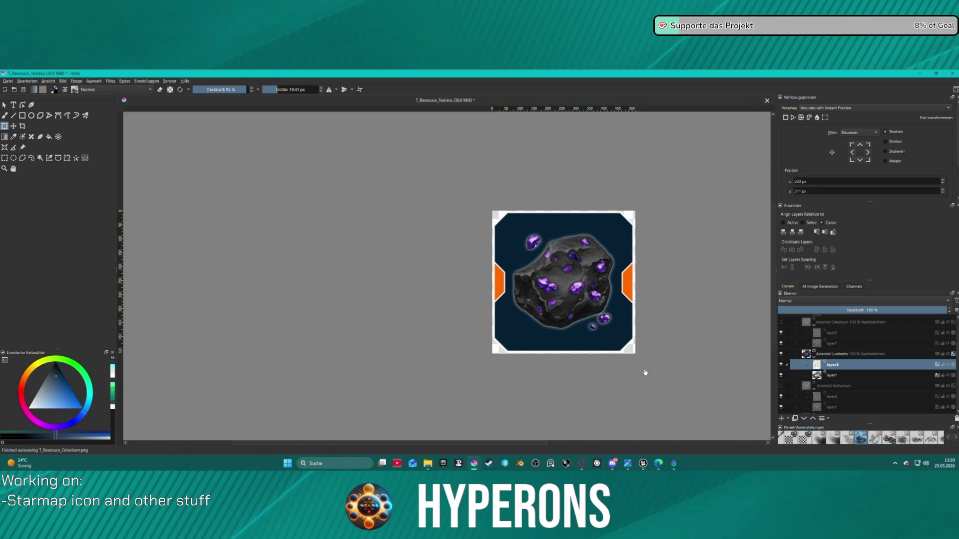
mouse_move(843, 357)
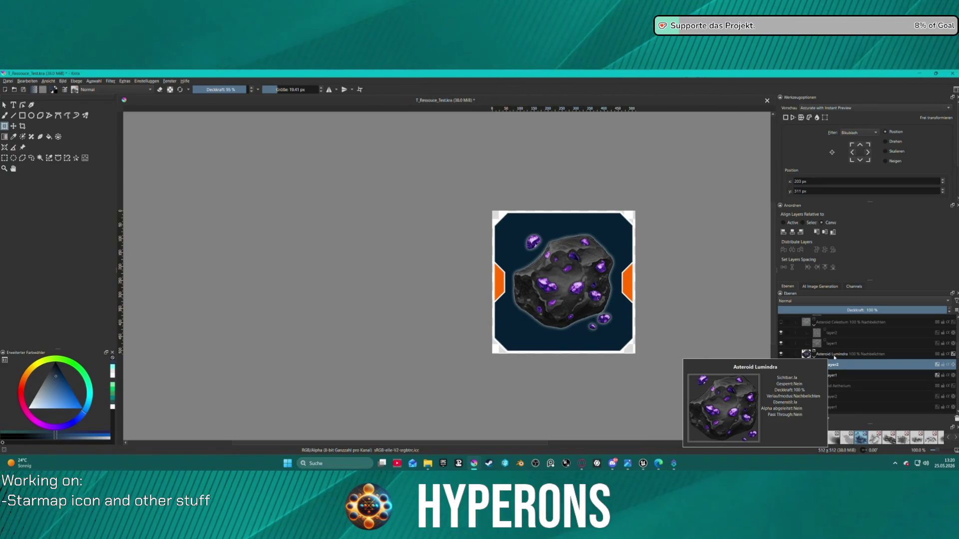
mouse_move(818, 320)
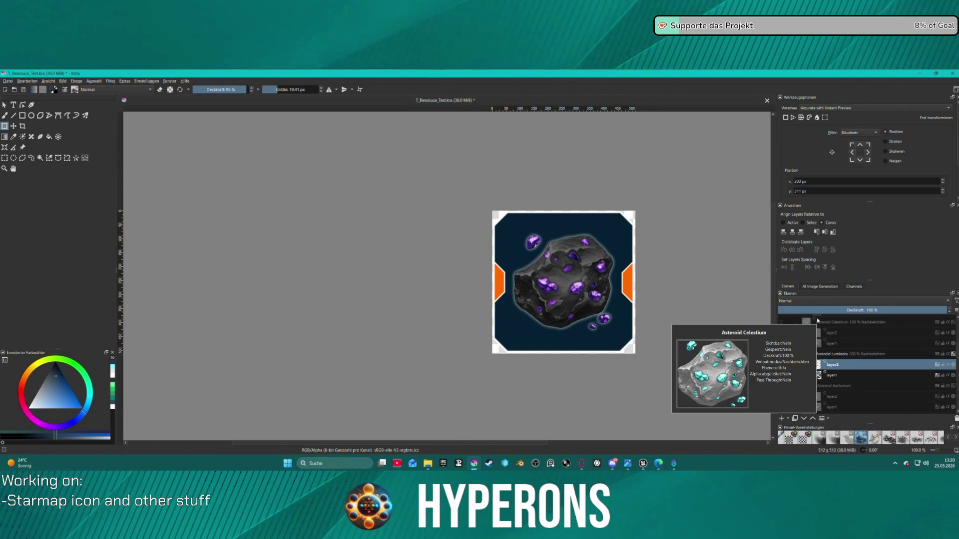
mouse_move(828, 372)
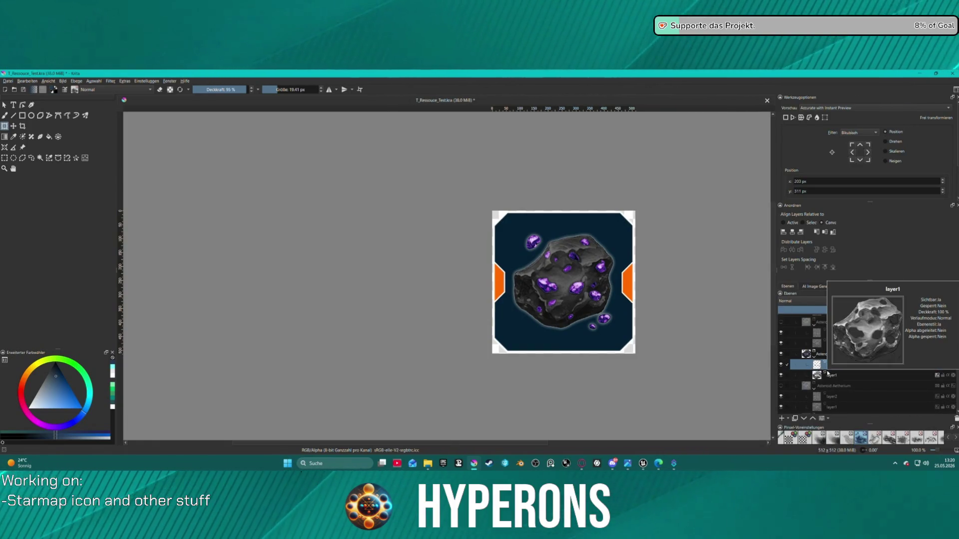
click(830, 325)
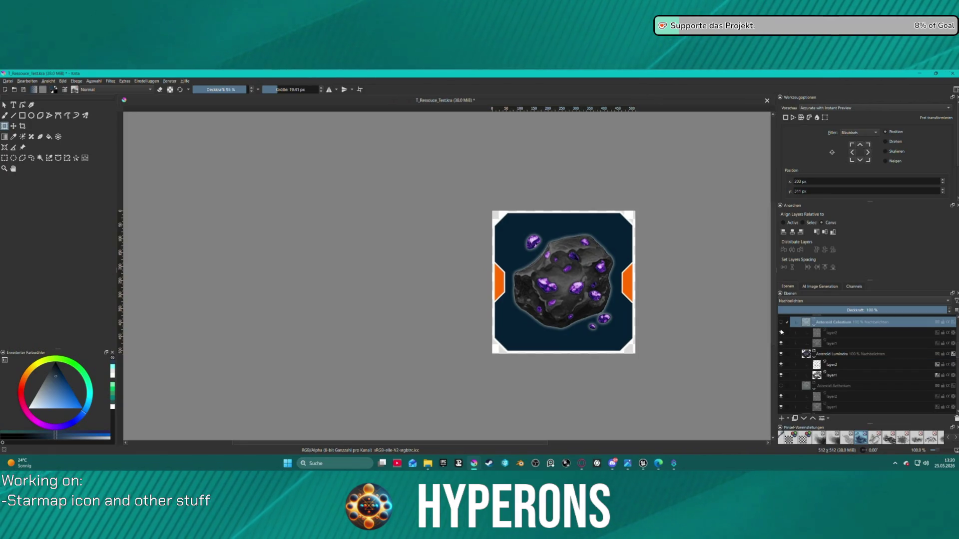
mouse_move(782, 356)
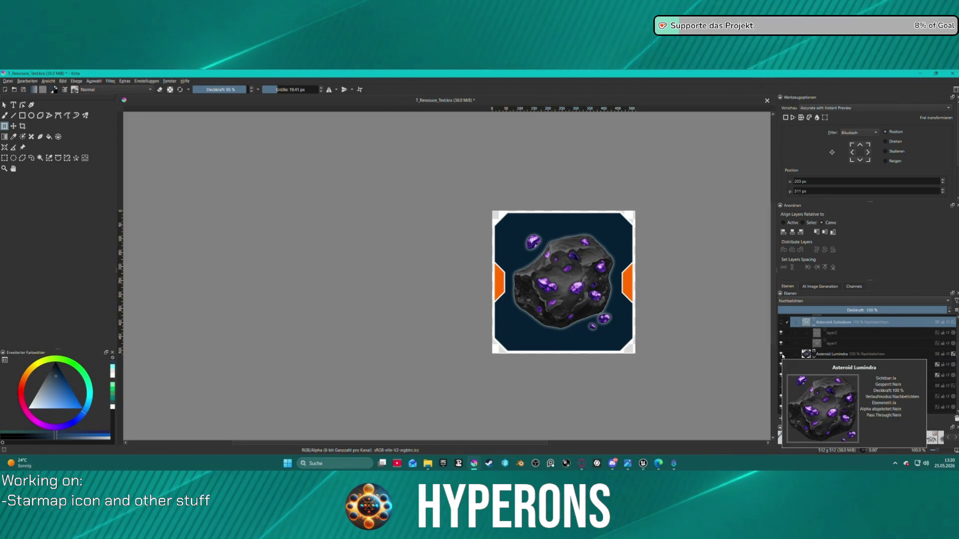
click(781, 354)
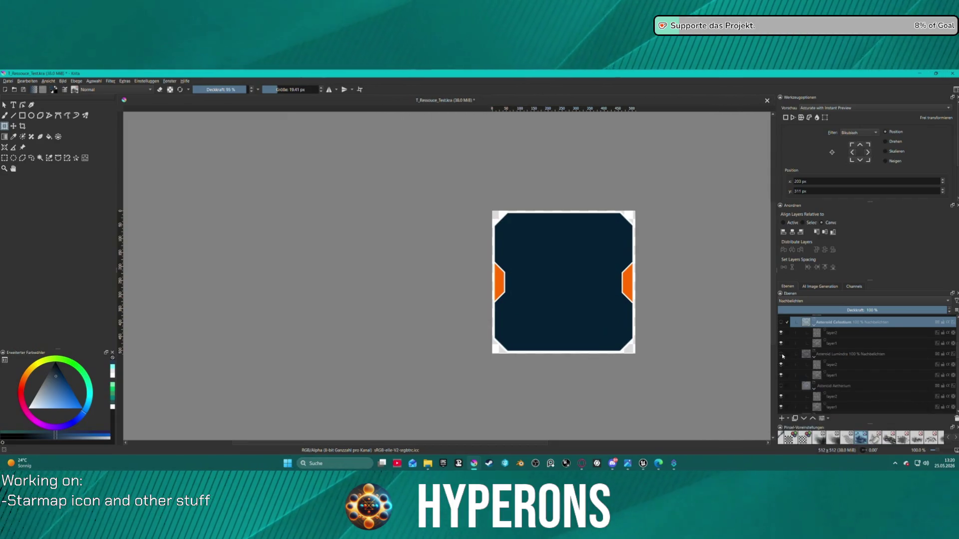
click(782, 354)
Rename the purple-crystal group to Asteroid Celestium and the top group to Asteroid Lumindra
double_click(833, 355)
text(Celest)
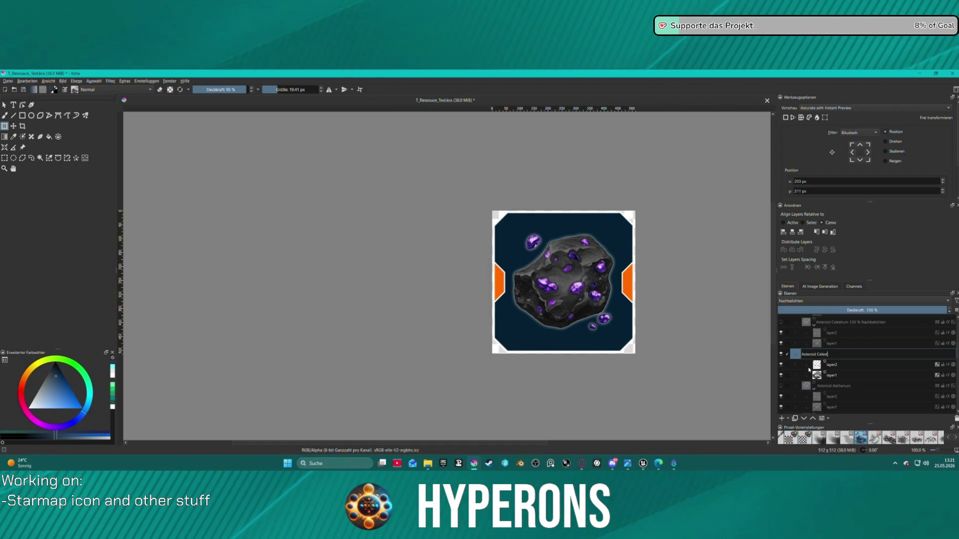
text(ium)
key(Return)
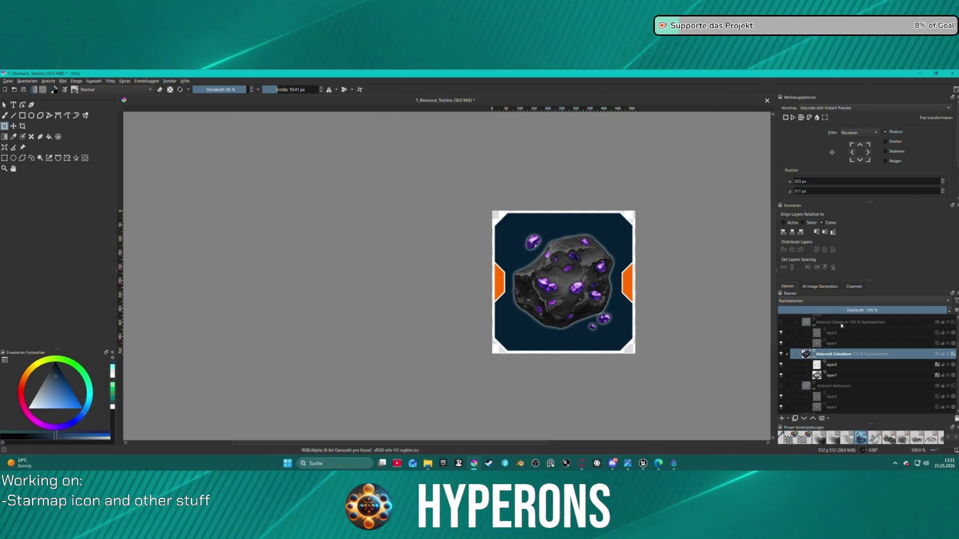
double_click(841, 322)
text(Asteroid Lumindra)
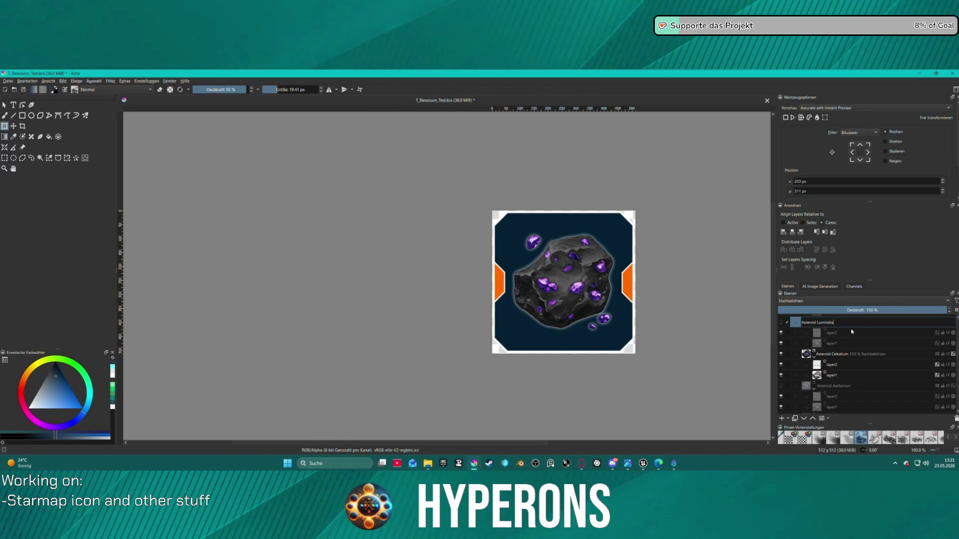
key(Return)
Duplicate Asteroid Lumindra, hide Asteroid Celestium, and show the new copy
scroll(849, 363, up, 2)
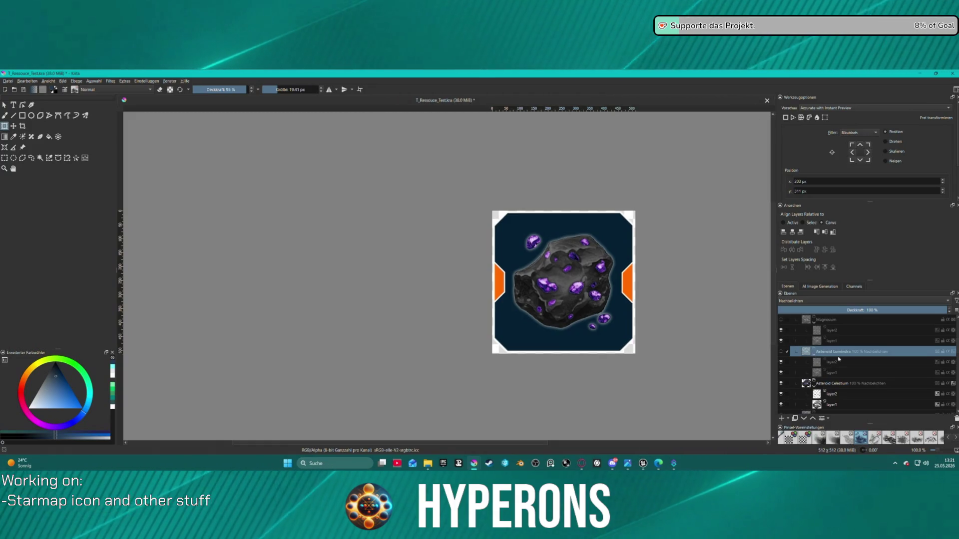
key(ctrl+j)
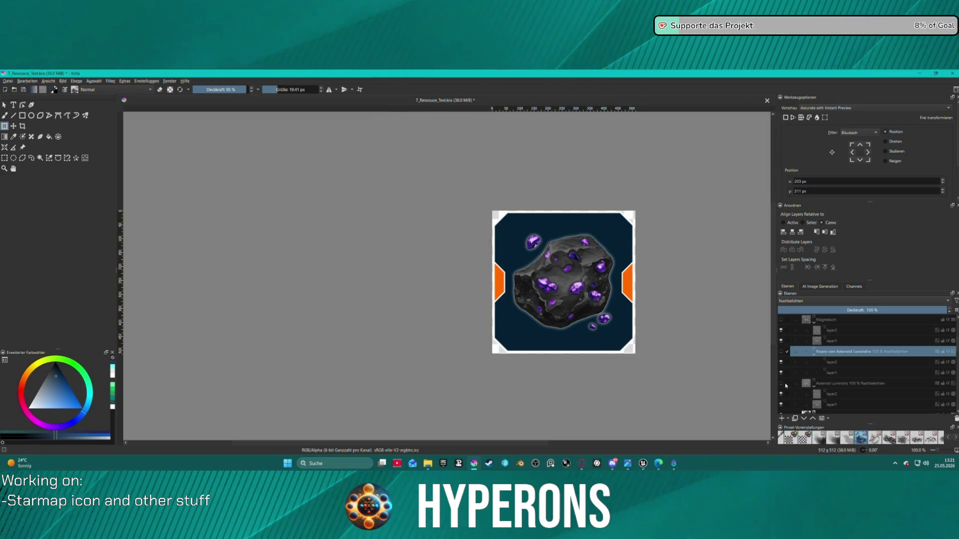
scroll(794, 379, down, 3)
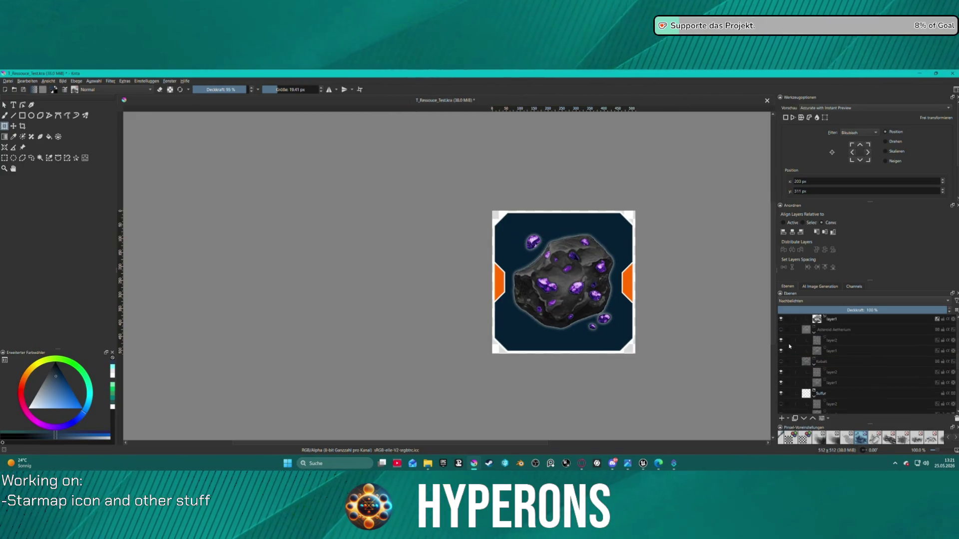
scroll(790, 349, up, 1)
click(781, 326)
scroll(789, 349, down, 5)
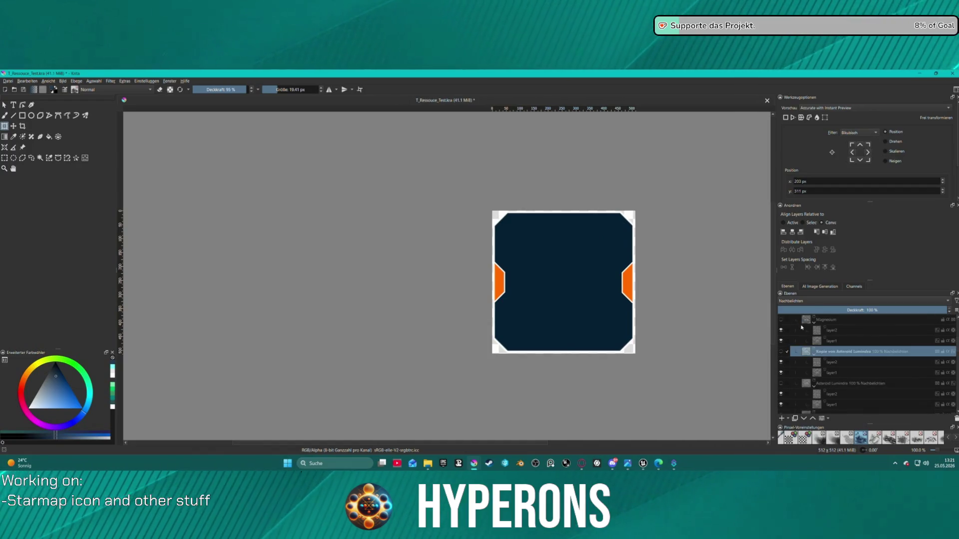
scroll(803, 369, down, 1)
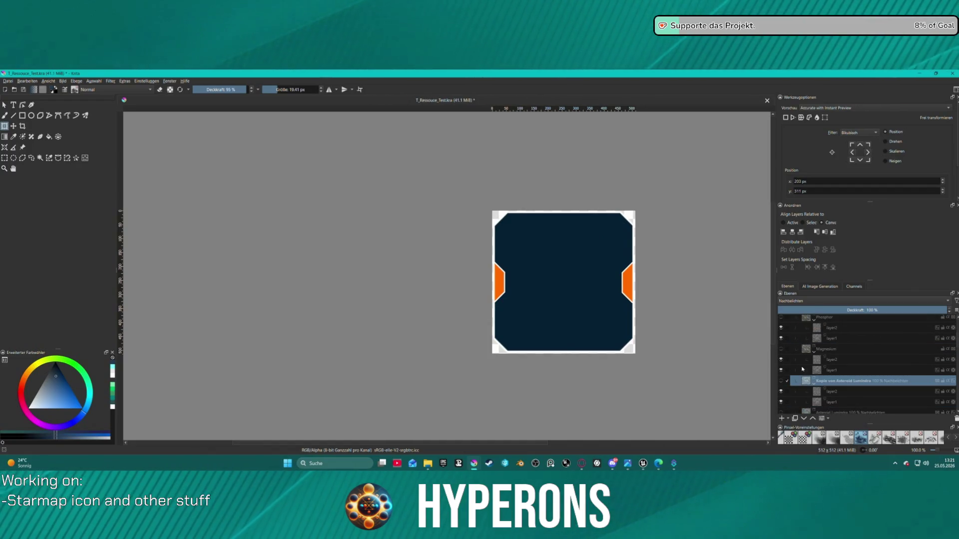
click(782, 381)
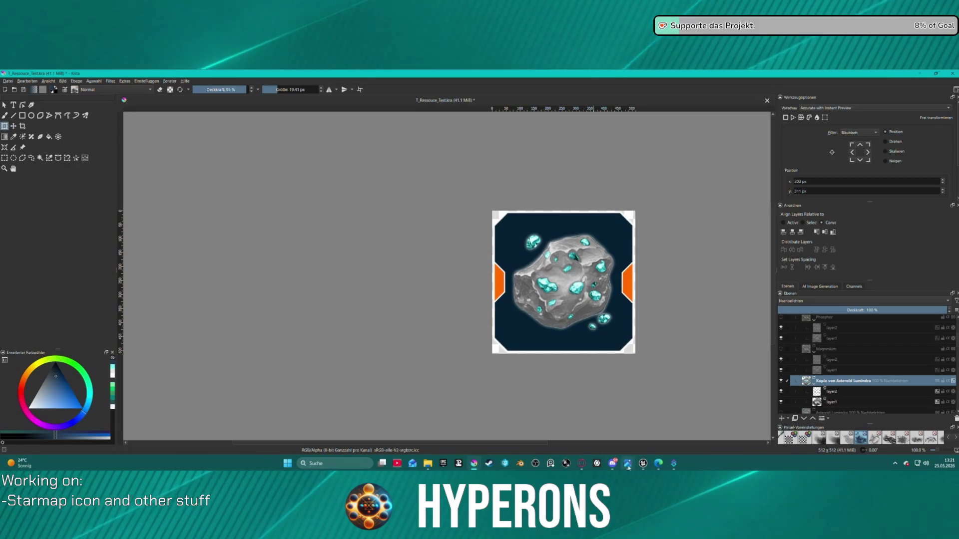
Switch to Unreal Editor and move the viewport camera toward the coloured asteroids
mouse_move(649, 468)
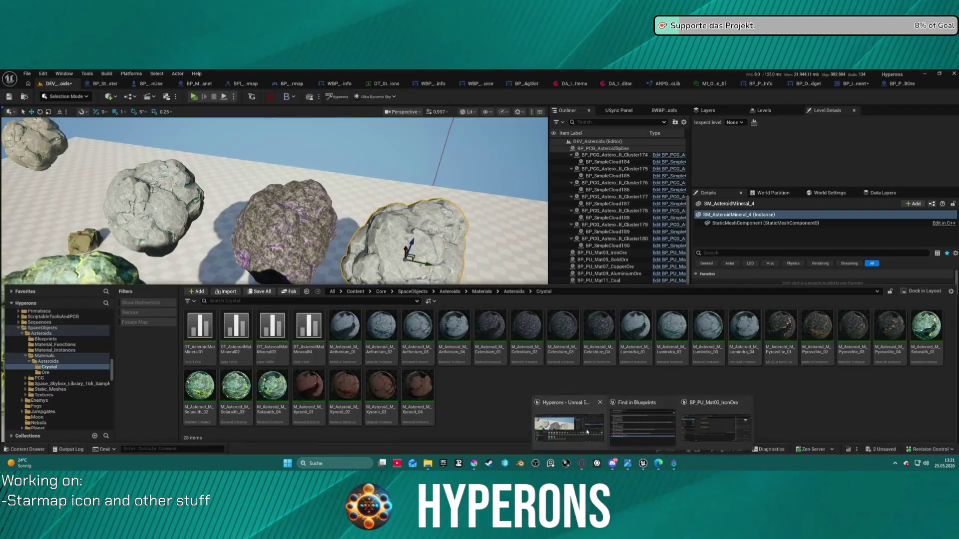
click(569, 425)
key(s)
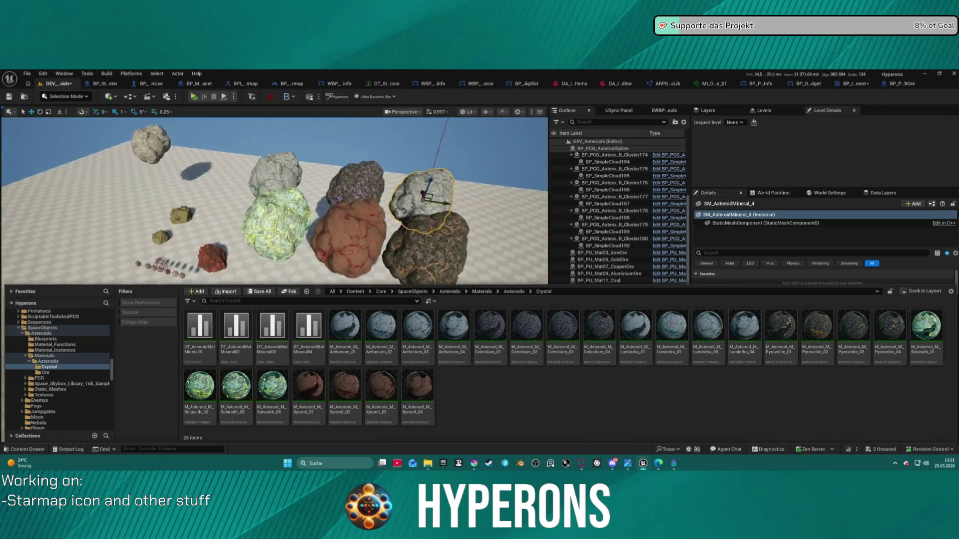
key(d)
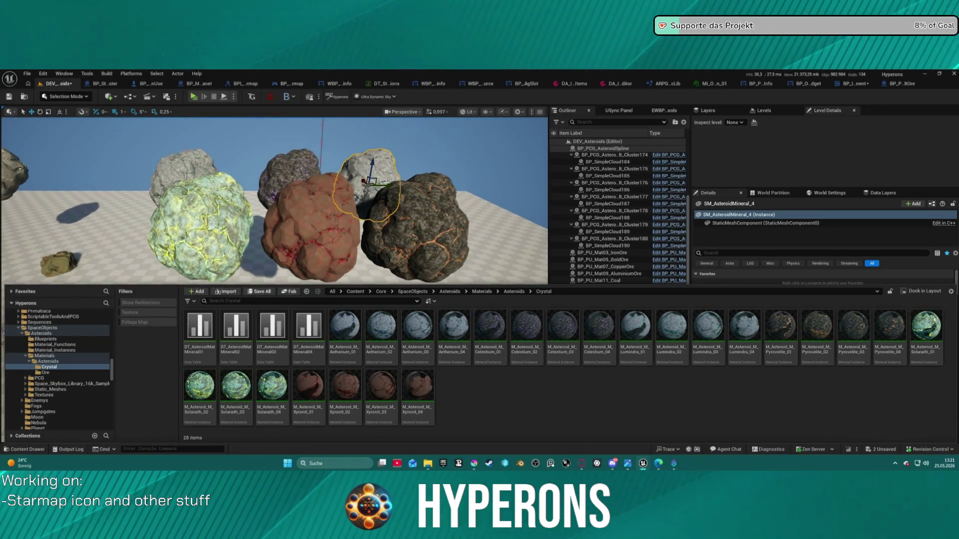
key(d)
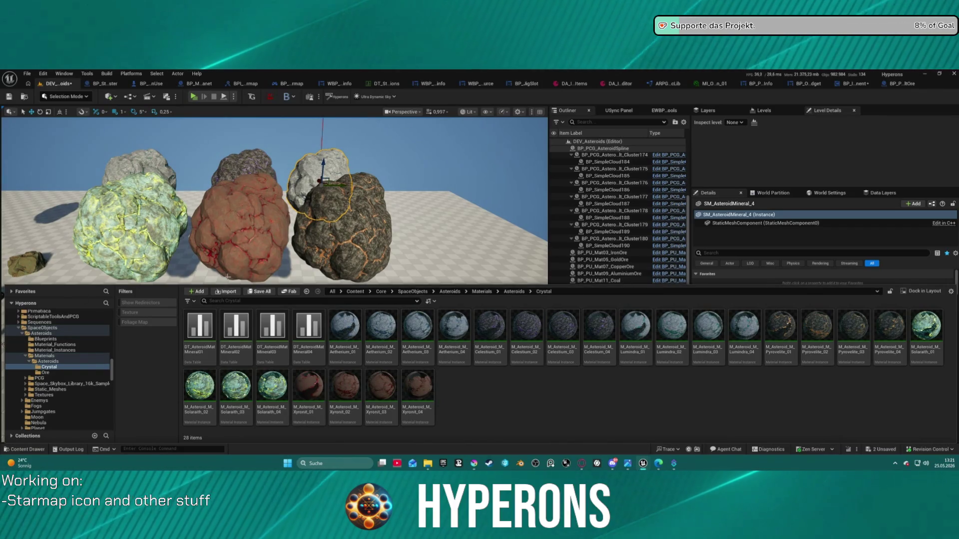
Check the spelling of the M_Asteroid_M_Pyrovelite_01 material name without changing it
click(344, 329)
click(792, 350)
click(792, 349)
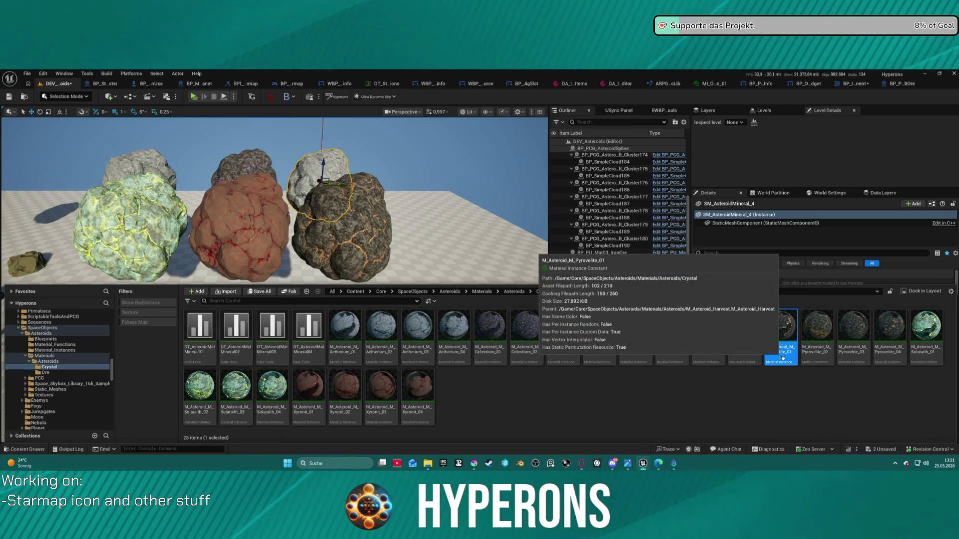
click(783, 358)
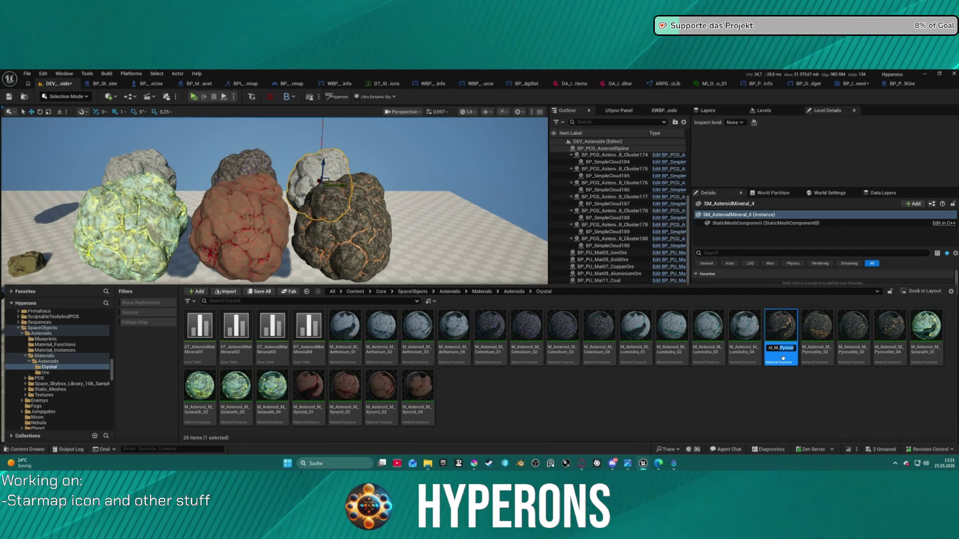
key(Right)
key(Right)
key(shift+Right)
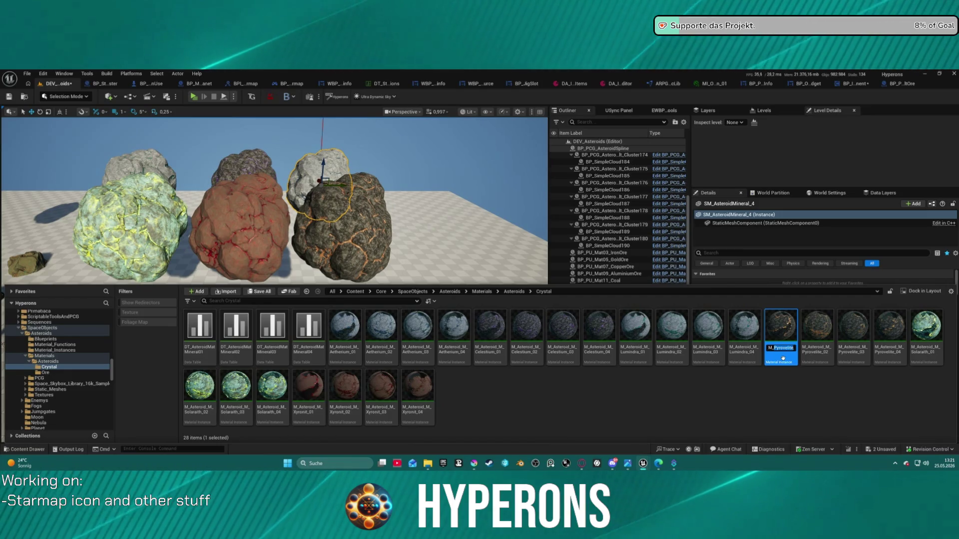
click(599, 394)
Read the Xyronit_01 material name, close the Content Drawer, and return to Krita
click(314, 394)
key(F2)
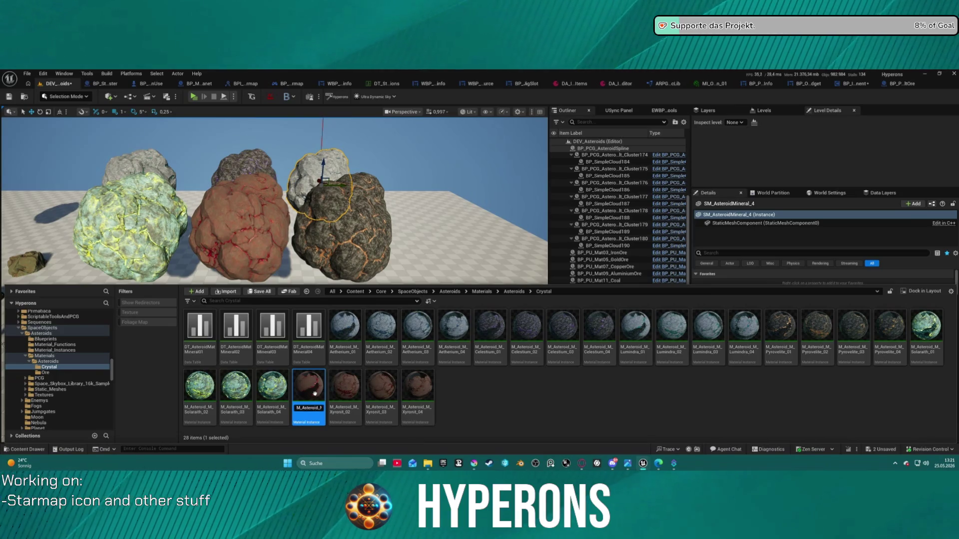
key(shift+Right)
key(shift+Right)
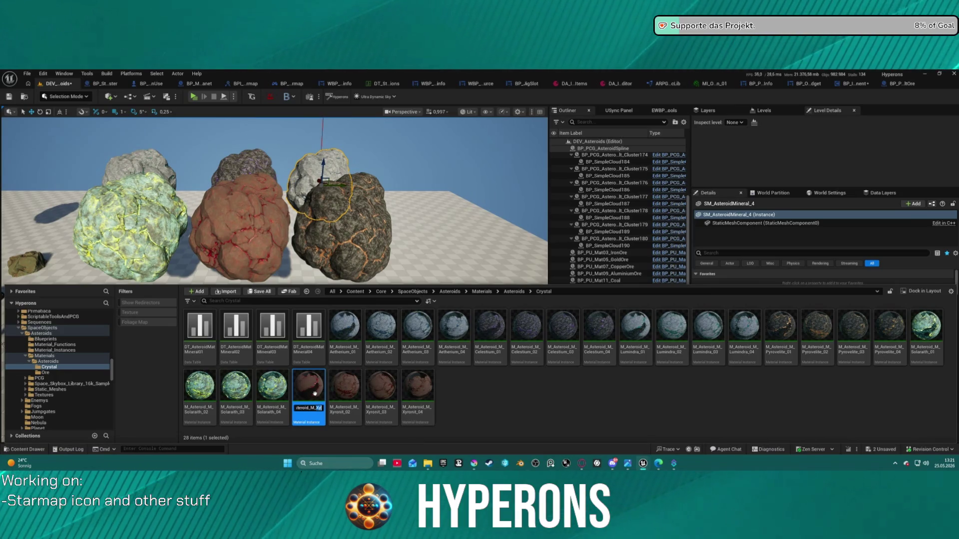
key(shift+Right)
key(shift+Right)
key(shift+Right)
key(shift+Right)
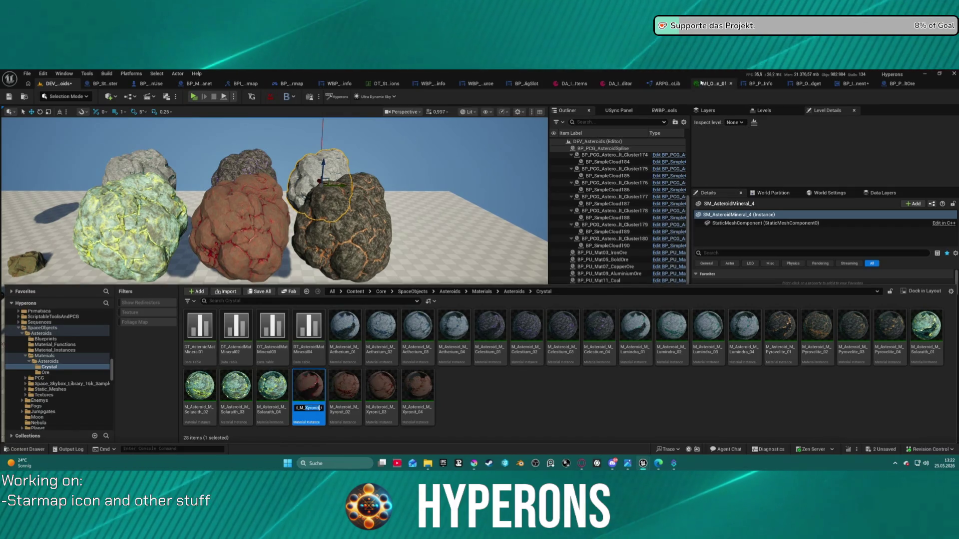
click(719, 91)
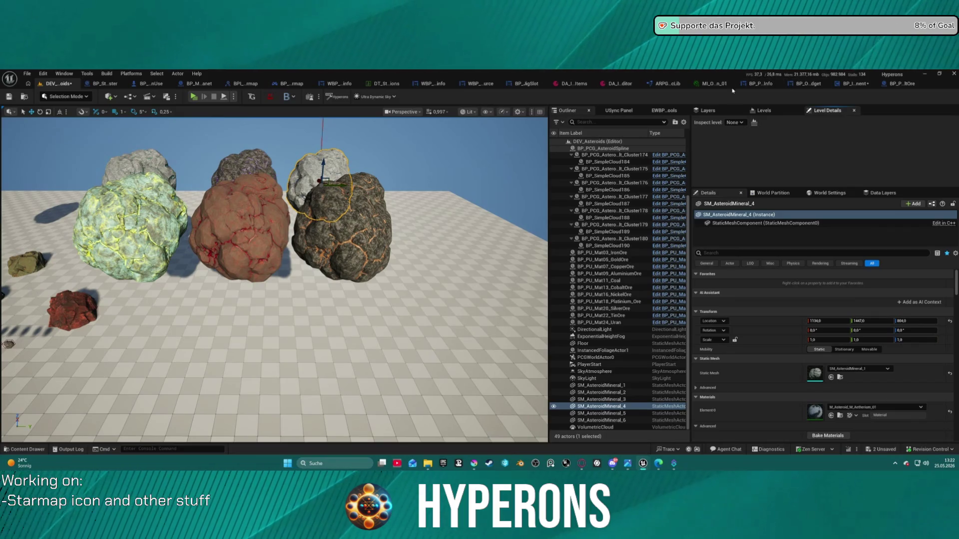
mouse_move(474, 463)
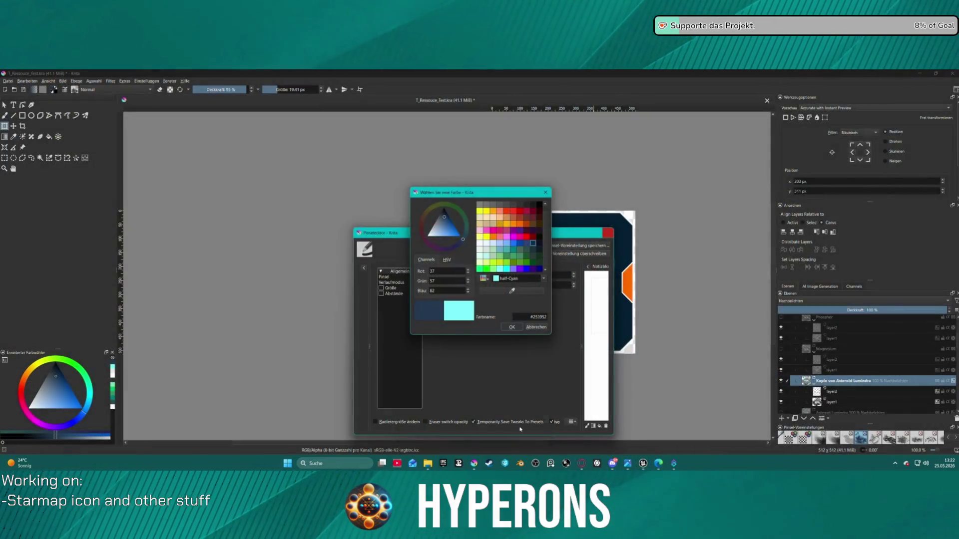
click(511, 433)
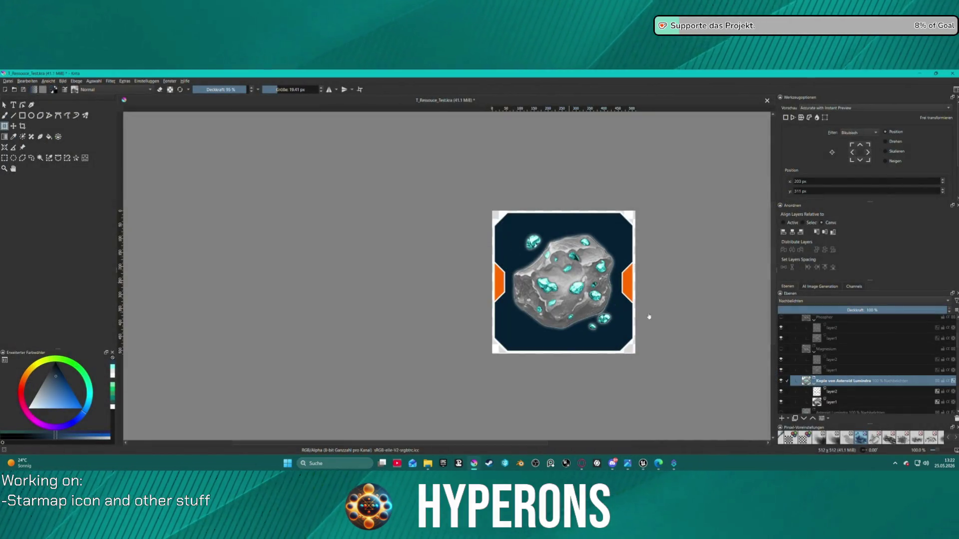
Rename 'Kopie von Asteroid Lumindra' to 'Asteroid Xyronit' and select its layer2
double_click(851, 381)
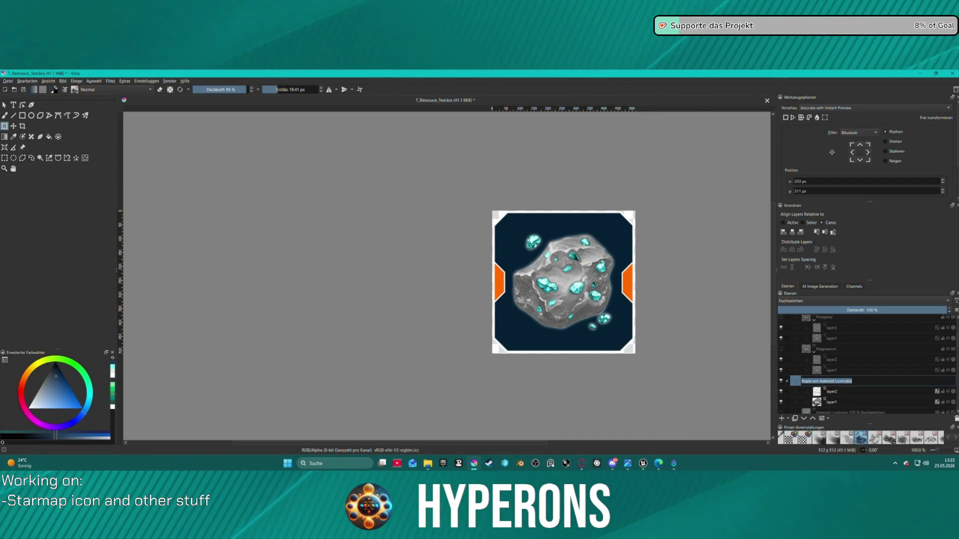
key(End)
key(BackSpace)
key(BackSpace)
key(BackSpace)
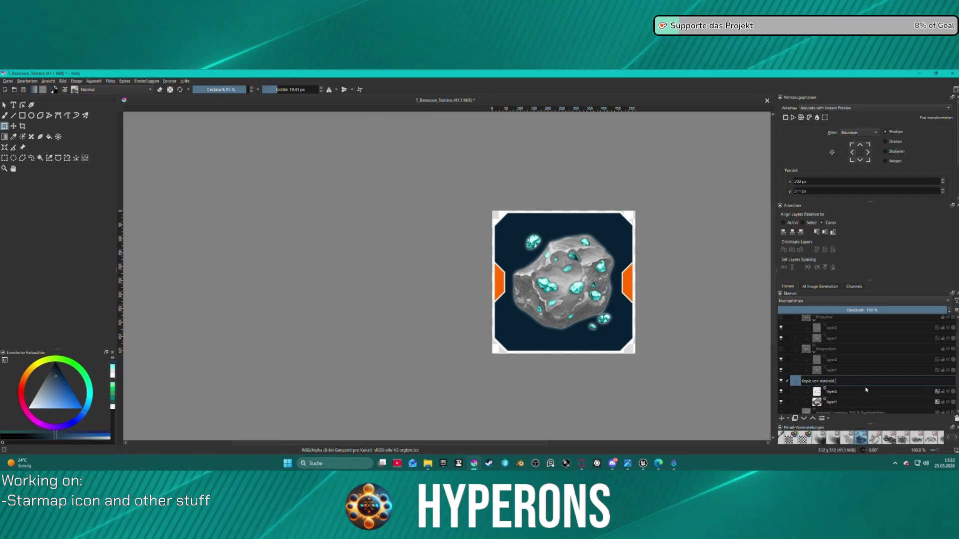
text(Xyronit)
drag(820, 381, 802, 381)
key(BackSpace)
key(Return)
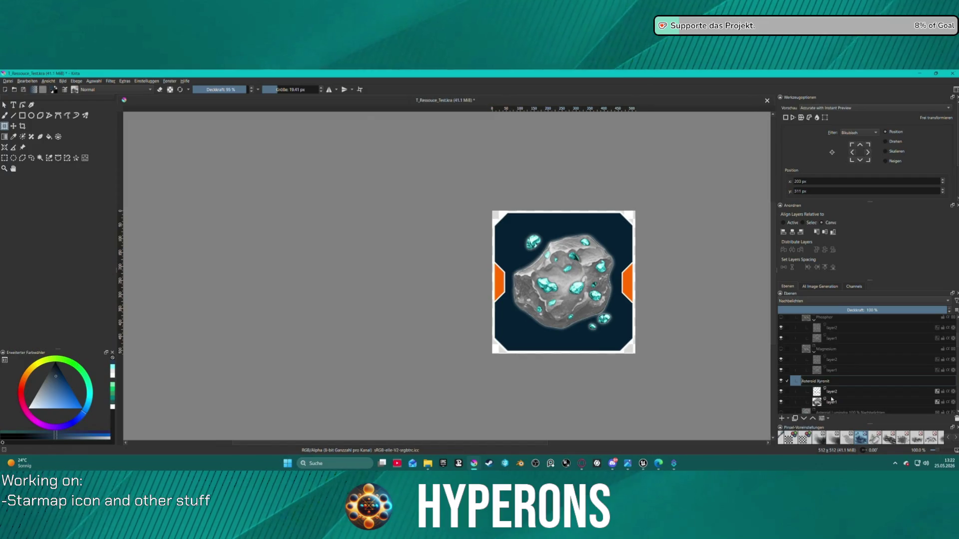
click(835, 392)
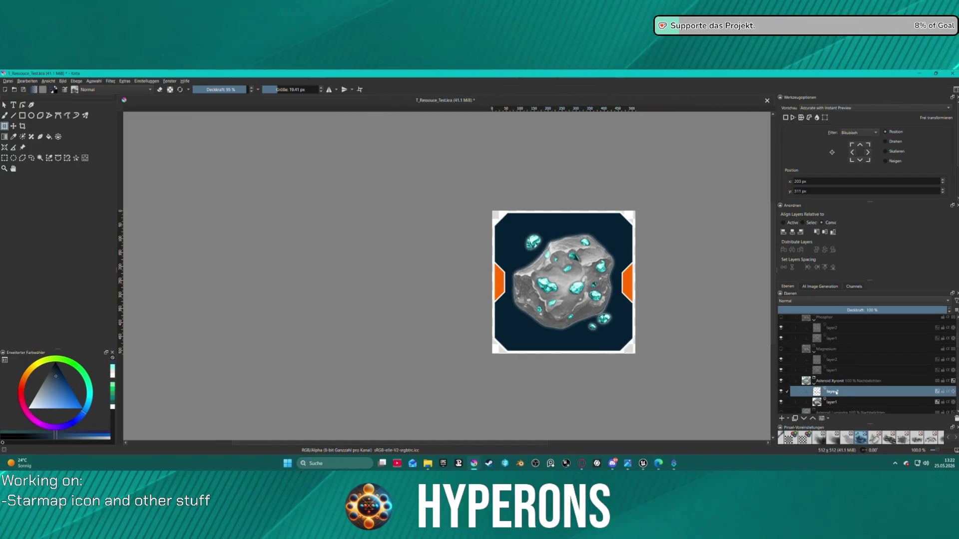
Add a pure red (#ff0000) colour overlay to layer2's layer style
right_click(836, 392)
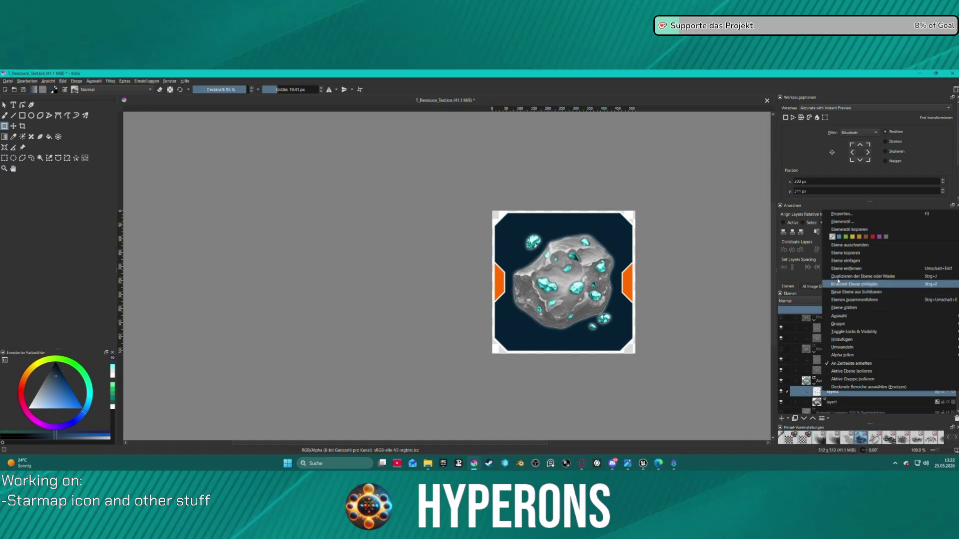
click(843, 222)
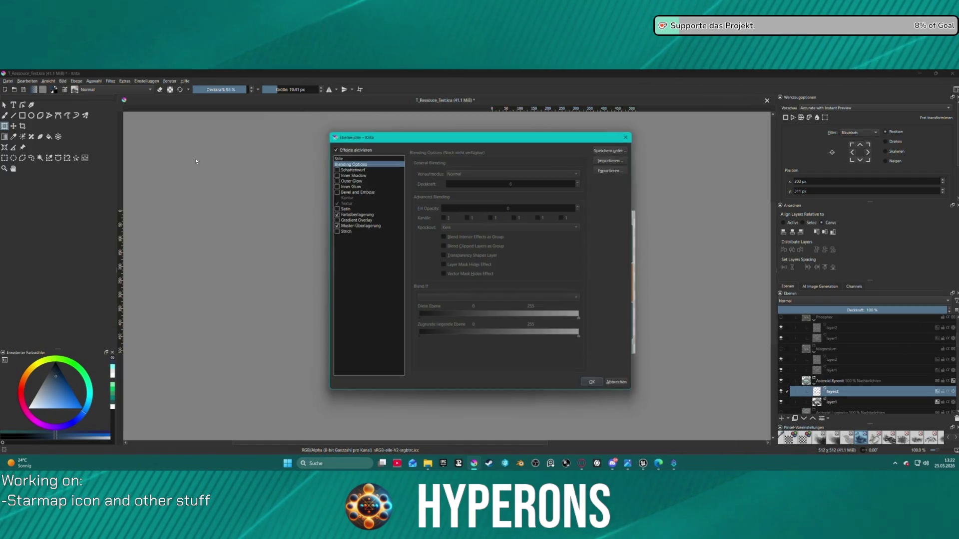
click(361, 215)
click(572, 174)
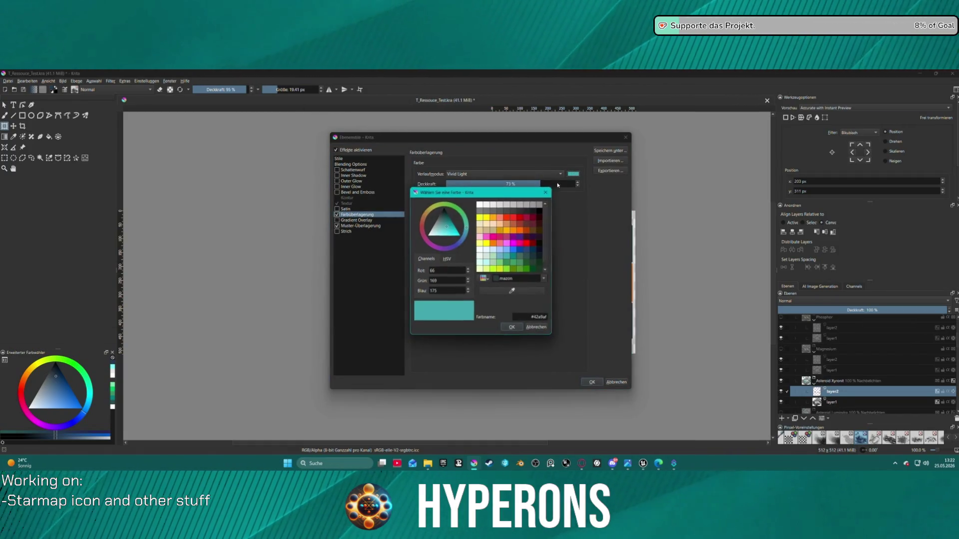
click(526, 245)
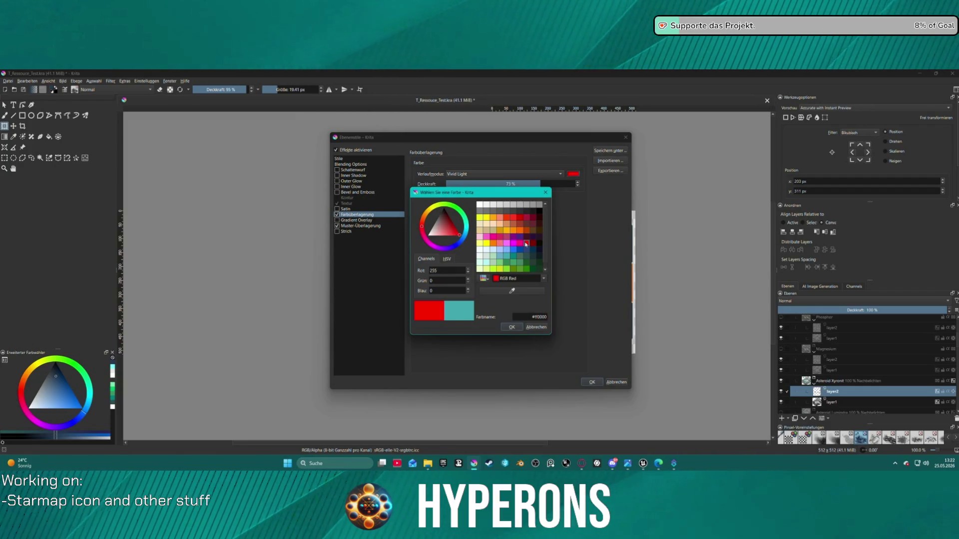
click(521, 328)
Set the red overlay's blend mode to Pin Light, lower its opacity, and apply it
drag(531, 138, 313, 123)
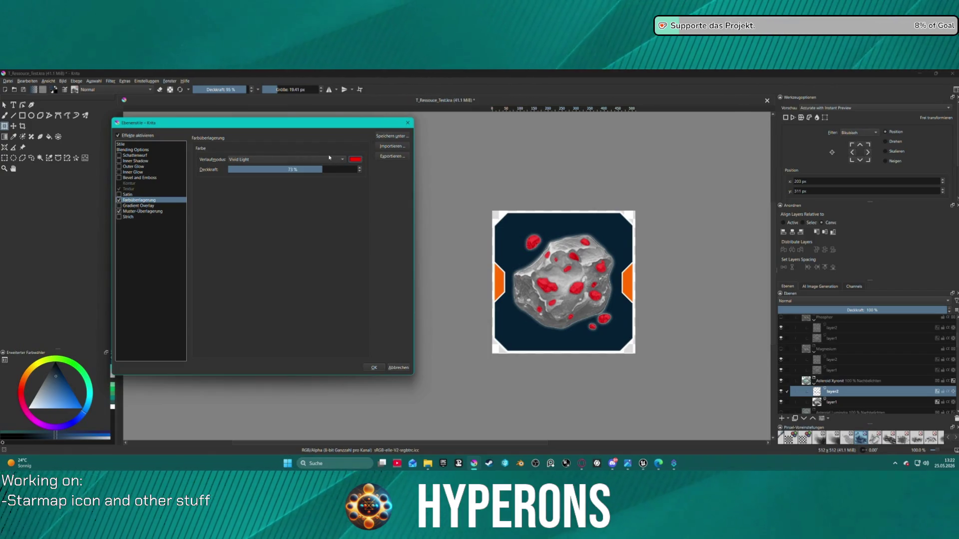
click(329, 158)
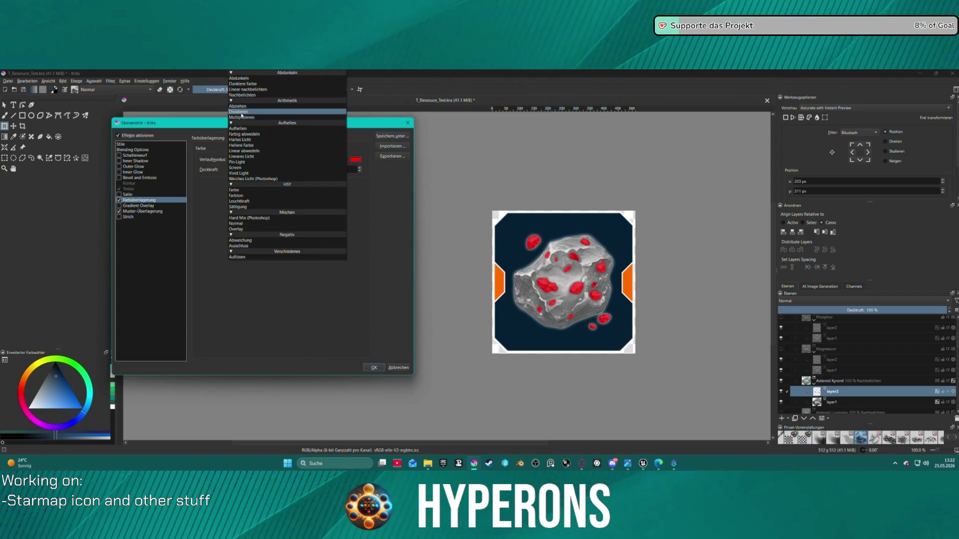
click(241, 117)
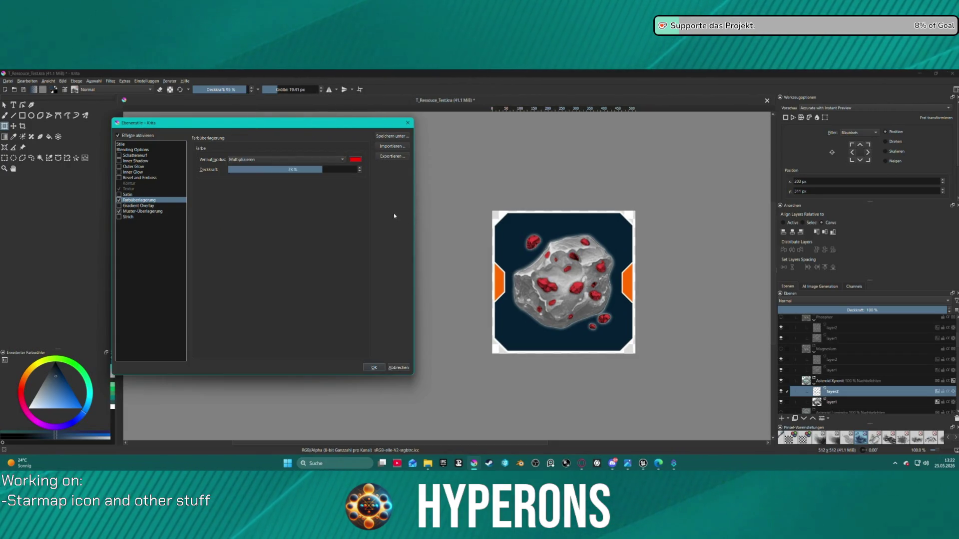
drag(327, 166, 307, 170)
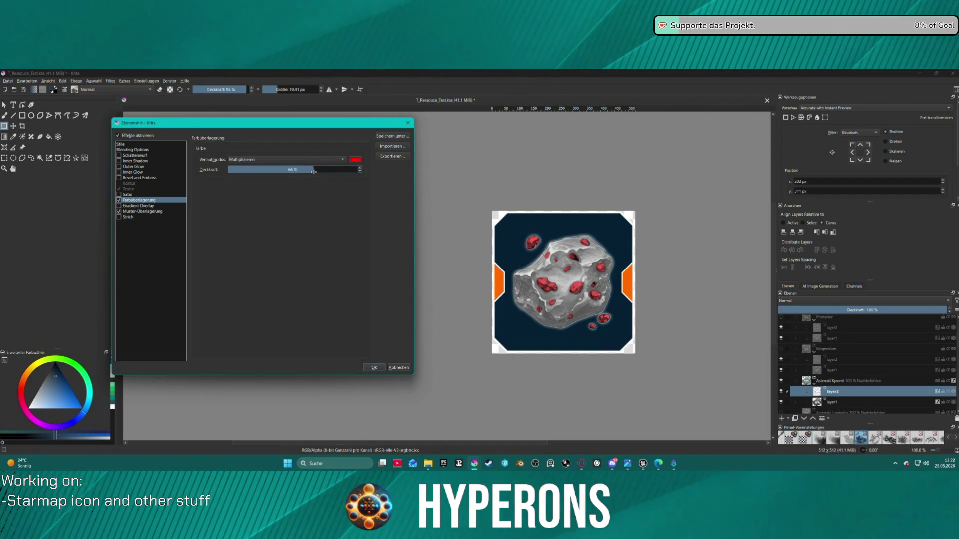
click(313, 159)
click(344, 201)
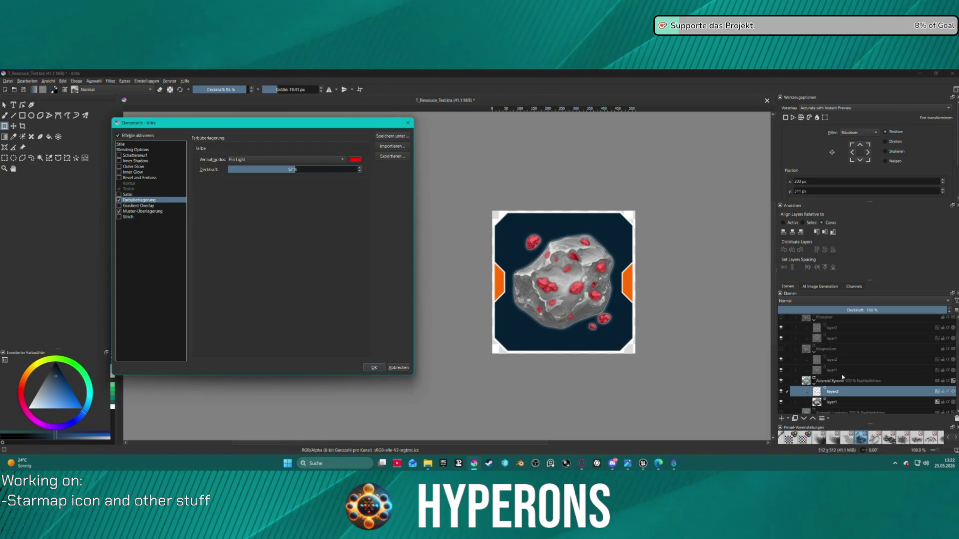
click(374, 368)
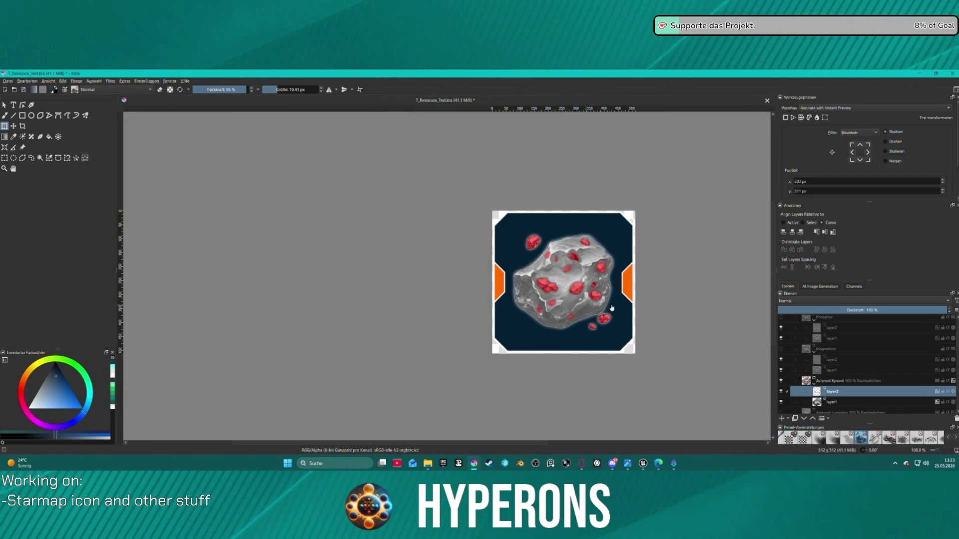
scroll(849, 364, down, 2)
Give layer1 a brown colour overlay using Multiplizieren blending
click(831, 344)
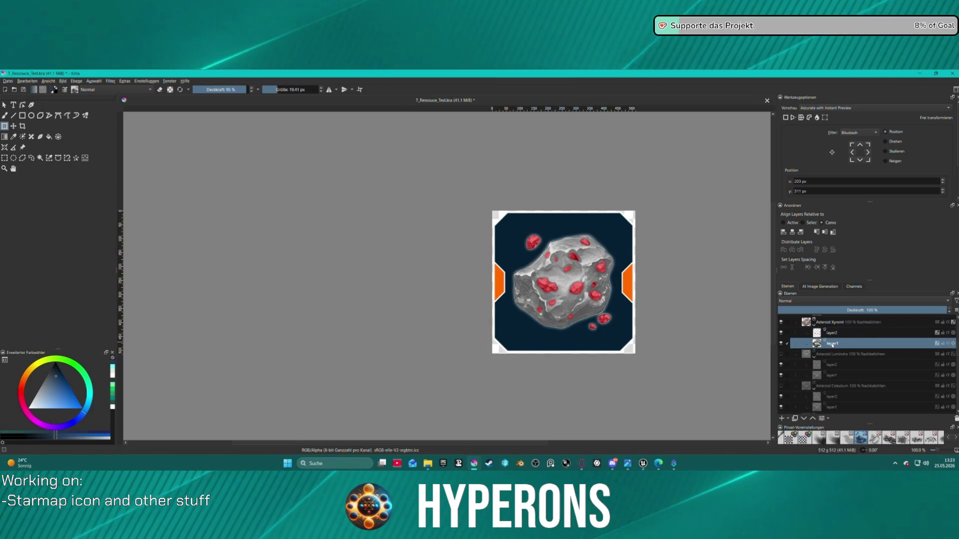
right_click(832, 345)
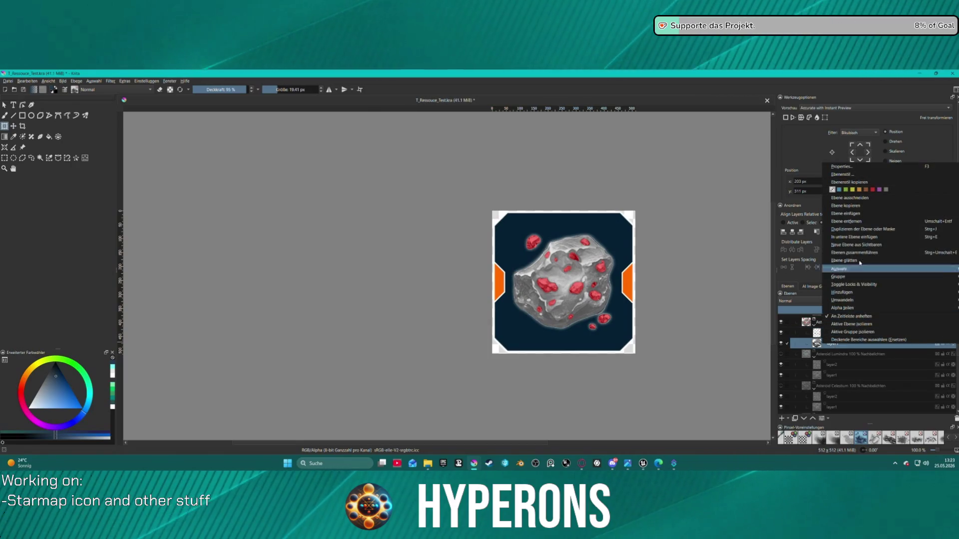
click(841, 175)
drag(439, 134, 198, 126)
click(215, 201)
click(234, 162)
click(250, 111)
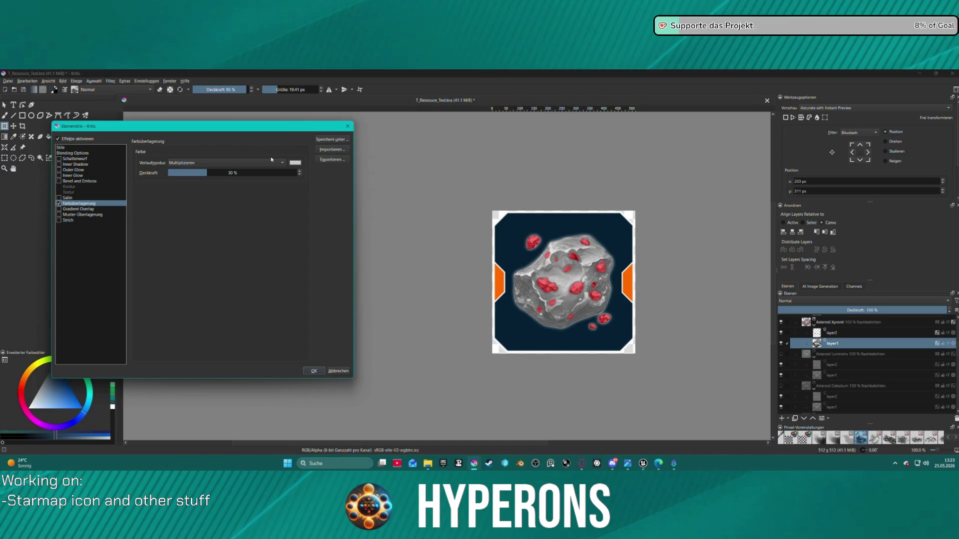
click(295, 163)
click(255, 219)
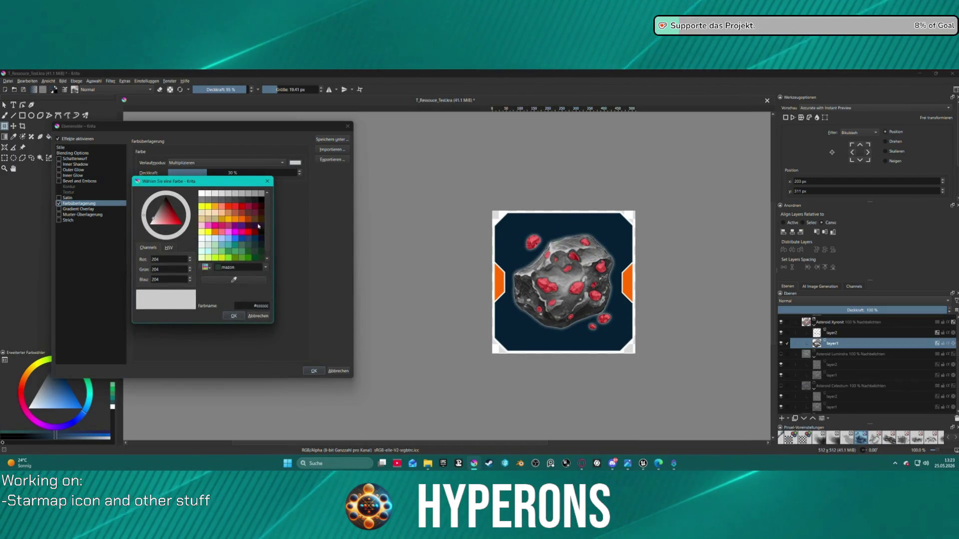
click(233, 316)
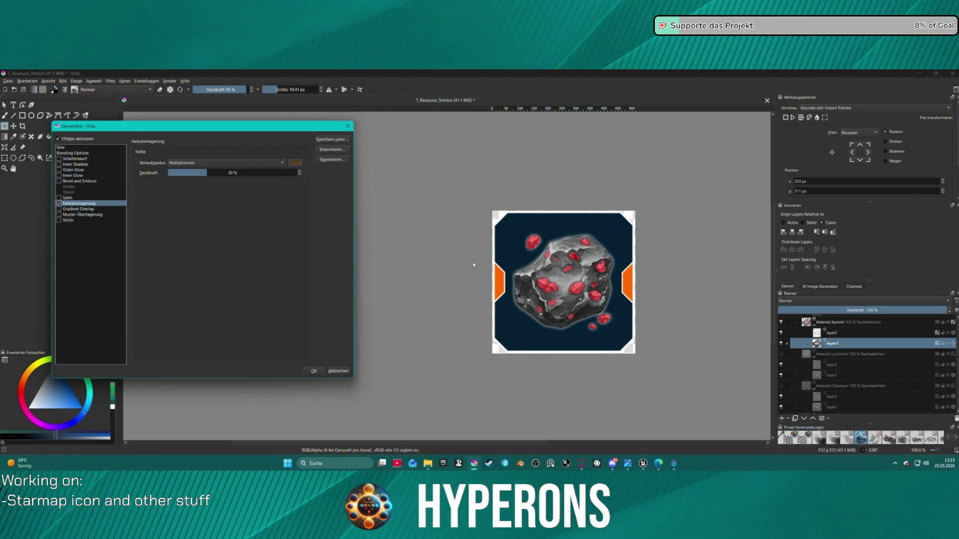
Raise the overlay opacity to 81% and change its colour to salmon red
click(261, 173)
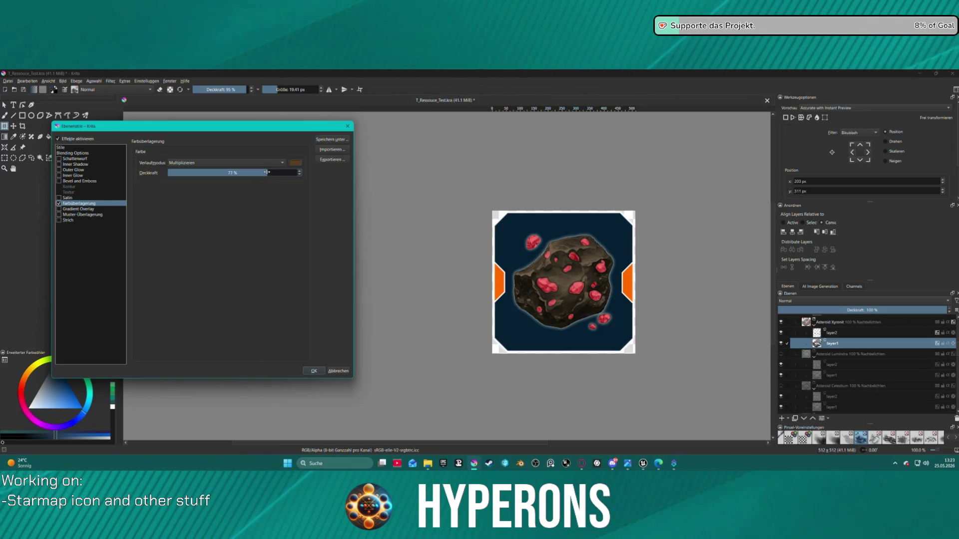
drag(270, 172, 273, 172)
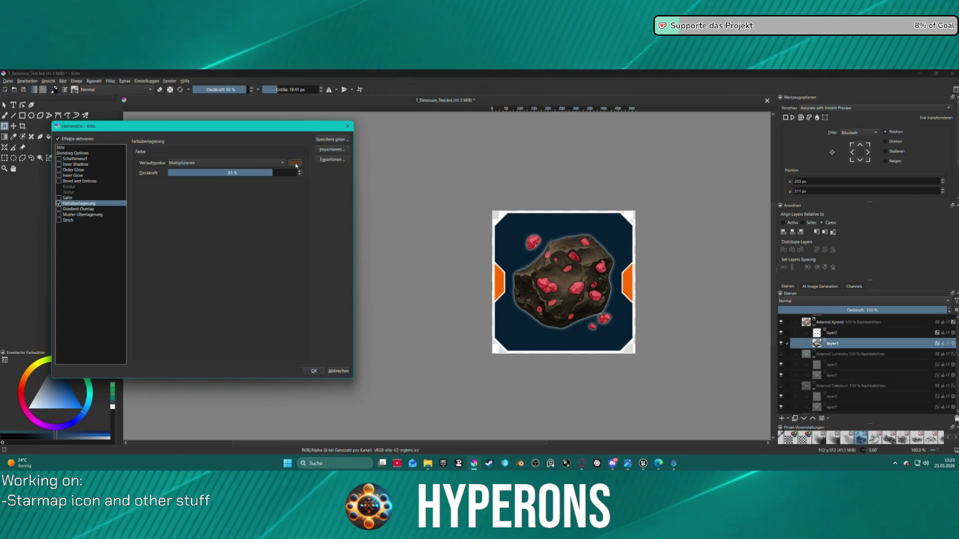
click(295, 163)
click(239, 213)
click(233, 316)
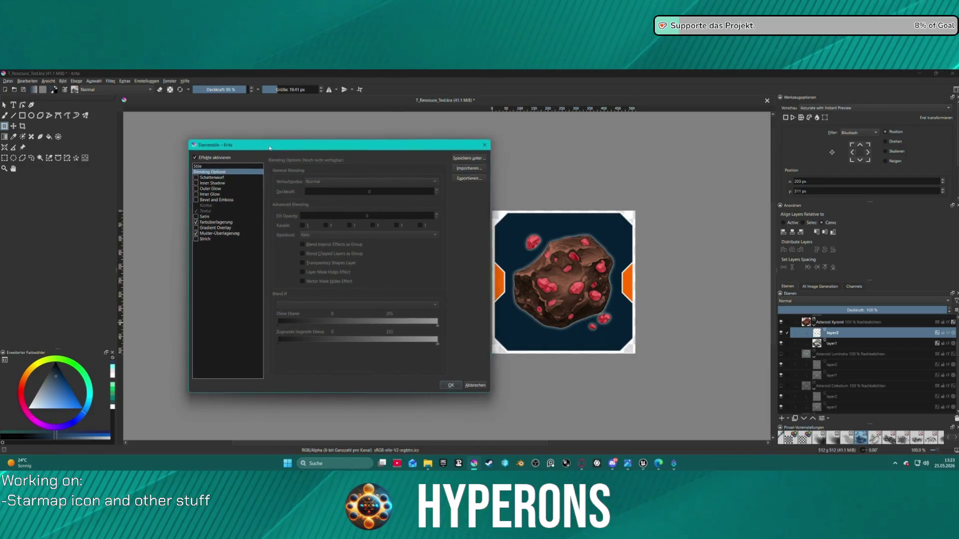
Try Vivid Light and Screen on the crystals' overlay, settling on Multiplizieren at higher opacity
click(129, 218)
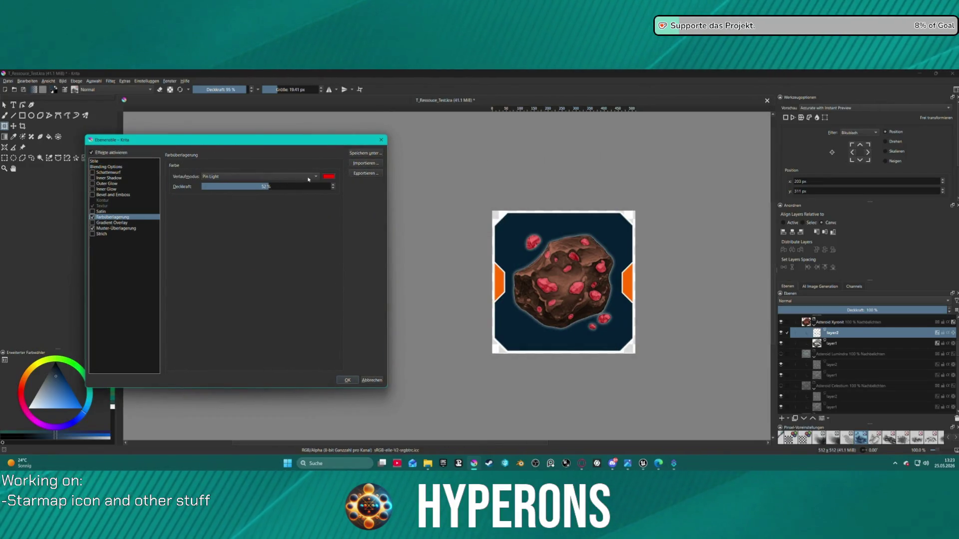
drag(271, 187, 299, 187)
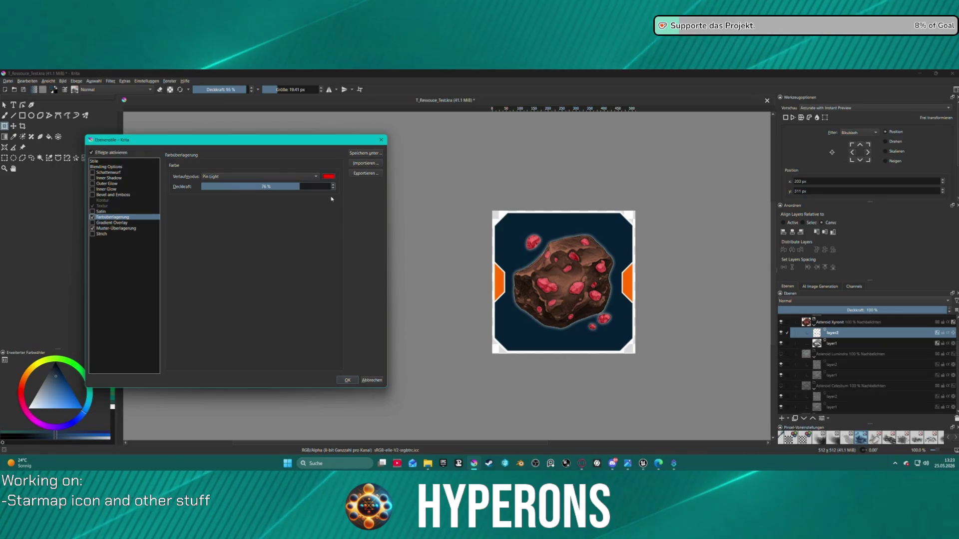
click(317, 177)
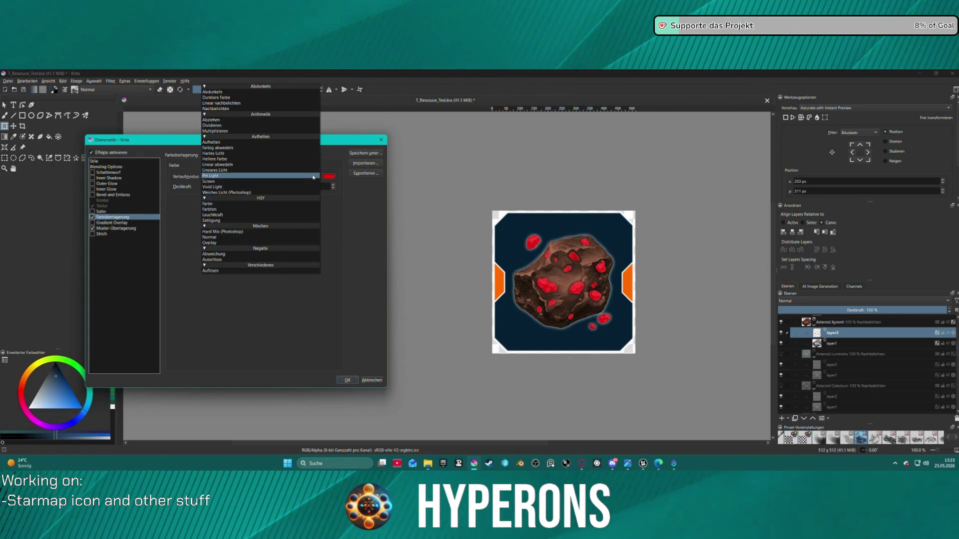
click(231, 187)
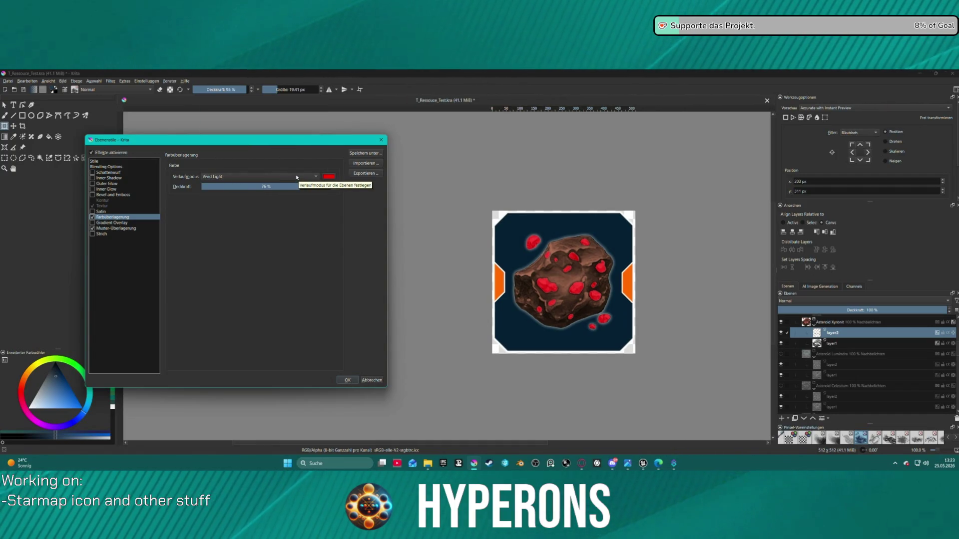
click(296, 177)
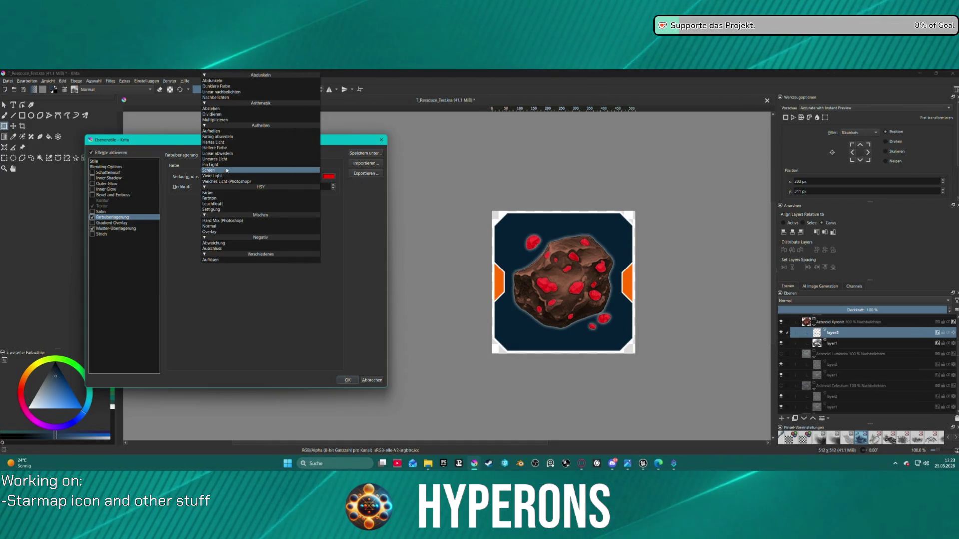
click(235, 179)
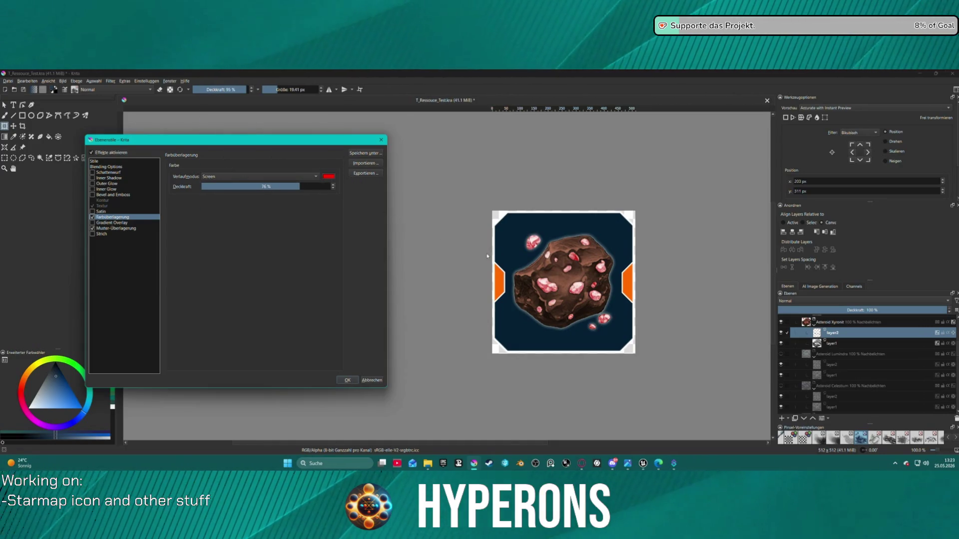
click(304, 187)
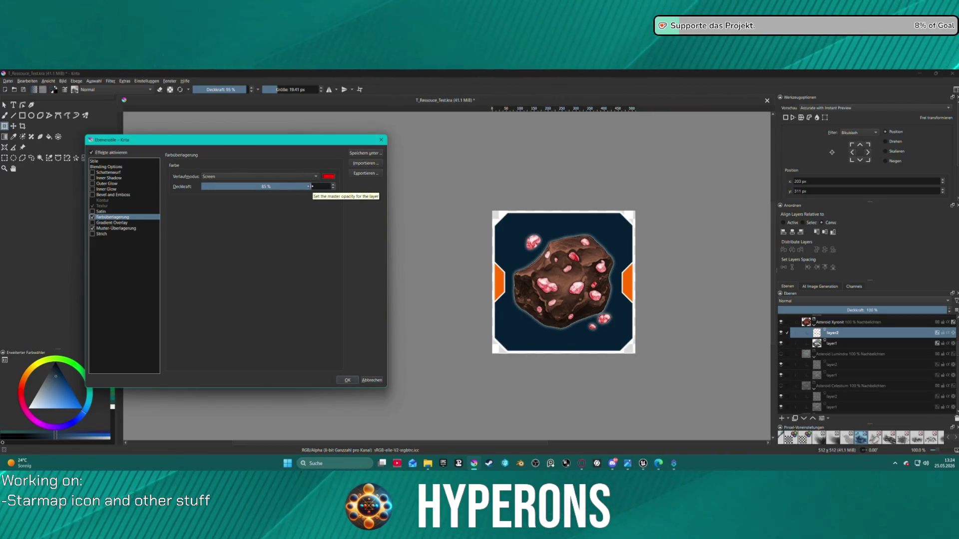
drag(312, 186, 336, 188)
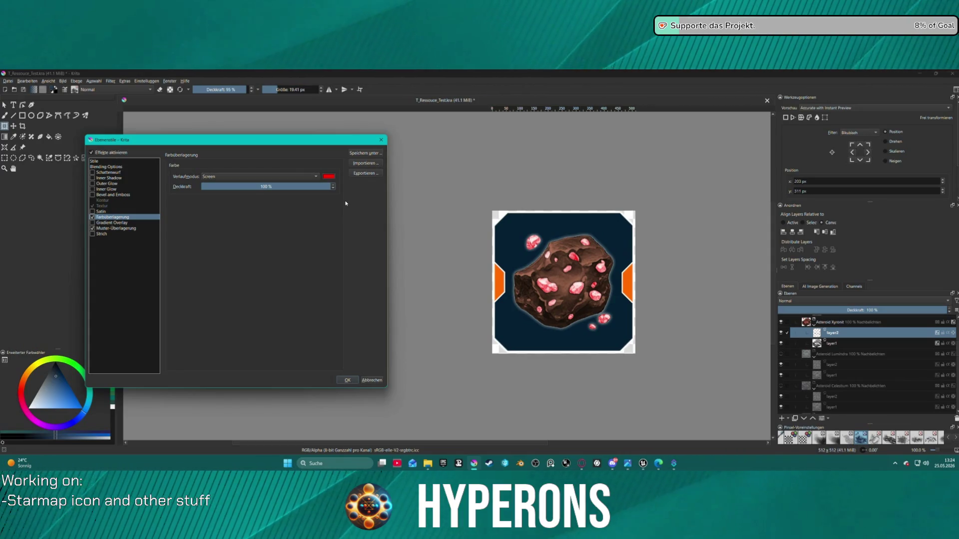
click(276, 176)
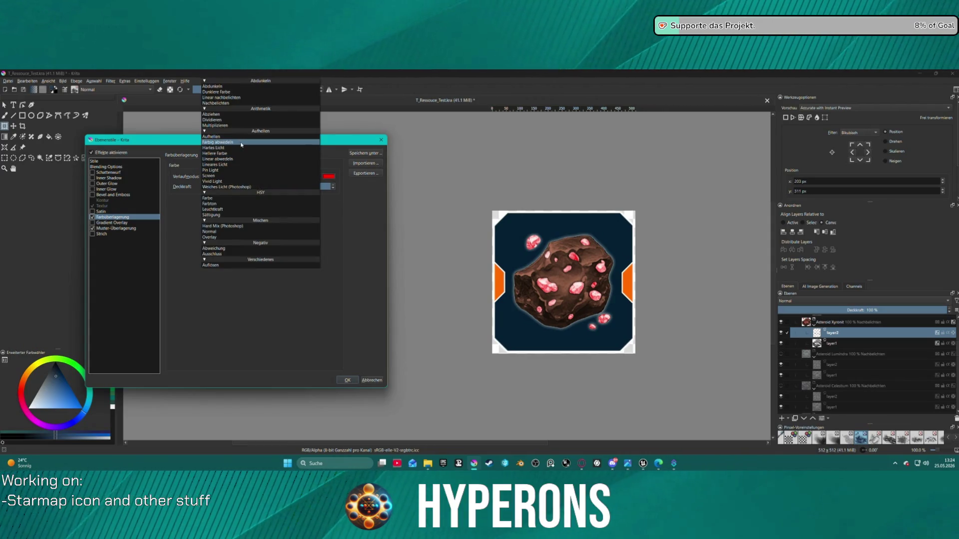
click(279, 125)
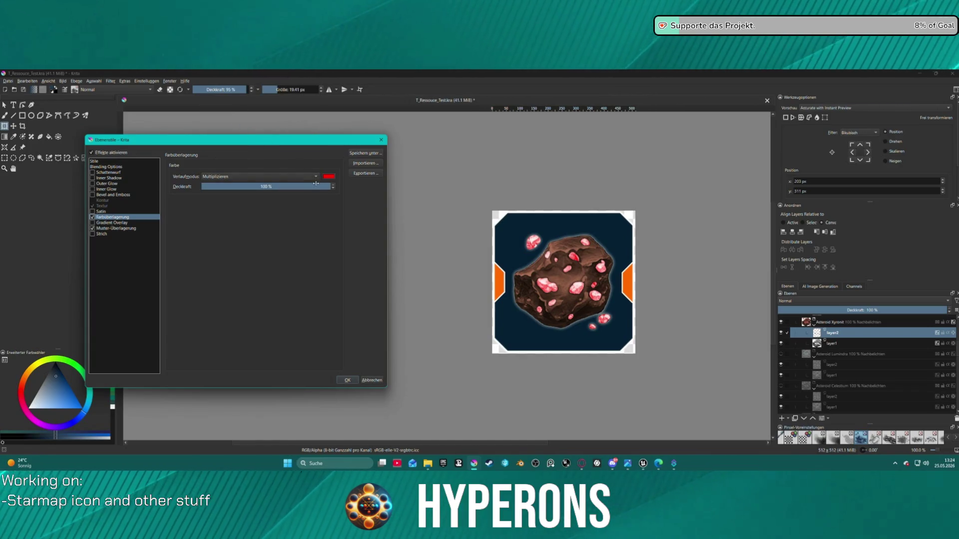
drag(325, 186, 321, 187)
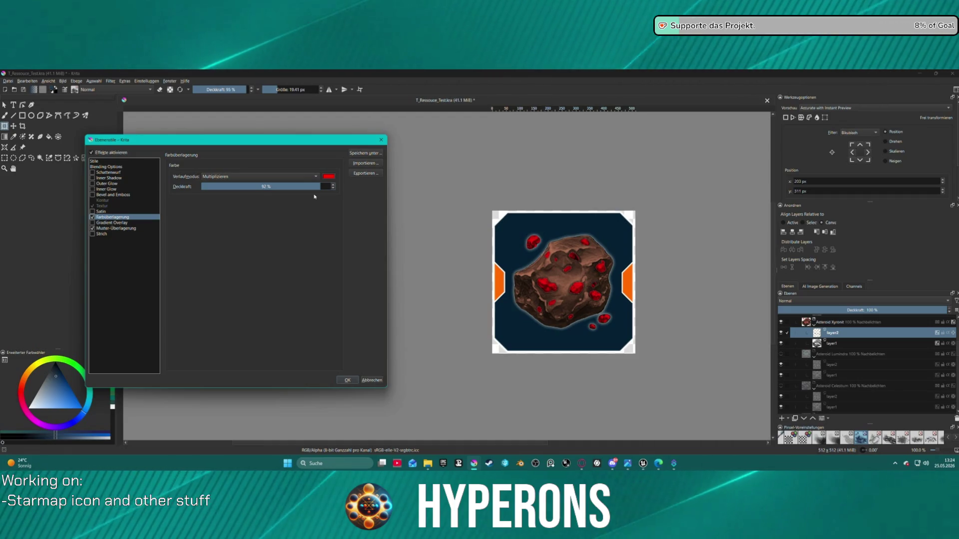
Enable Bevel and Emboss on the crystals, then return to the overlay colour
click(105, 194)
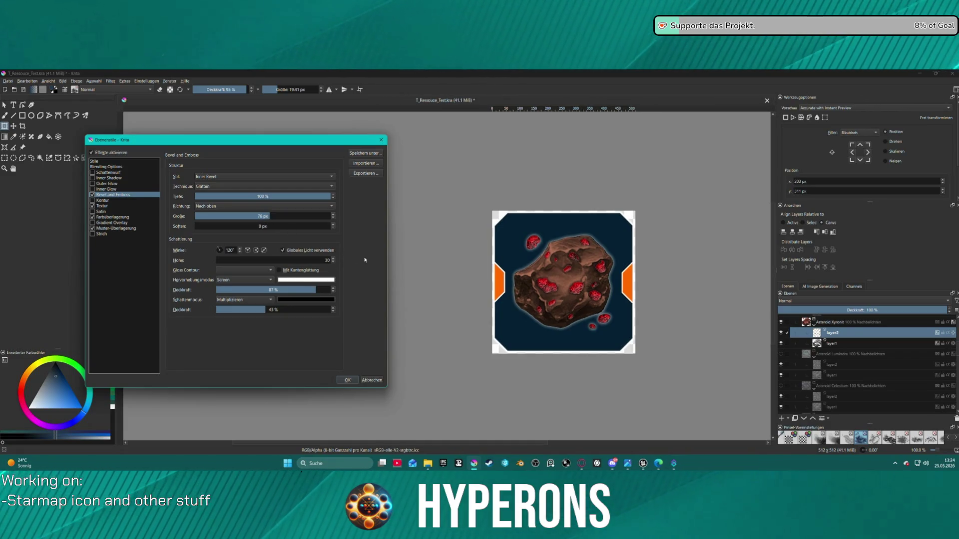
click(115, 217)
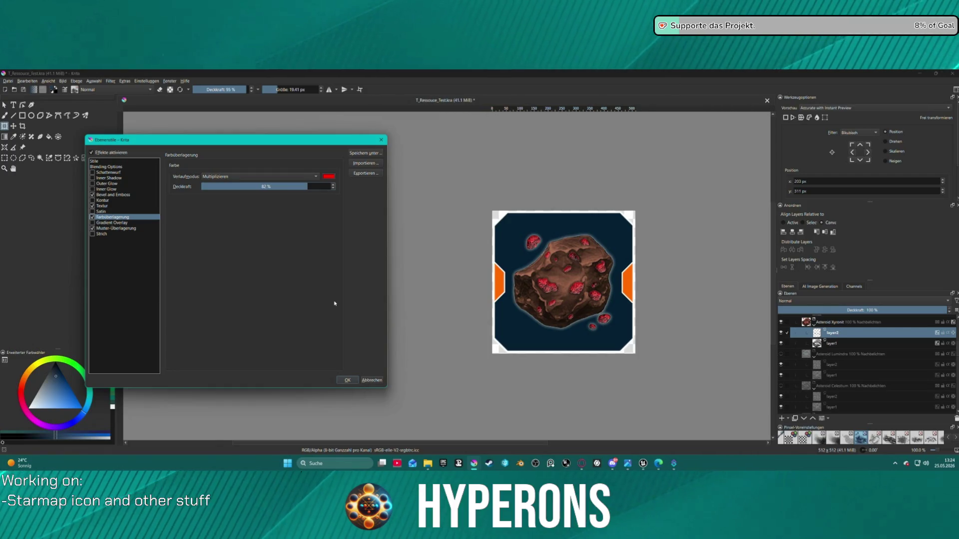
click(329, 176)
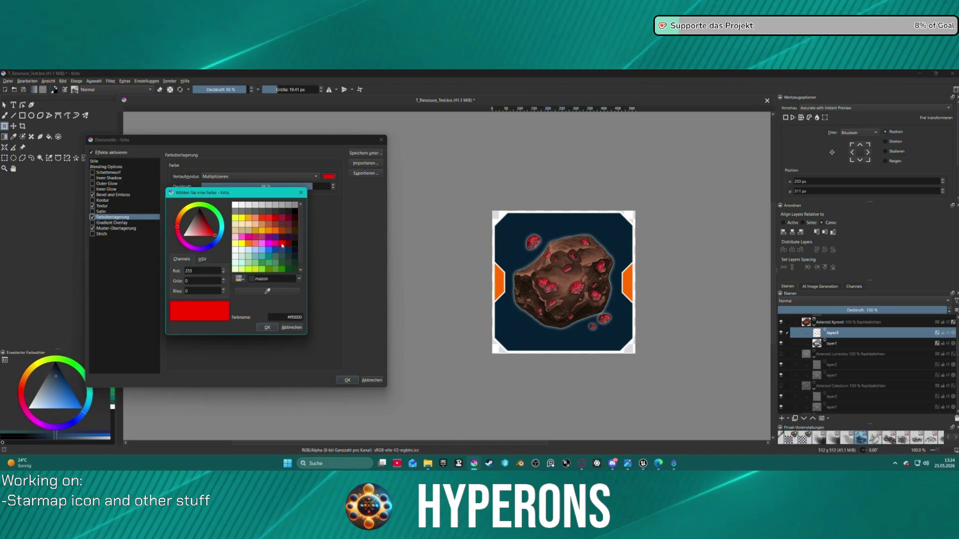
Darken the crystals' overlay colour from pure red to deep red #aa0a0a
click(201, 237)
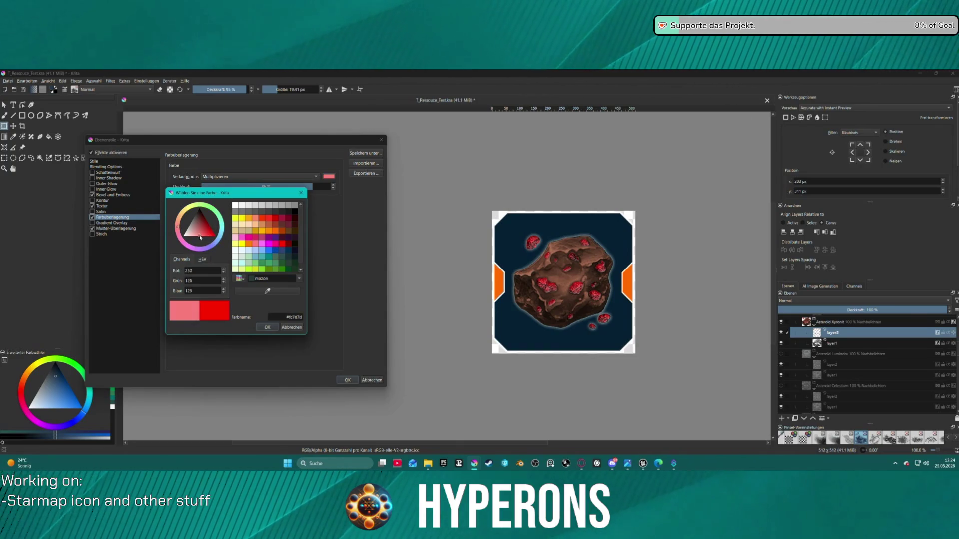
drag(201, 238, 205, 237)
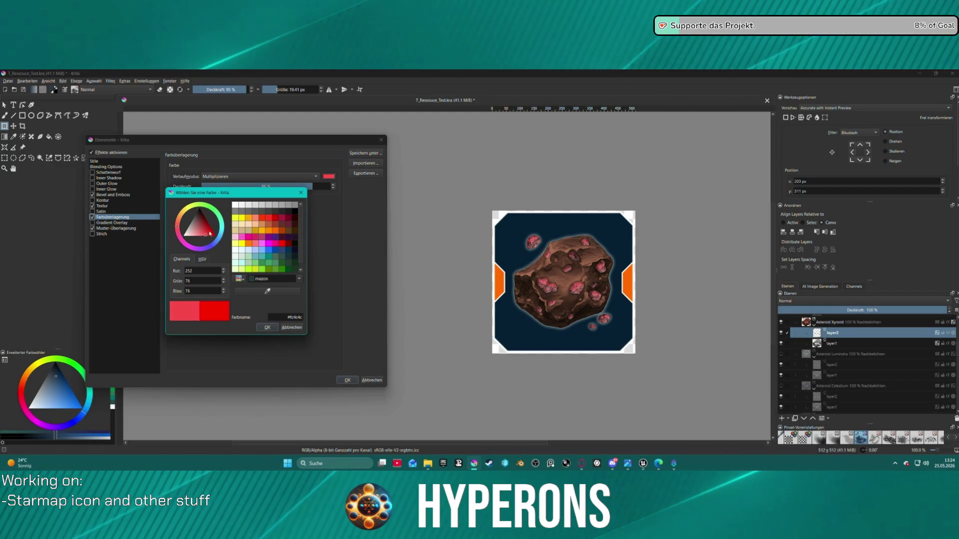
click(209, 228)
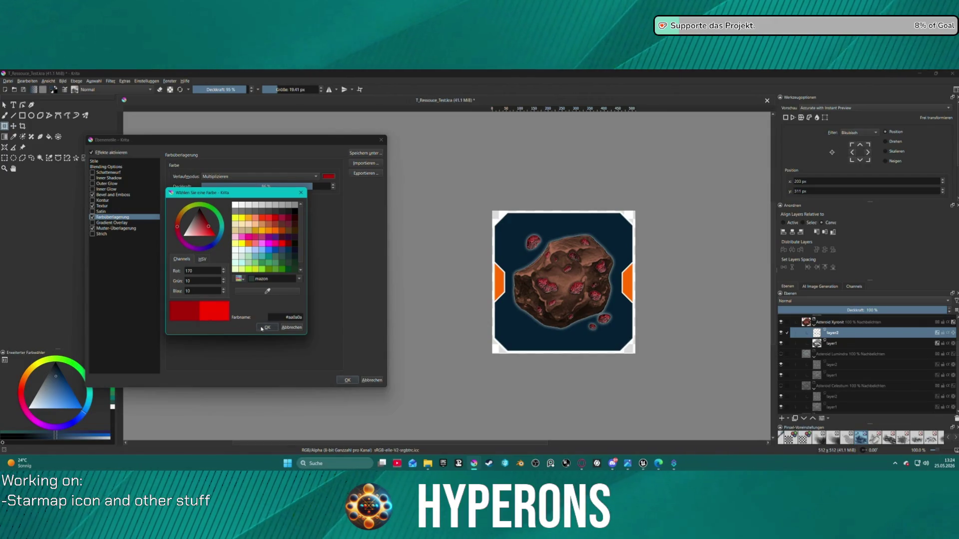
click(267, 328)
click(97, 211)
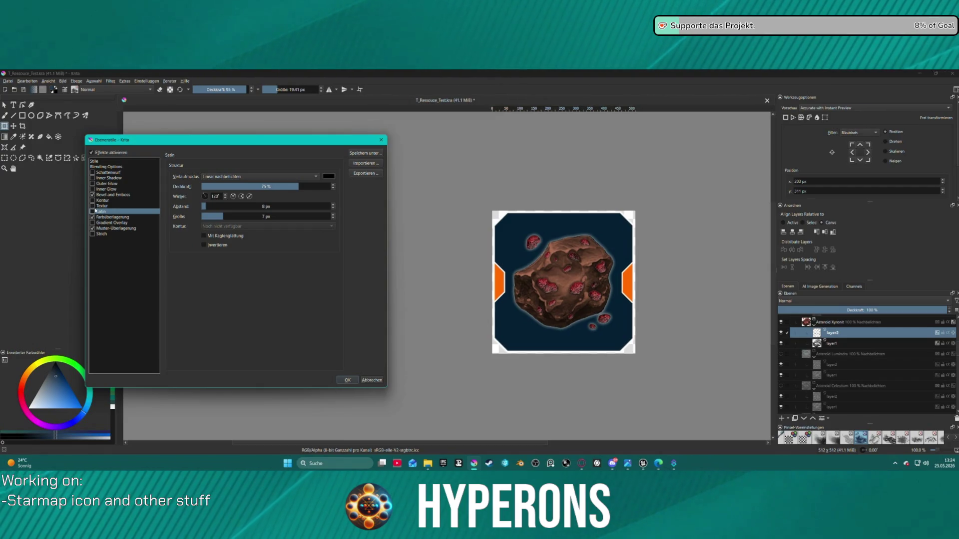
Turn off the Satin effect and slightly raise the colour overlay opacity
click(95, 211)
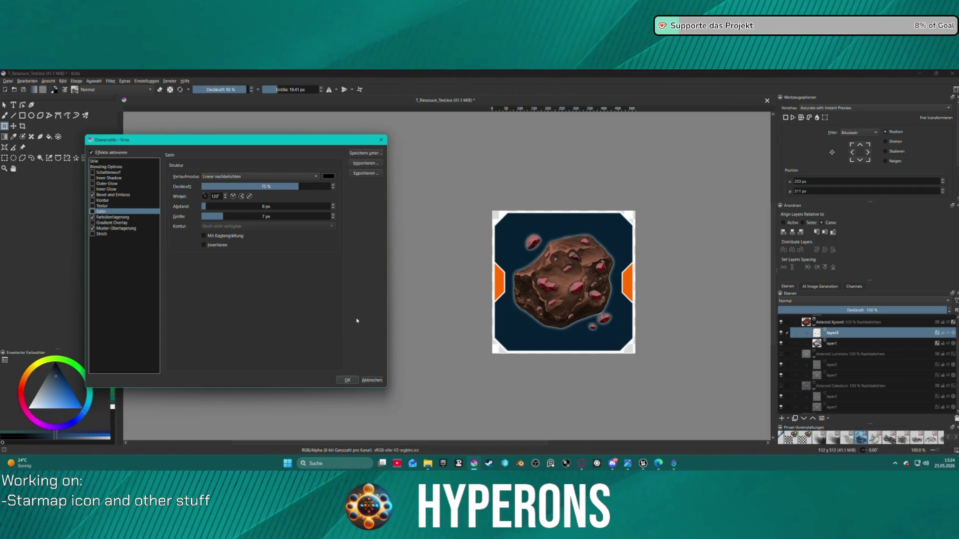
click(128, 217)
click(315, 186)
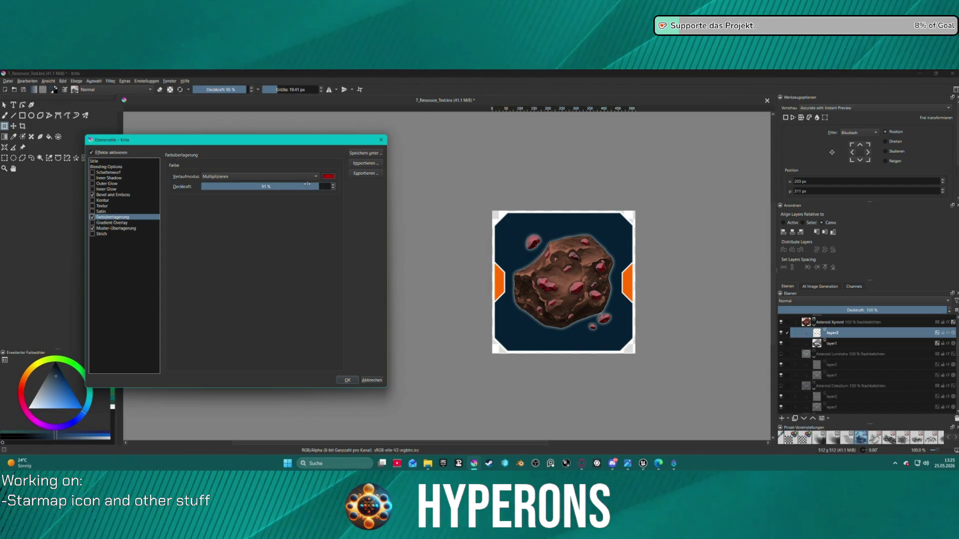
Lower the bevel shadow opacity to about 31%, set highlights to Pin Light, and apply
click(118, 194)
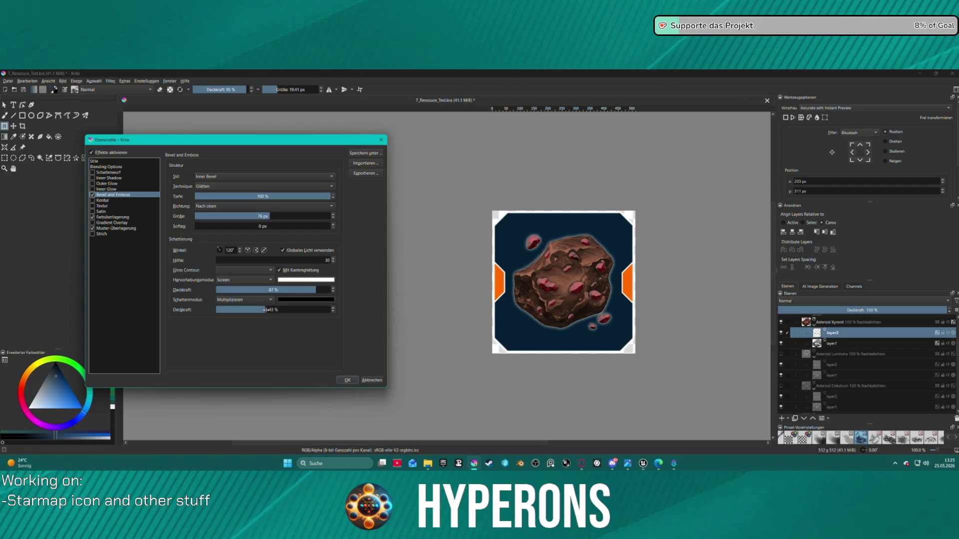
mouse_move(265, 310)
mouse_down()
mouse_move(252, 312)
mouse_move(280, 289)
mouse_up()
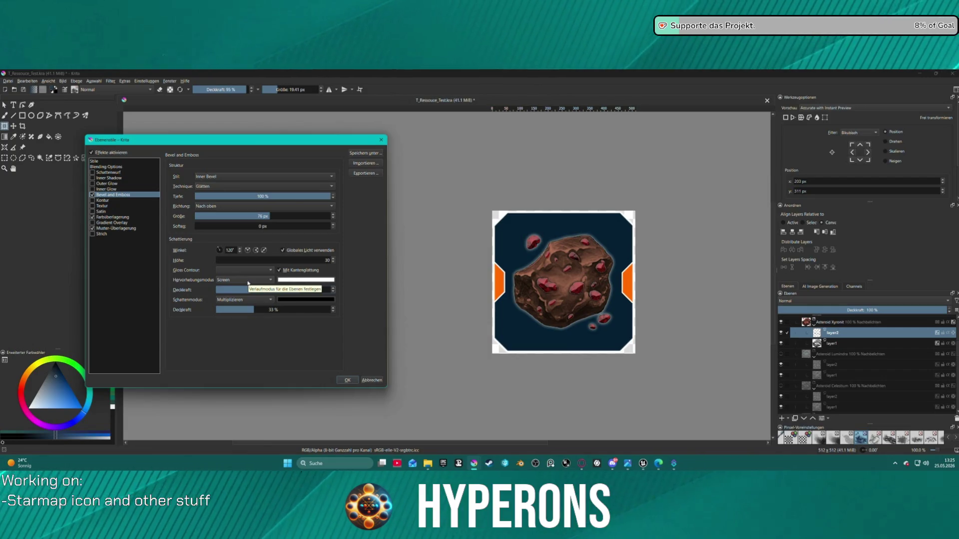
click(249, 283)
click(240, 273)
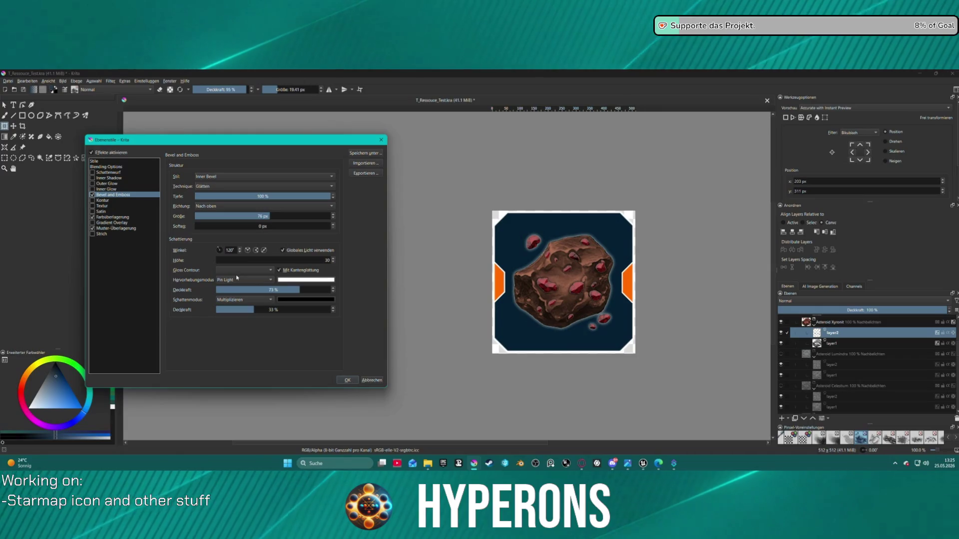
click(347, 380)
scroll(540, 206, down, 2)
scroll(571, 248, up, 1)
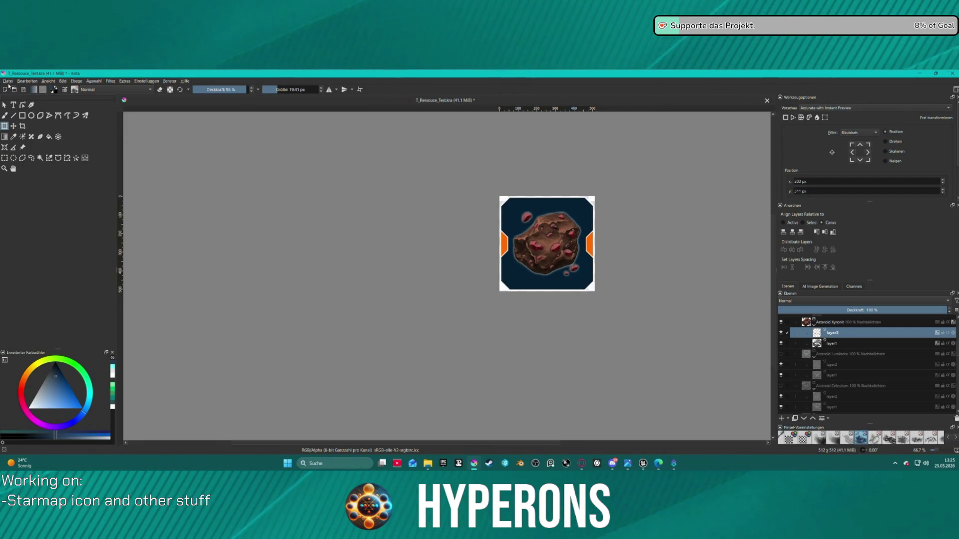
Select 'Xyronit' in the group name, export the icon as PNG, then hide the group
double_click(824, 322)
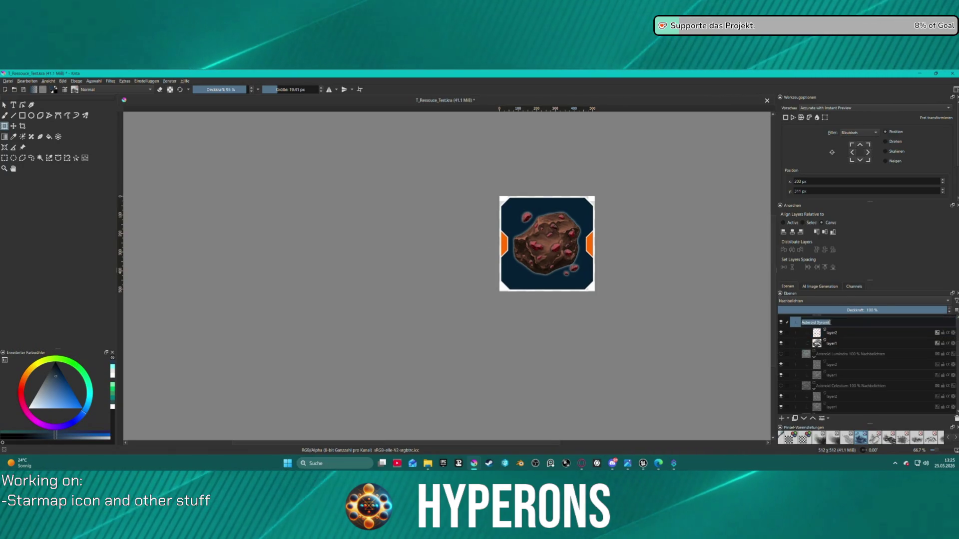
click(818, 322)
drag(817, 323, 830, 323)
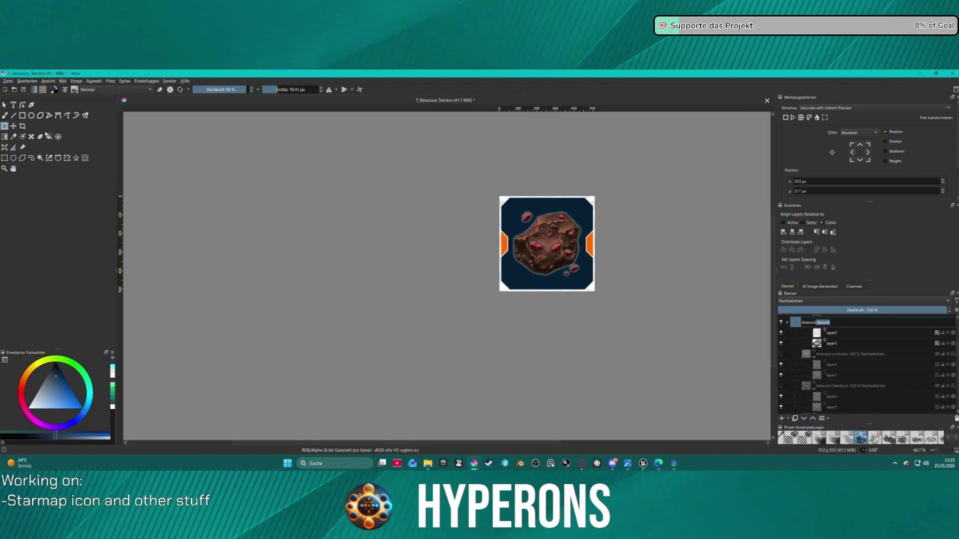
click(8, 81)
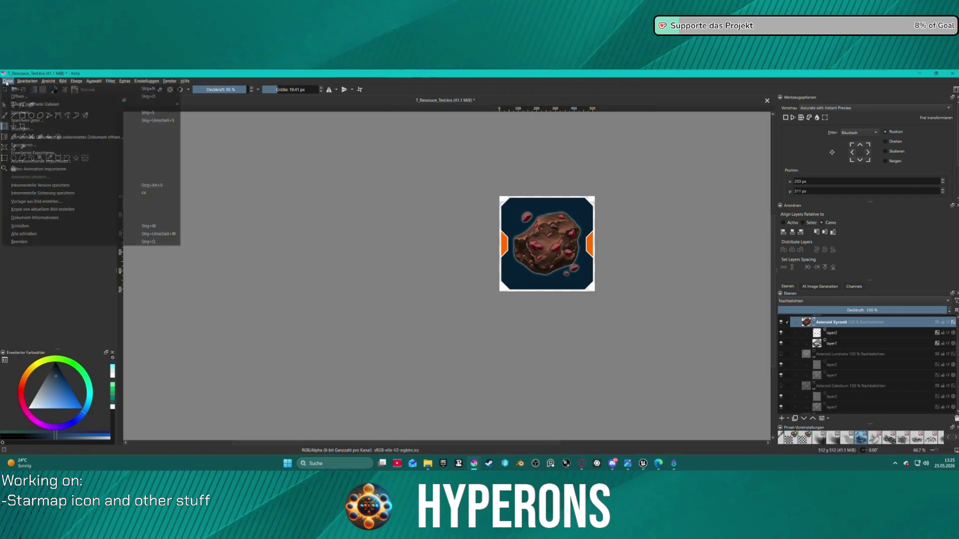
click(37, 145)
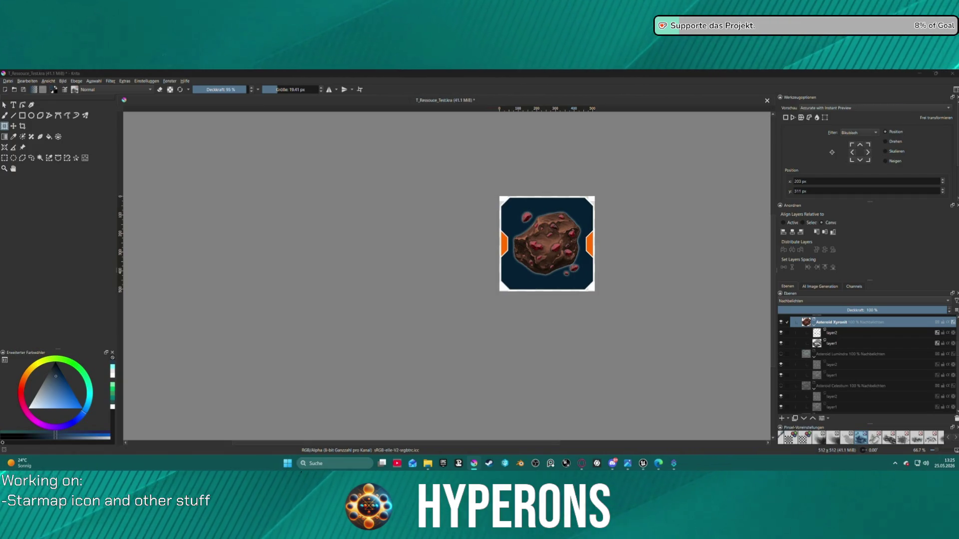
key(Return)
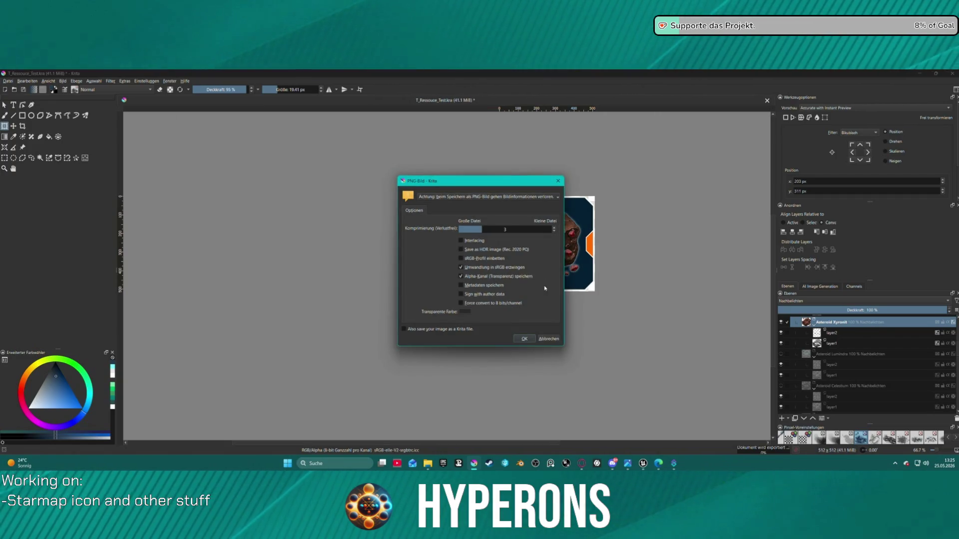
click(523, 338)
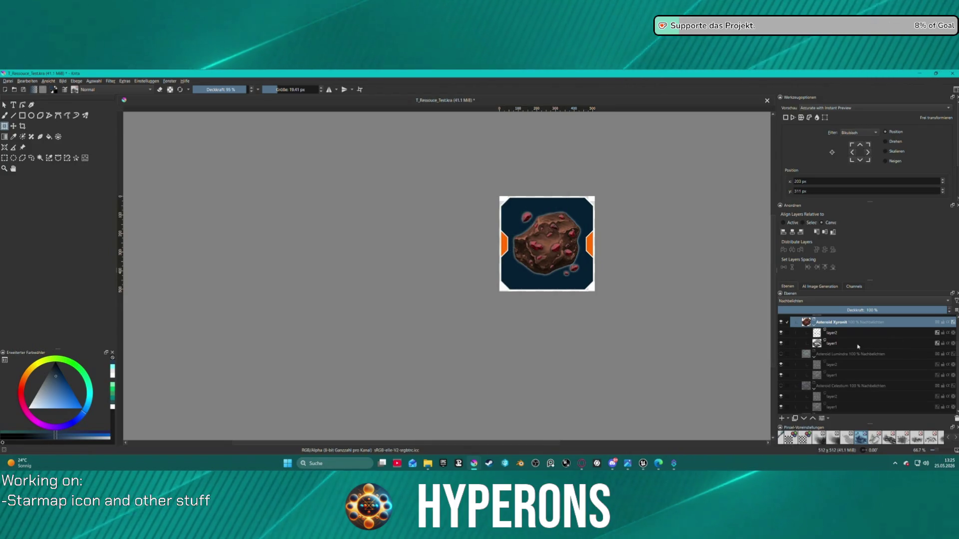
click(780, 322)
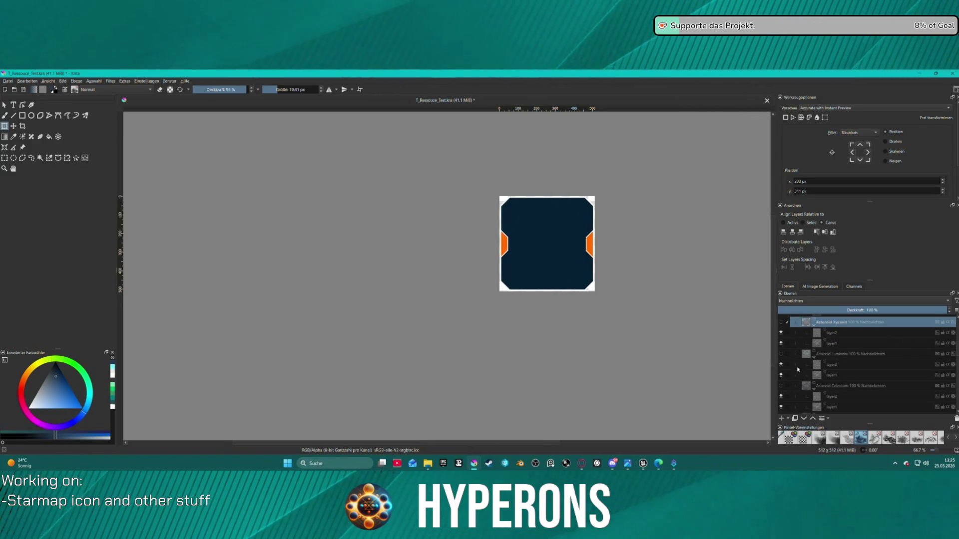
Show Asteroid Celestium, duplicate it with Ctrl+J, and hide the original group
scroll(792, 381, down, 1)
click(781, 356)
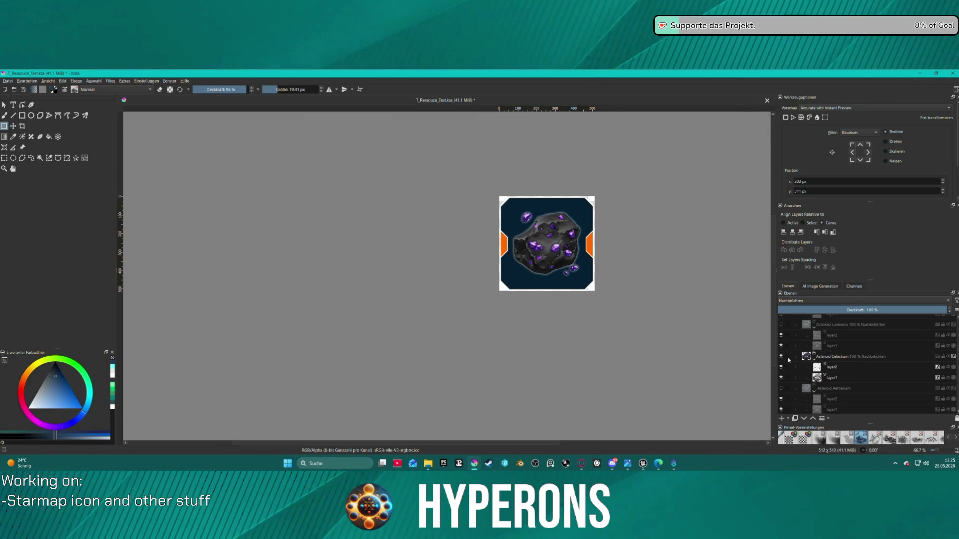
click(840, 358)
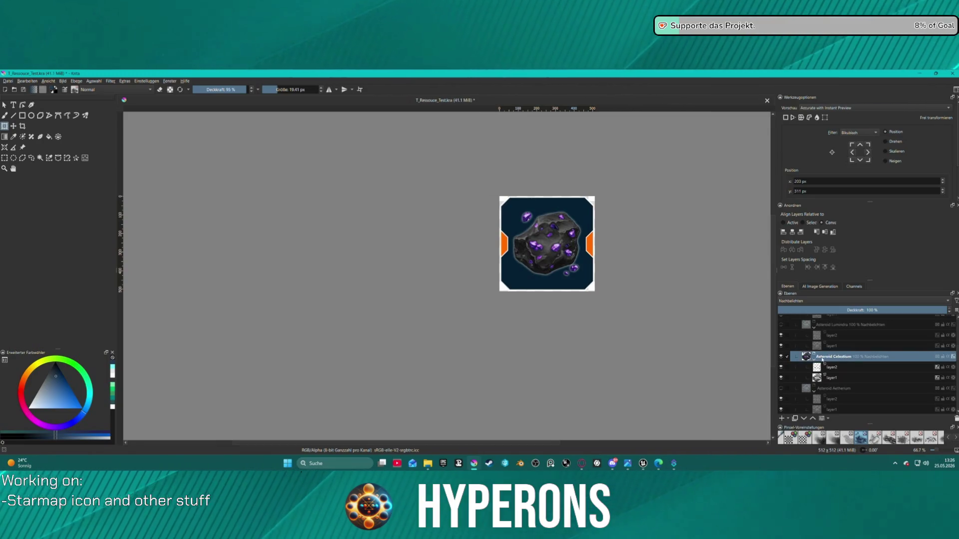
key(ctrl+j)
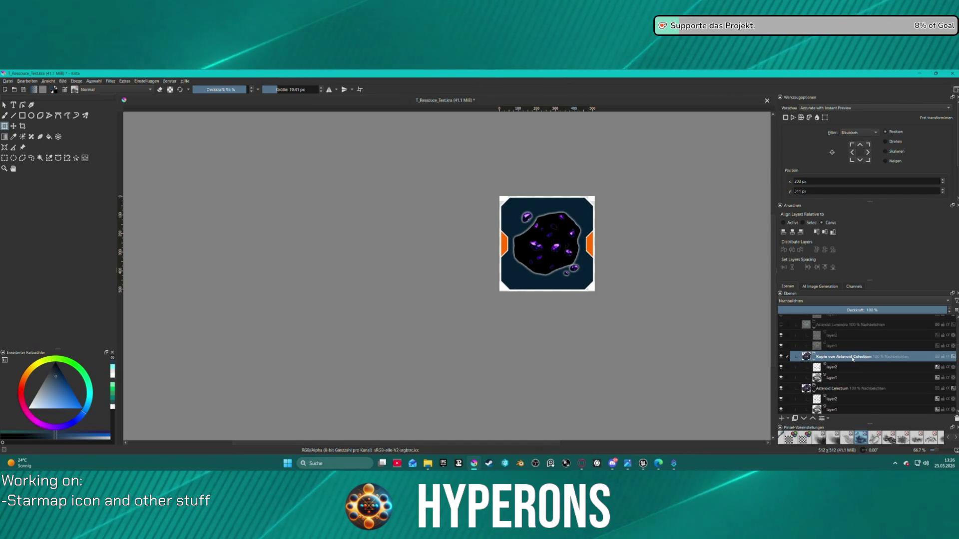
click(780, 388)
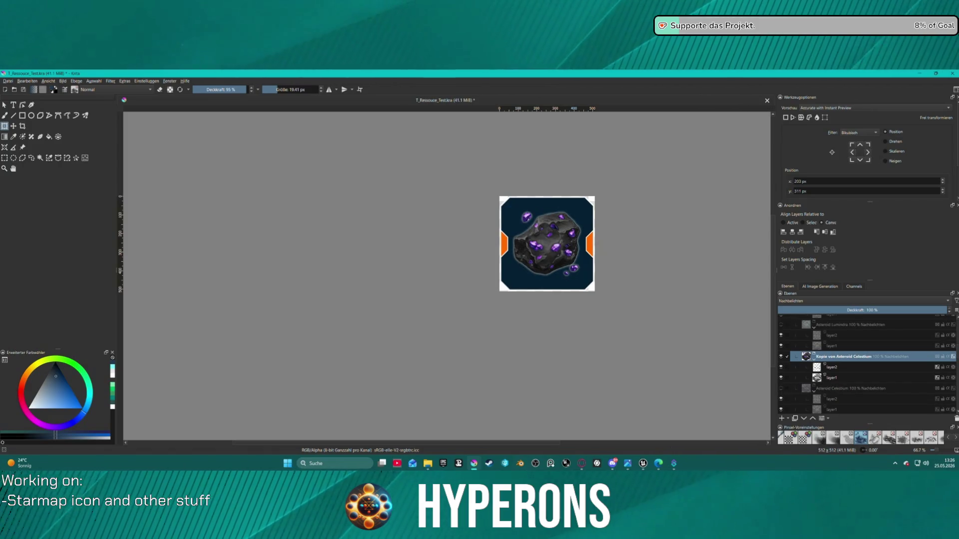
mouse_move(644, 464)
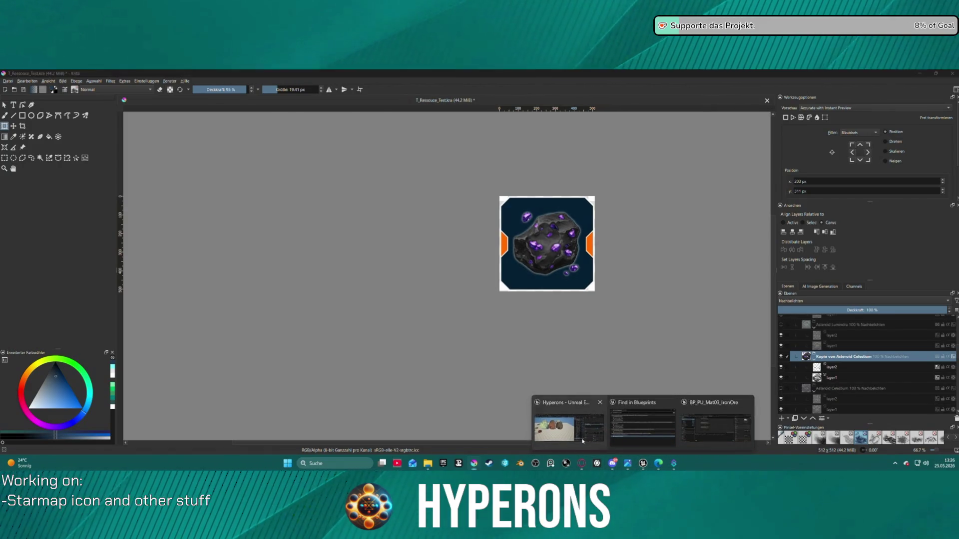
click(571, 425)
Locate SM_AsteroidMineral_2's M_Pyrovelite material and select 'Pyrovelite' in its name
click(601, 392)
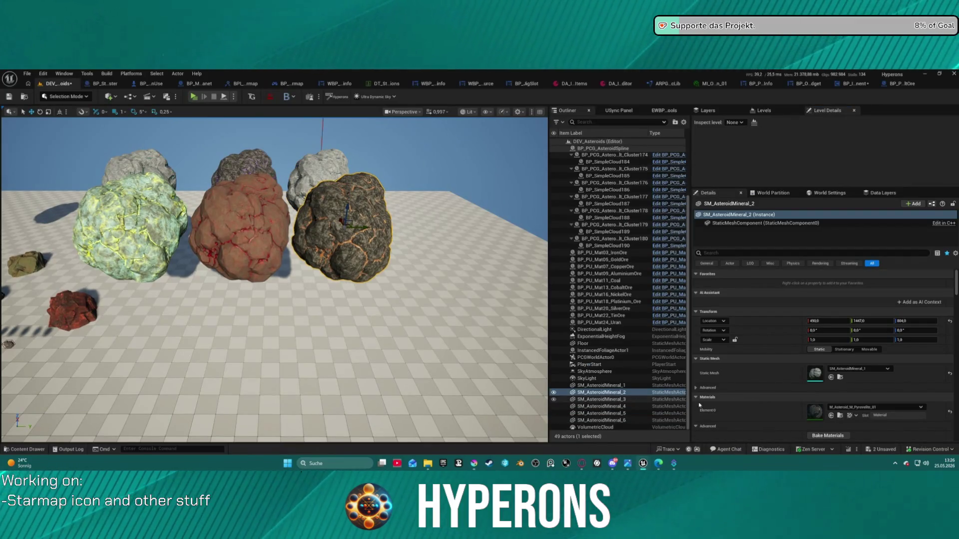
click(831, 415)
click(777, 348)
click(770, 348)
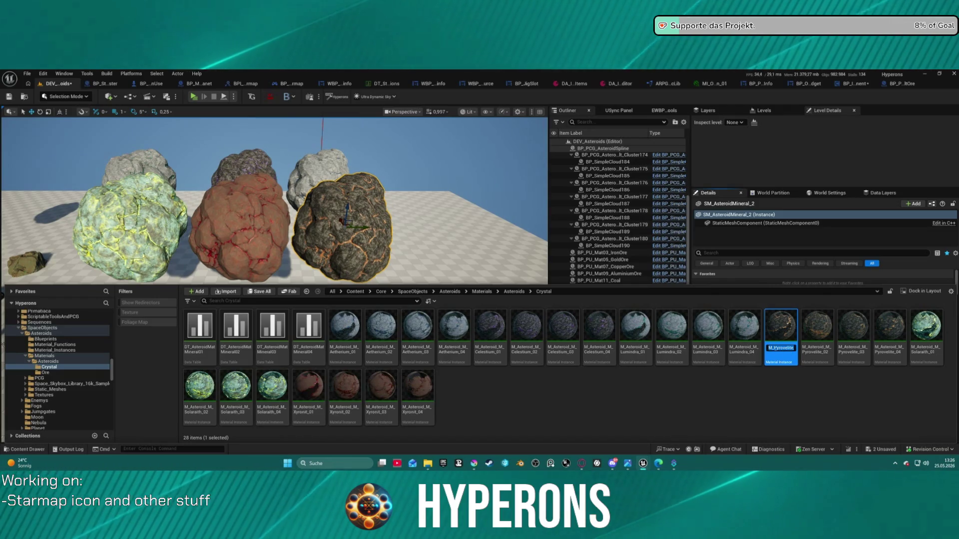
drag(774, 348, 791, 348)
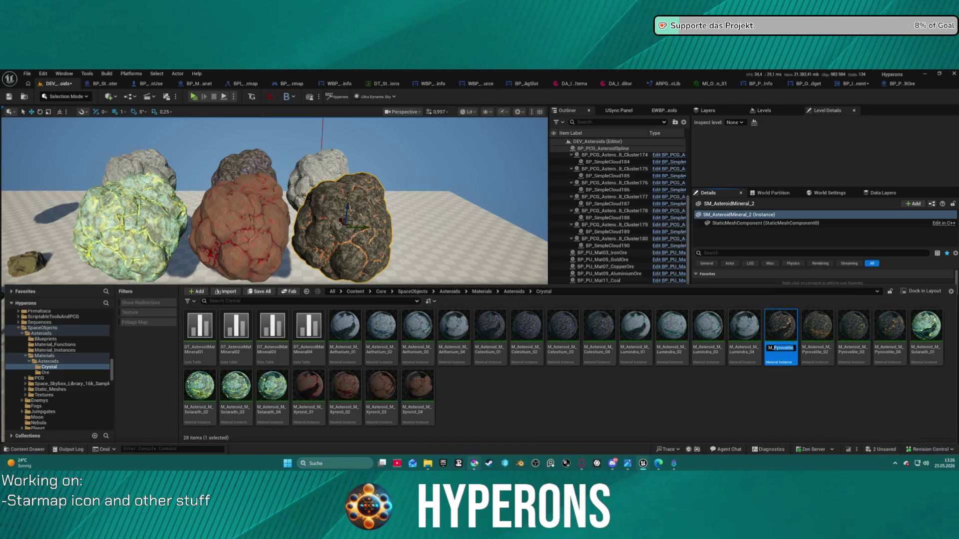
mouse_move(473, 463)
click(510, 430)
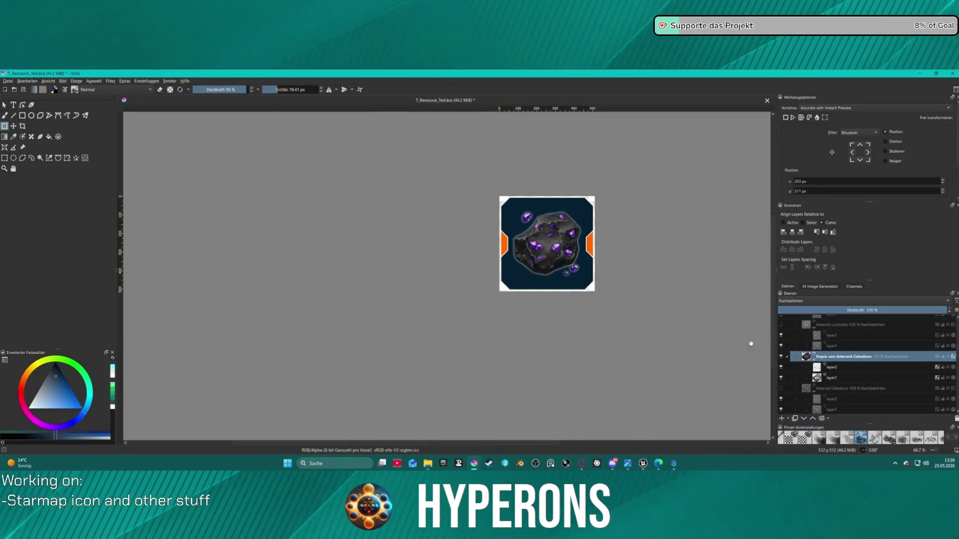
Rename the copied group from 'Kopie von Asteroid Celestium' to 'Asteroid Pyrovelite'
double_click(845, 357)
drag(834, 358, 877, 359)
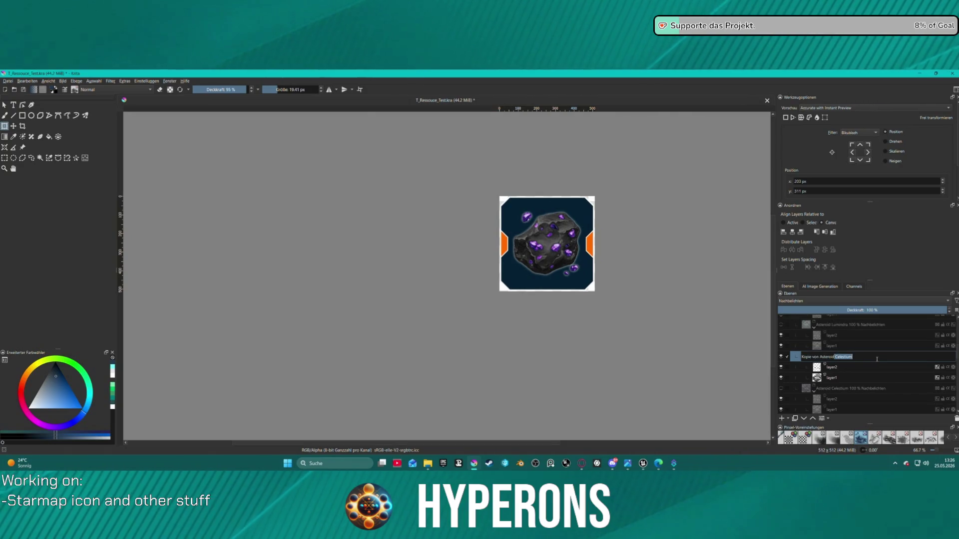
text(Pyrovelite)
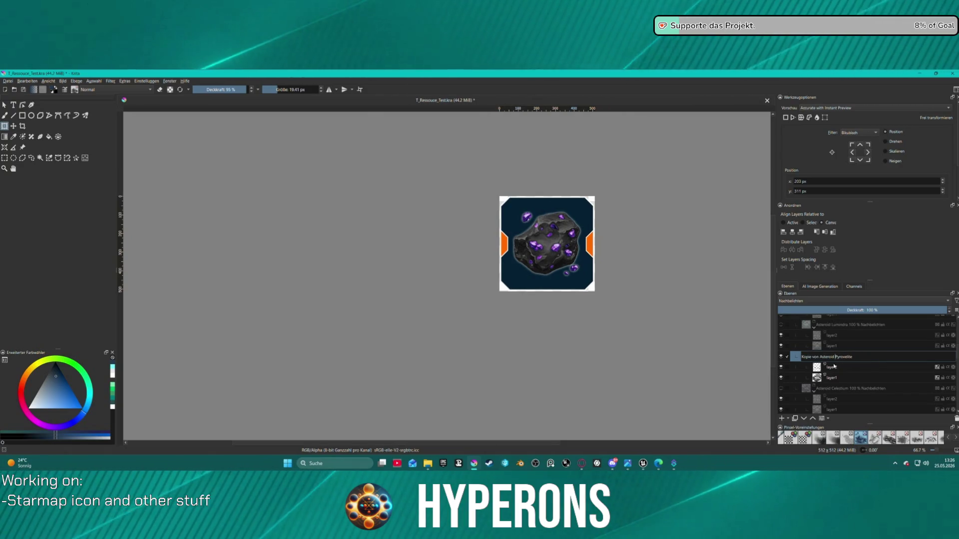
drag(819, 358, 801, 358)
key(BackSpace)
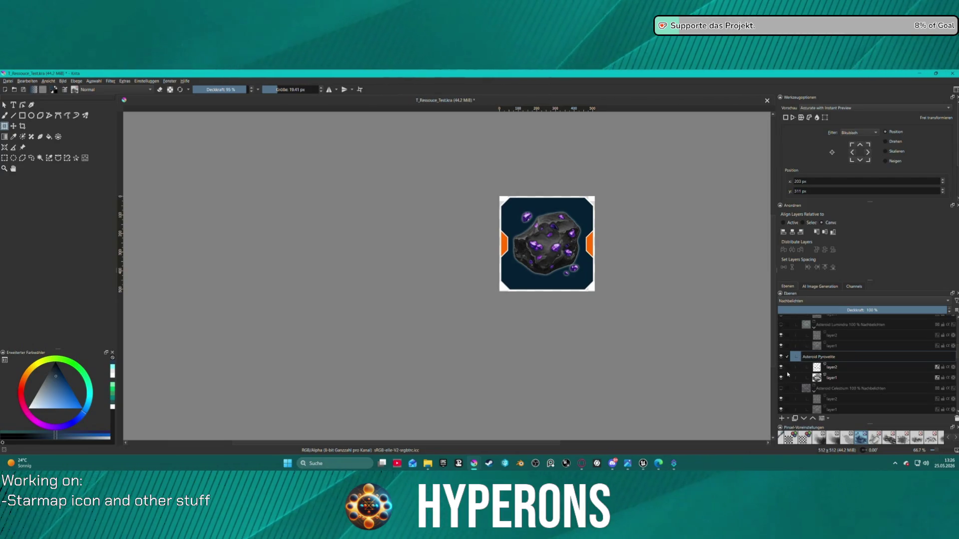
key(Return)
Select layer2 inside the Asteroid Pyrovelite group, leaving its name unchanged
click(836, 378)
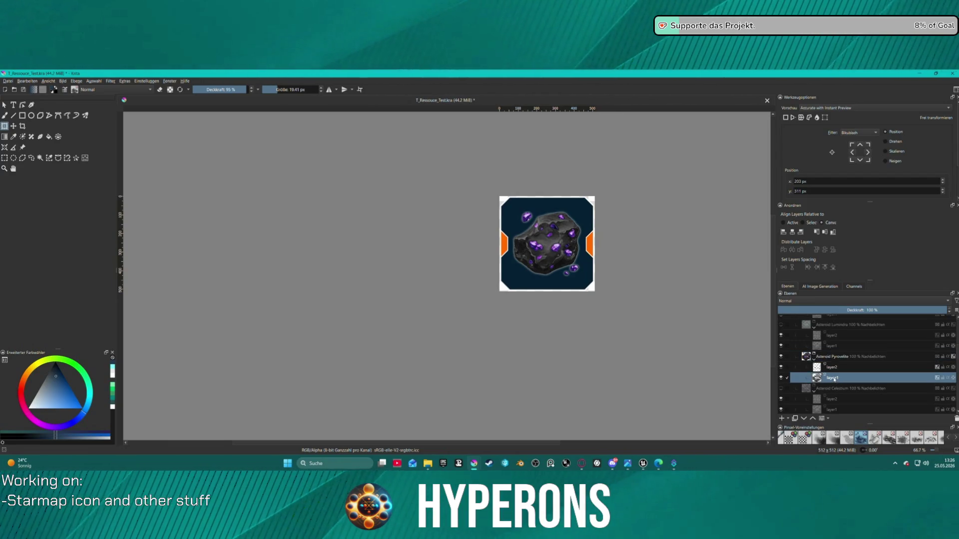
double_click(832, 367)
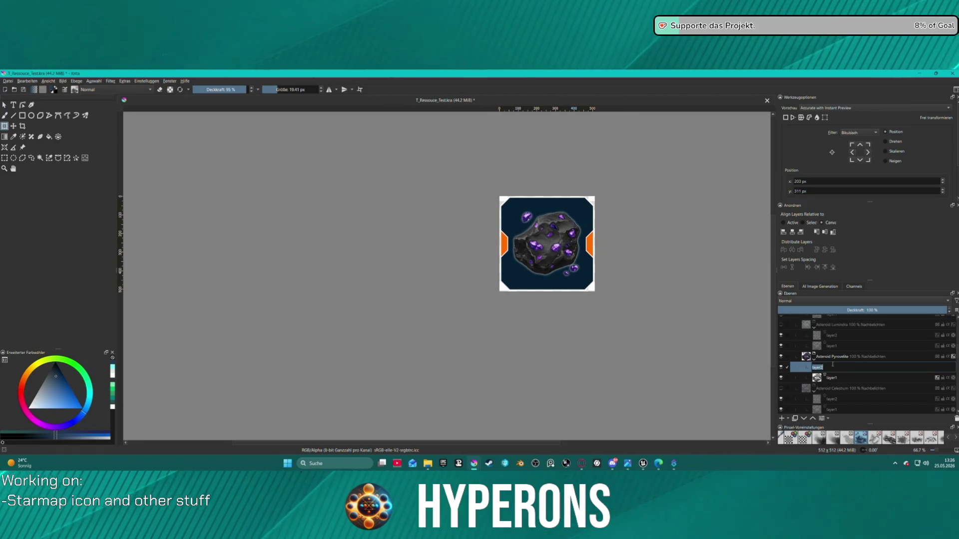
key(Return)
right_click(823, 369)
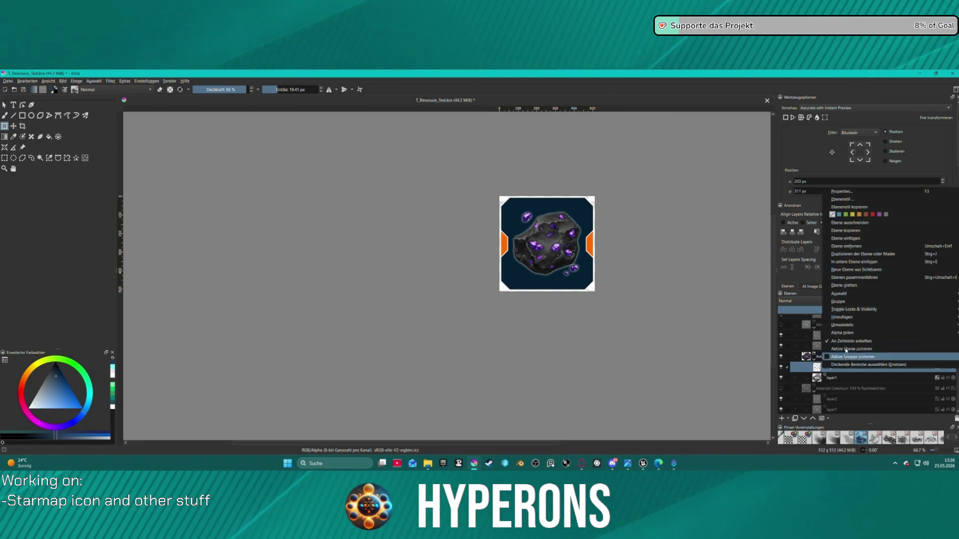
Add a dark sienna colour overlay to layer2's layer style
click(851, 199)
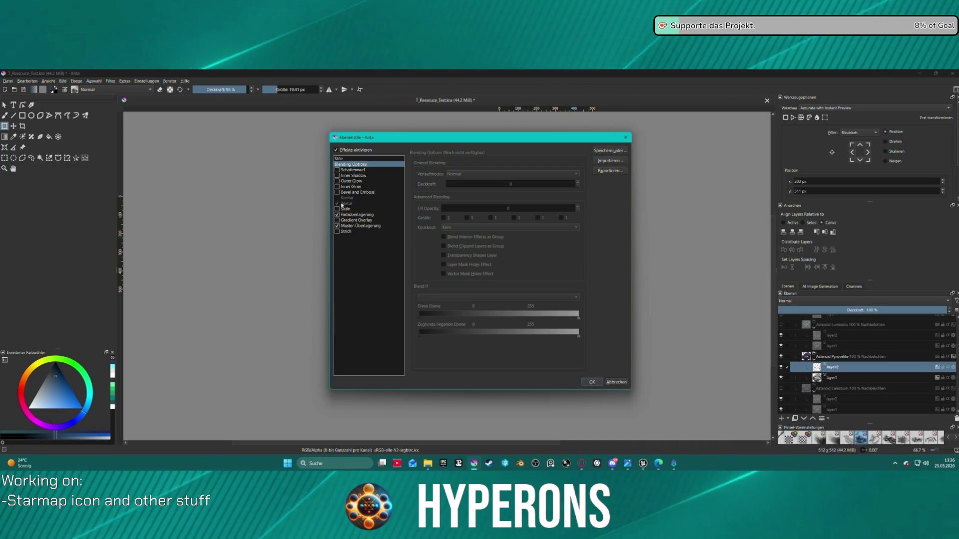
click(350, 214)
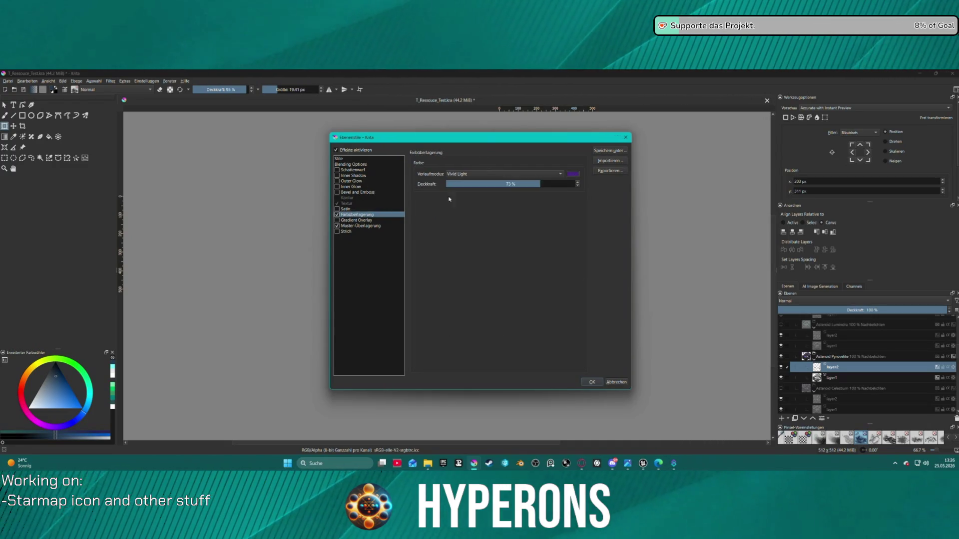
click(572, 174)
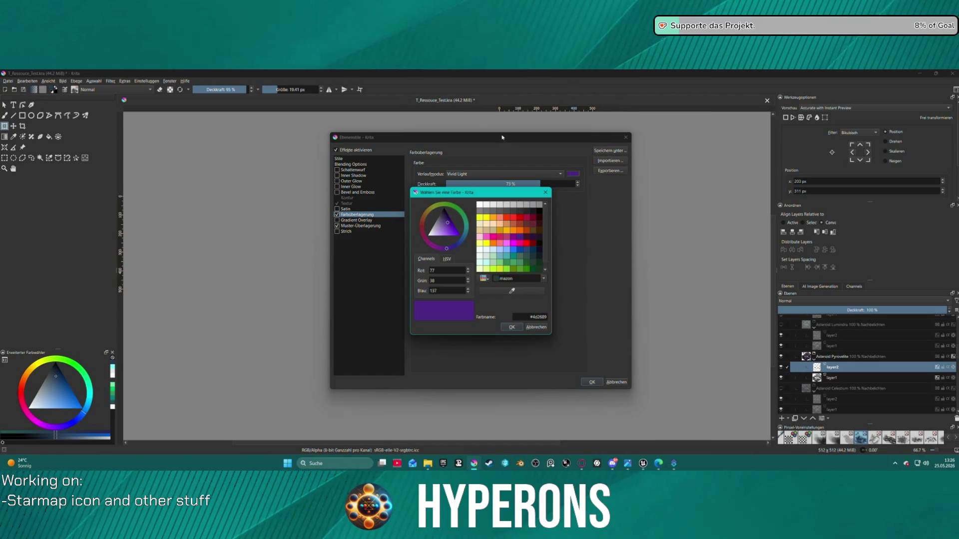
key(Return)
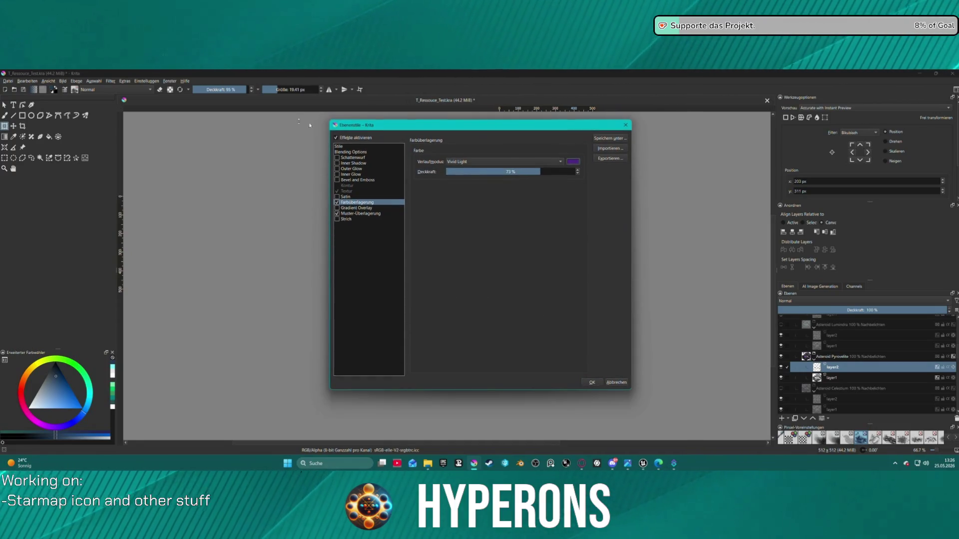
drag(484, 124, 265, 123)
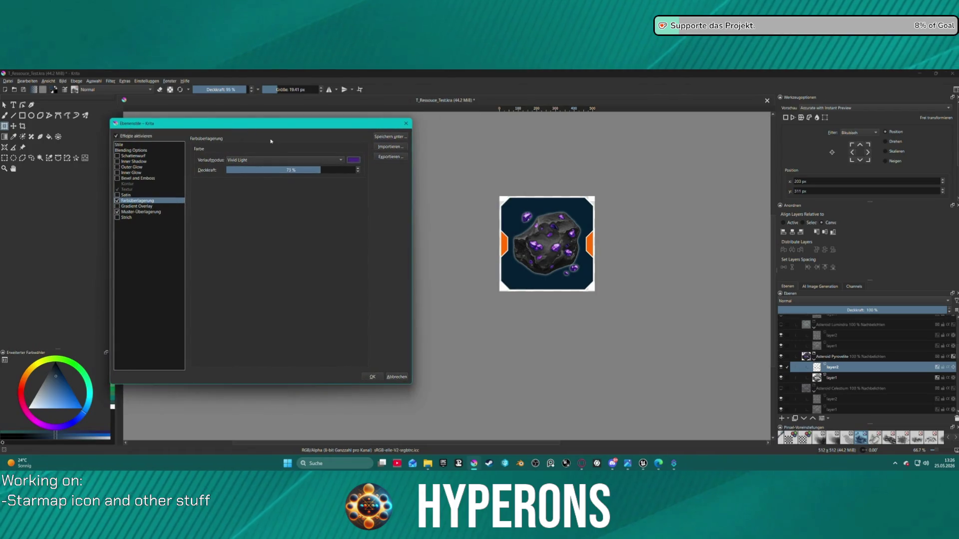
click(353, 160)
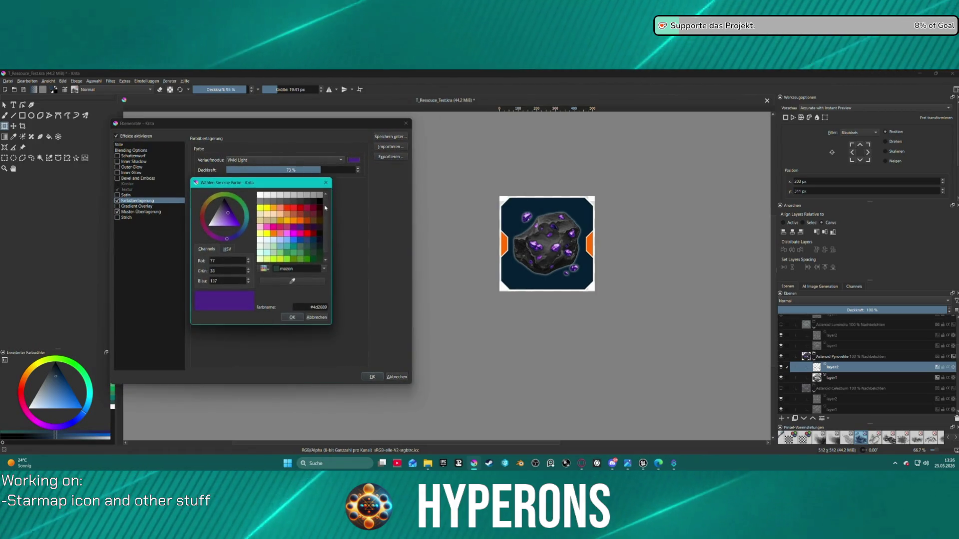
click(309, 233)
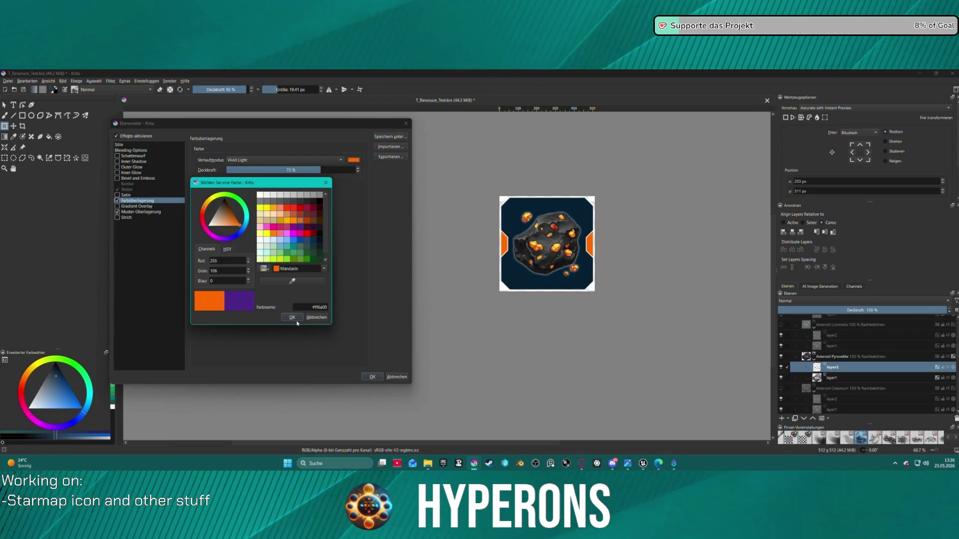
click(307, 220)
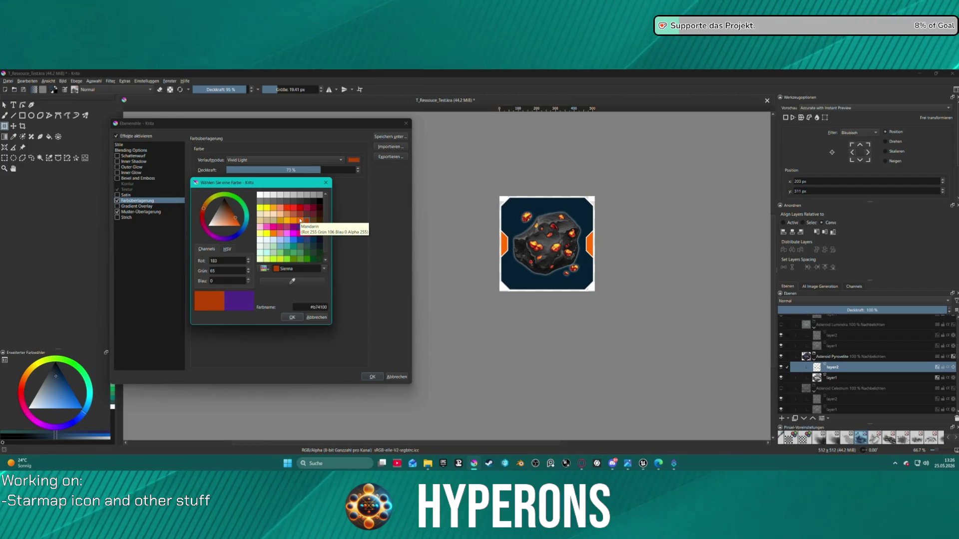
click(292, 316)
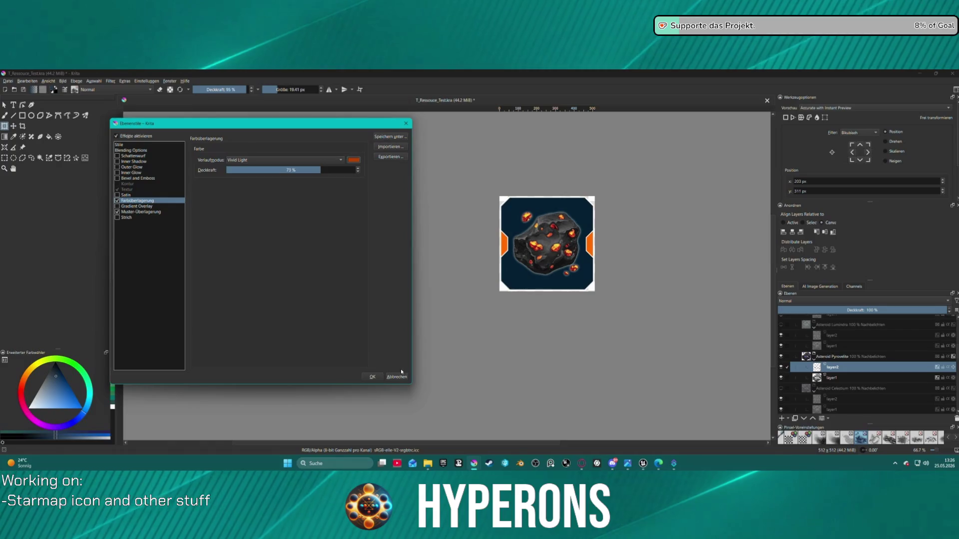
Try Pin Light and Multiplizieren blends, then settle on Vivid Light at 71% opacity
click(277, 160)
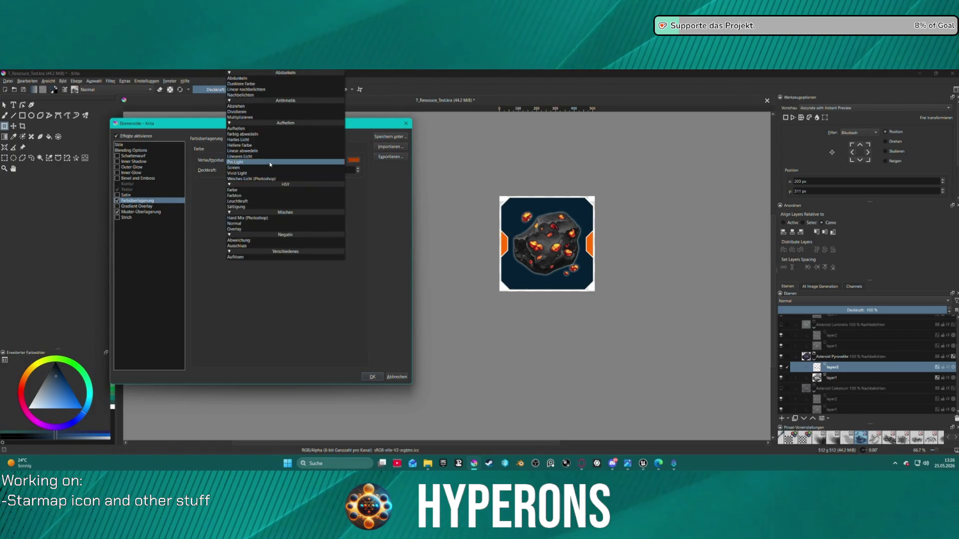
click(277, 166)
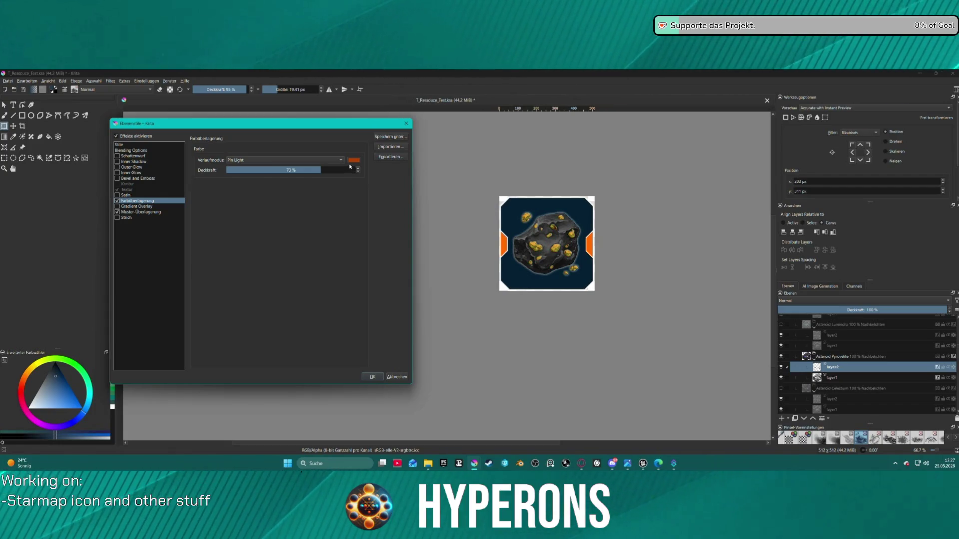
click(321, 158)
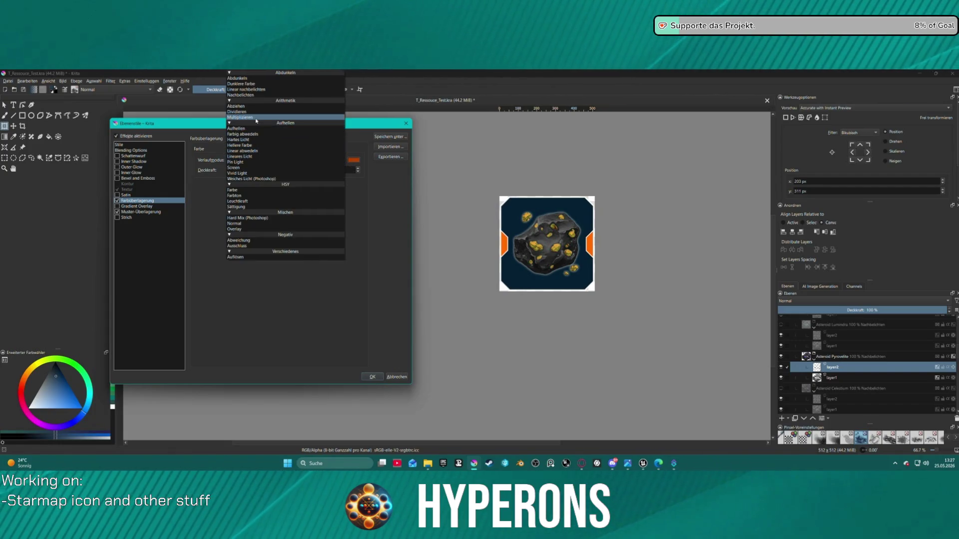
click(280, 119)
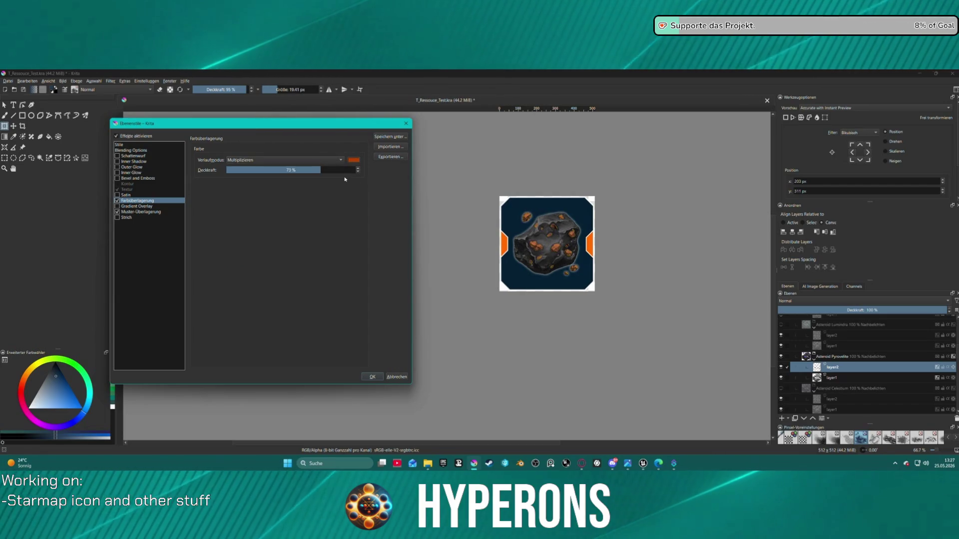
drag(321, 175, 344, 176)
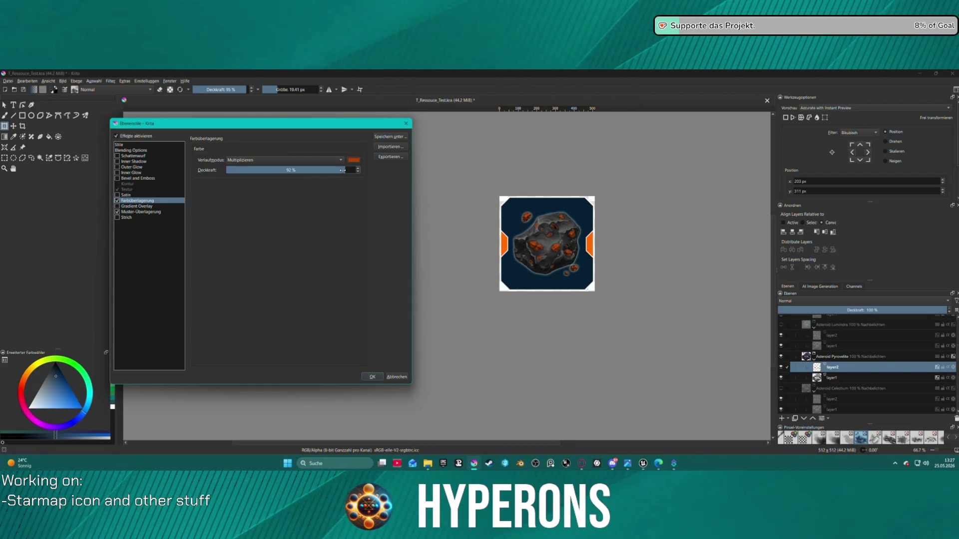
click(310, 160)
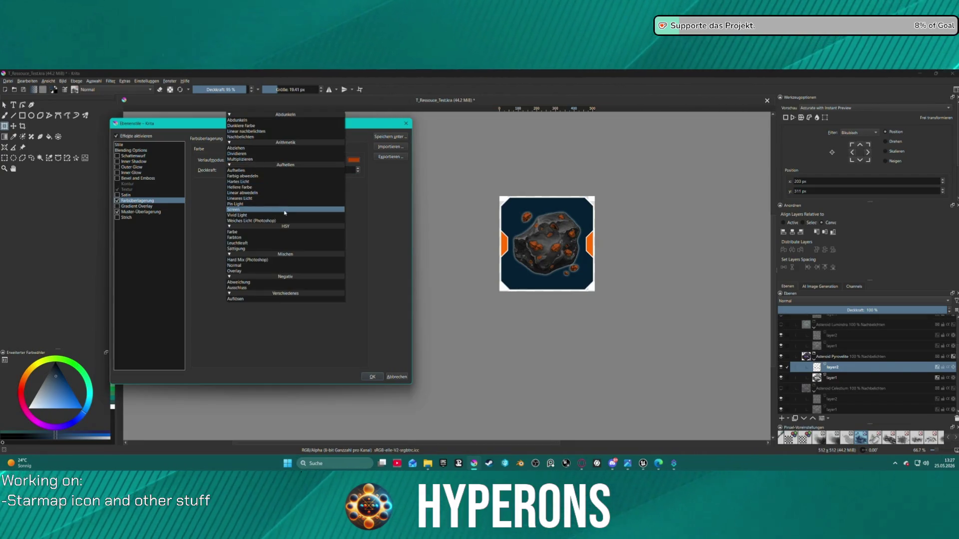
click(283, 215)
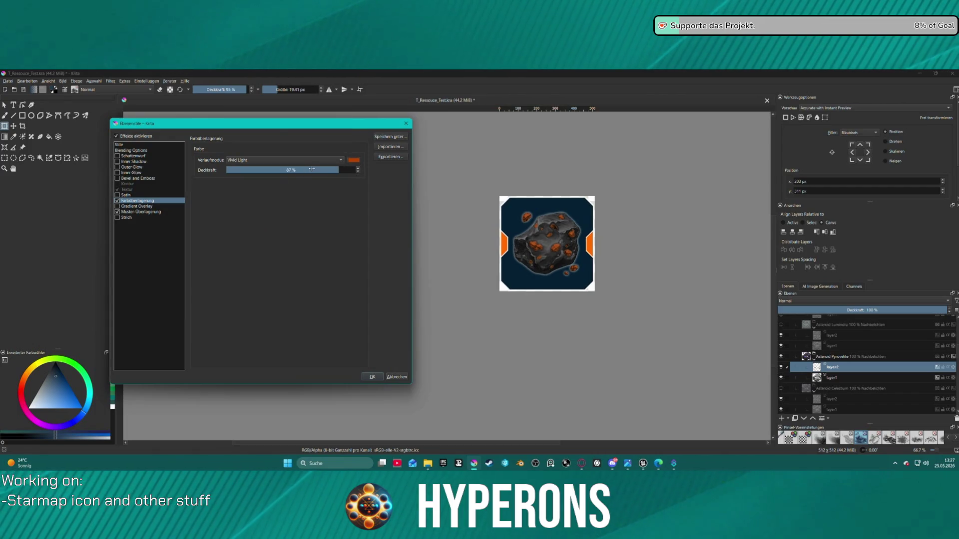
scroll(321, 171, down, 10)
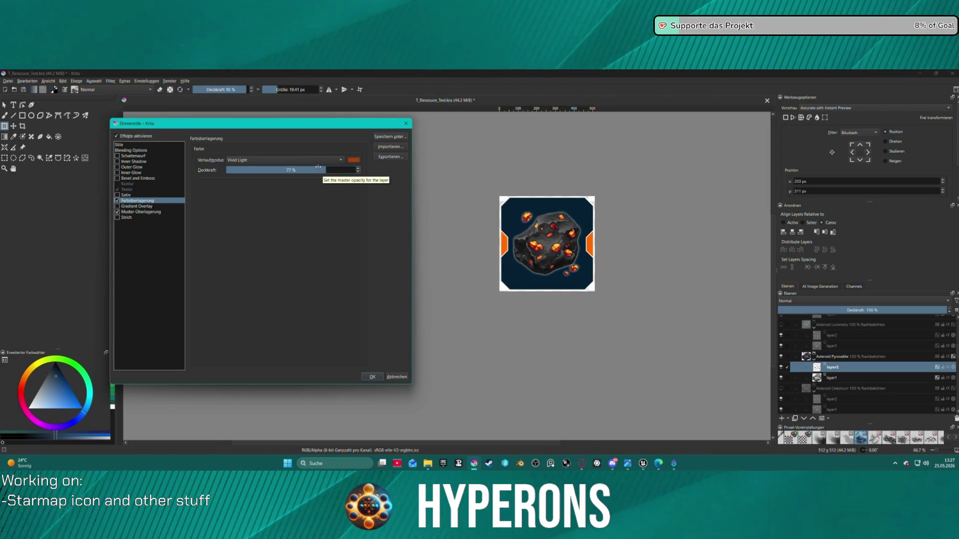
drag(322, 171, 318, 170)
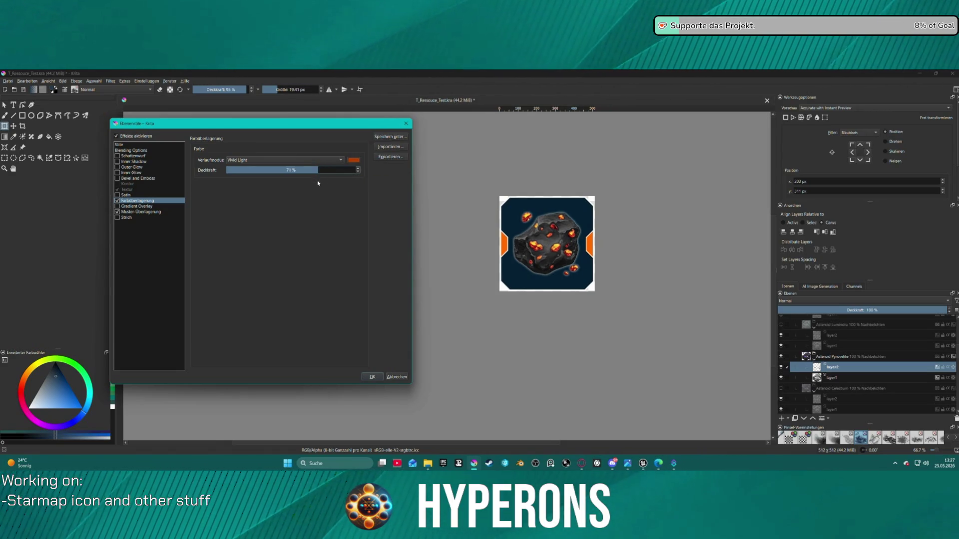
Change the overlay colour to orange #ff7930 and apply the layer style
click(354, 159)
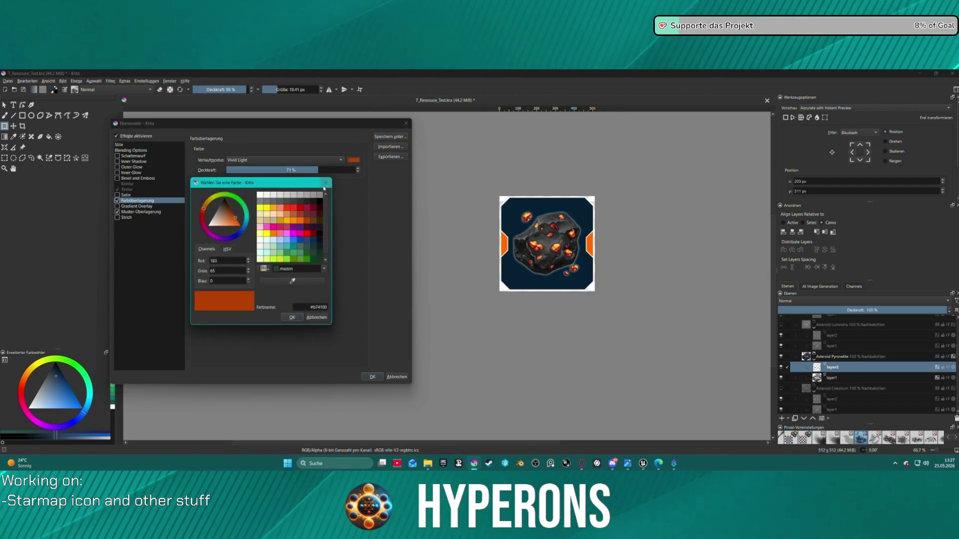
click(232, 225)
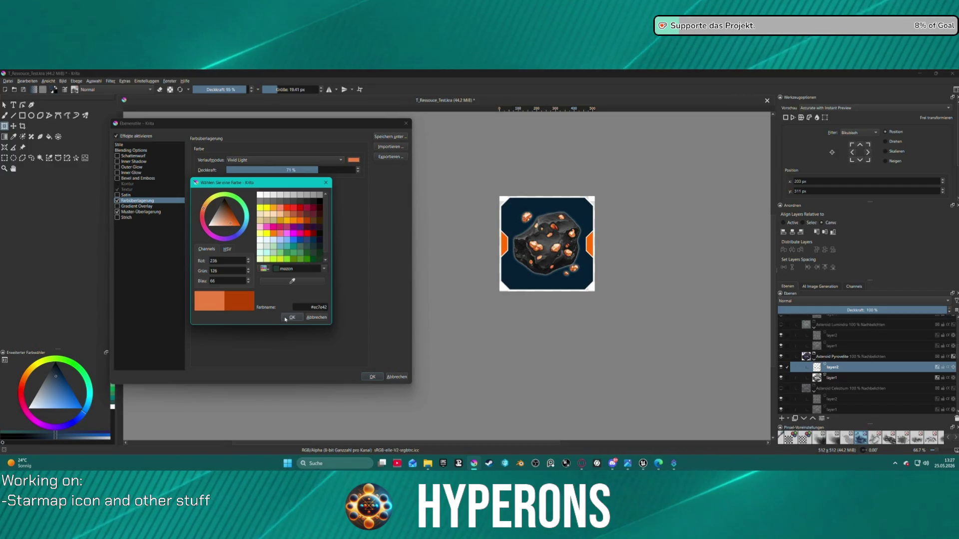
click(238, 225)
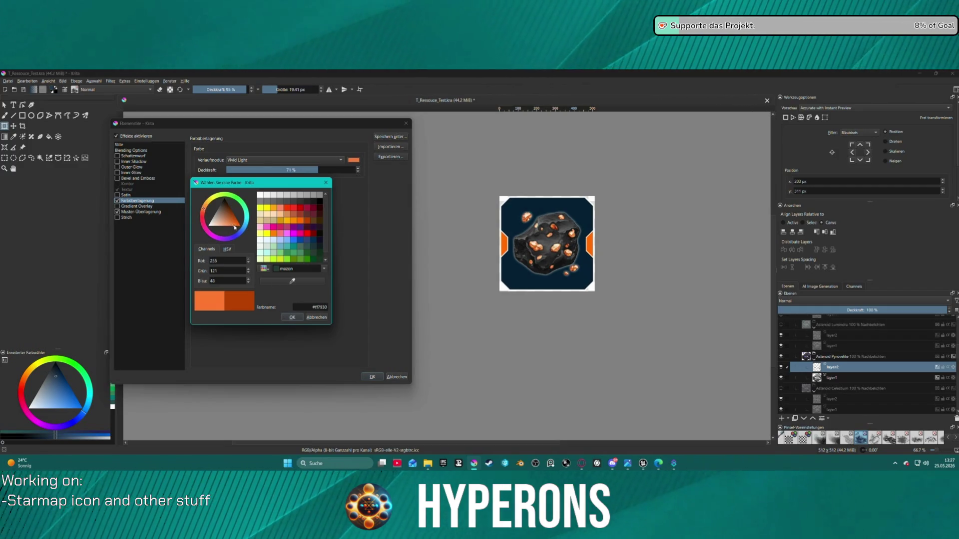
click(291, 318)
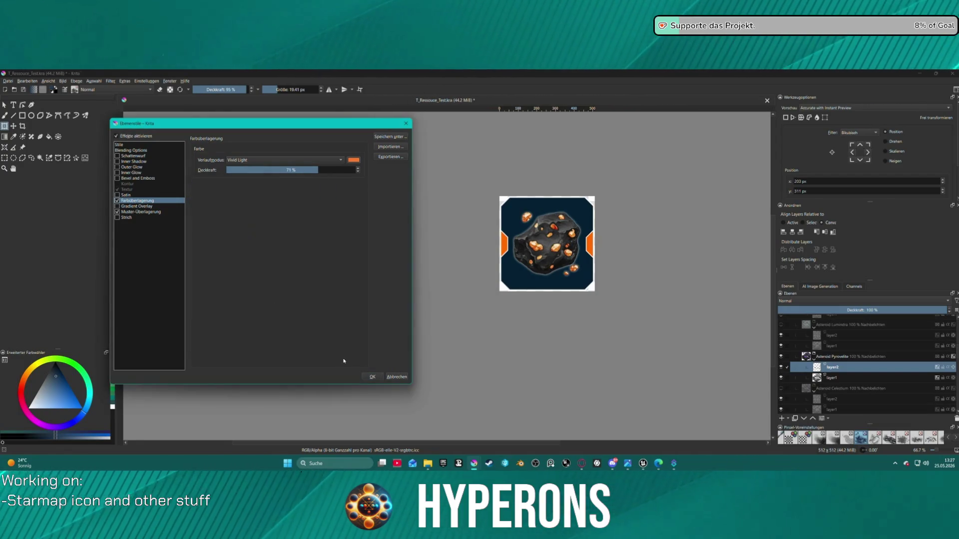
click(374, 376)
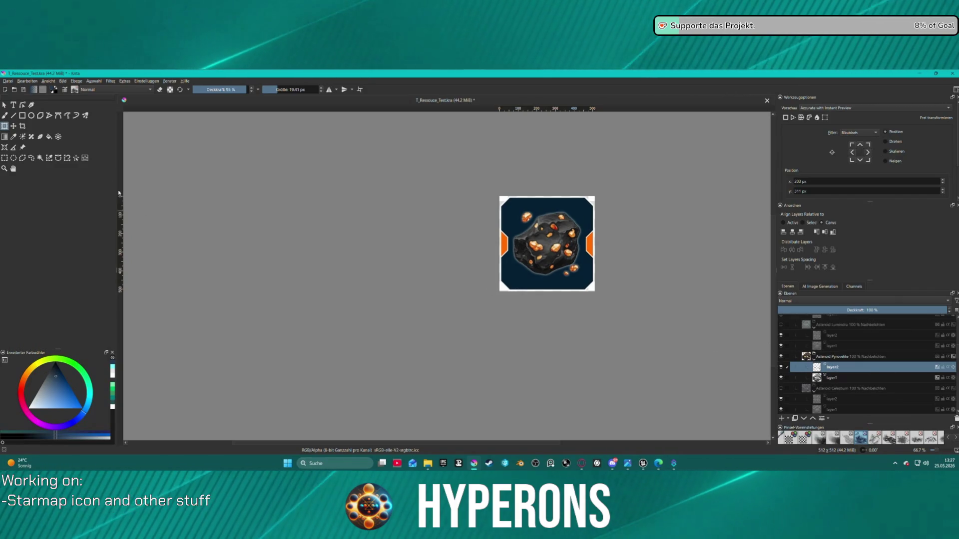
click(8, 81)
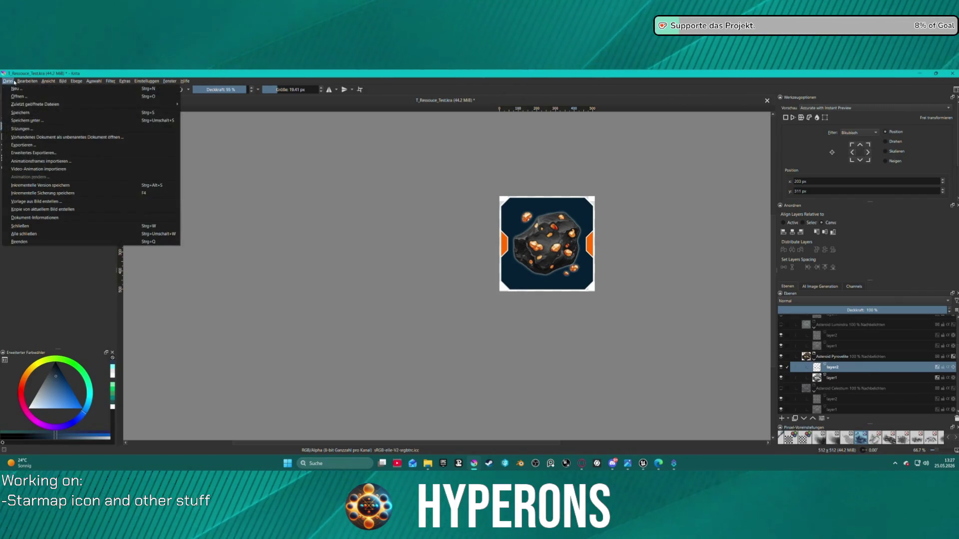
click(40, 153)
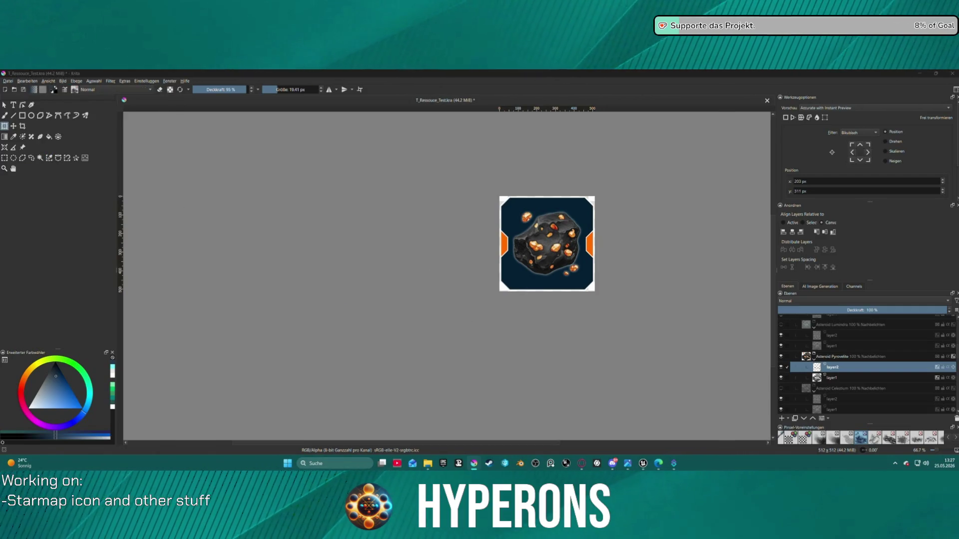
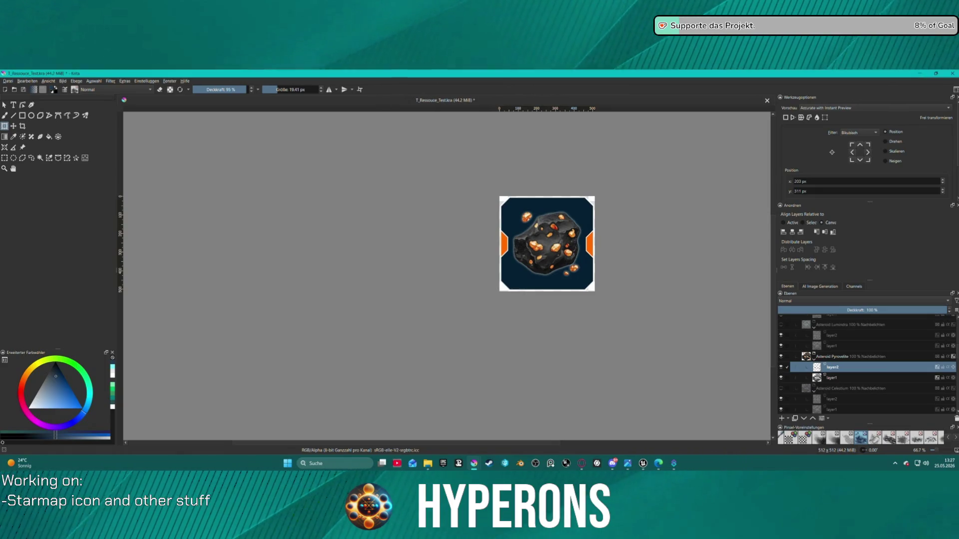
Export the icon as PNG, then hide Asteroid Pyrovelite and show the Asteroid Lumindra group
key(ctrl+shift+e)
click(525, 347)
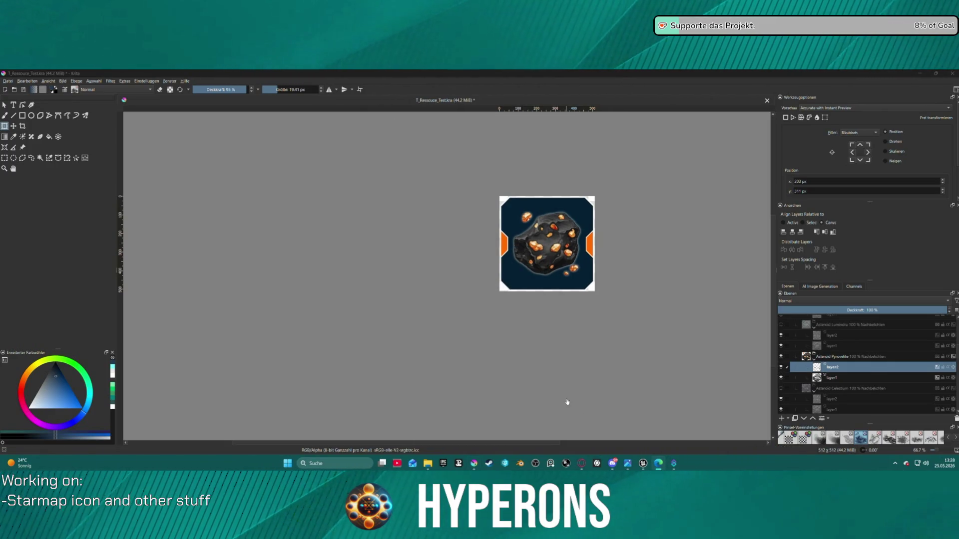
mouse_move(644, 463)
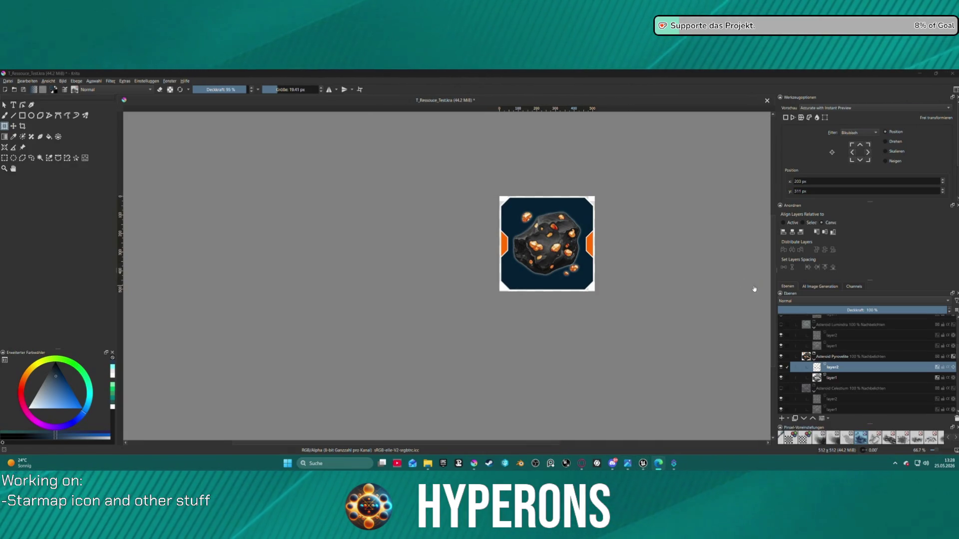
scroll(779, 357, up, 1)
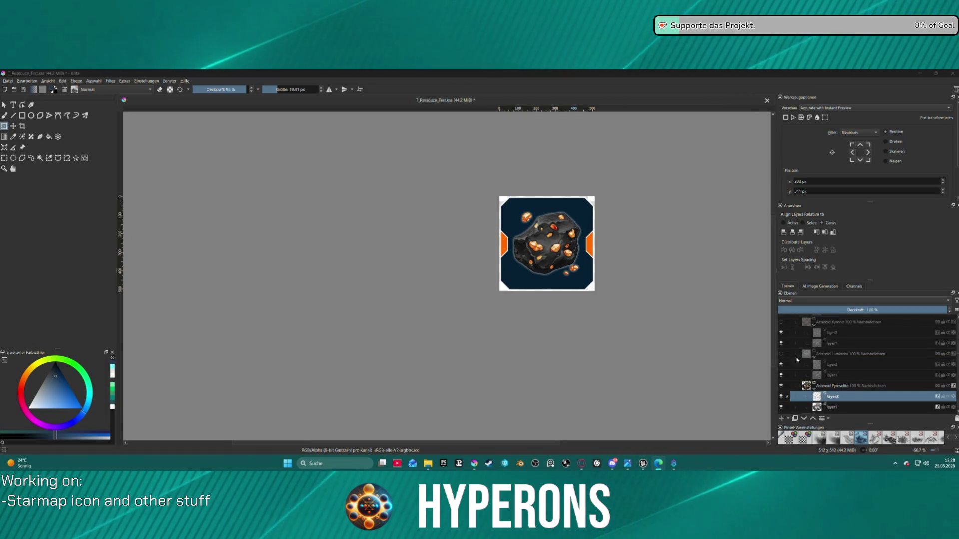
click(780, 353)
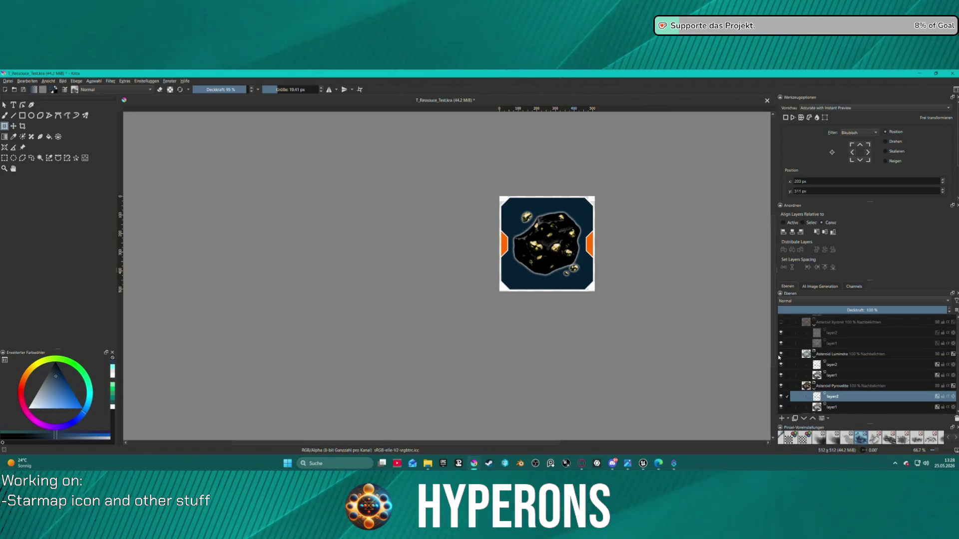
click(780, 353)
click(781, 385)
click(781, 354)
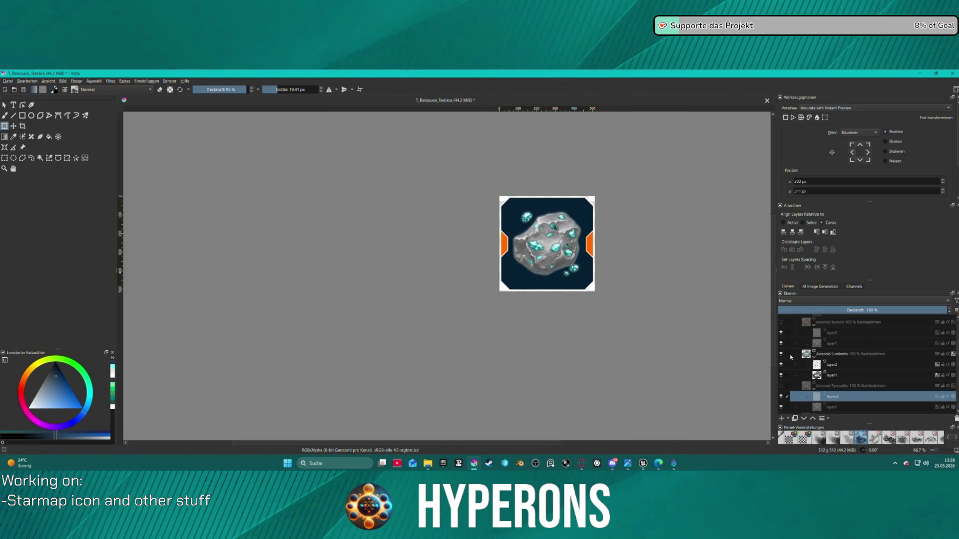
Duplicate the Asteroid Lumindra group, hide the original, and return to Unreal Engine
click(843, 356)
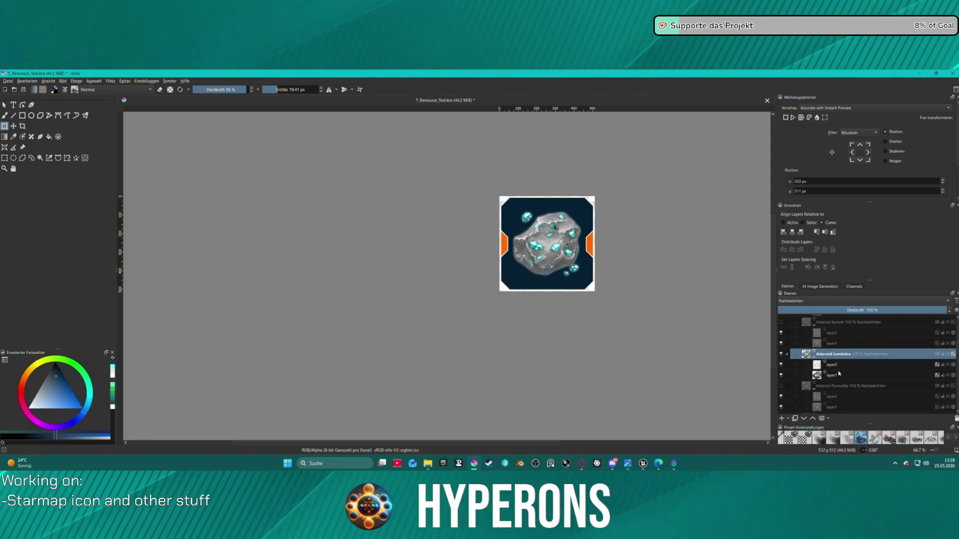
key(ctrl+j)
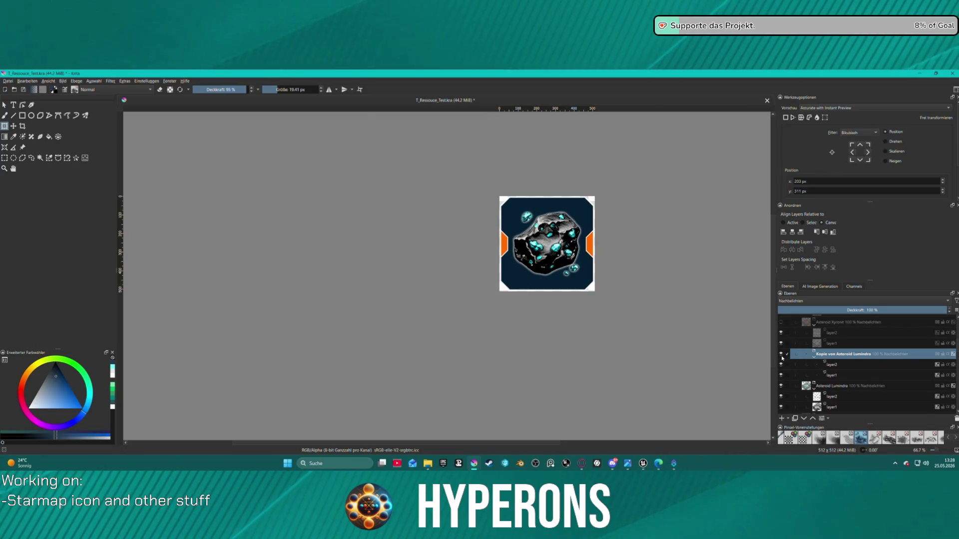
click(781, 386)
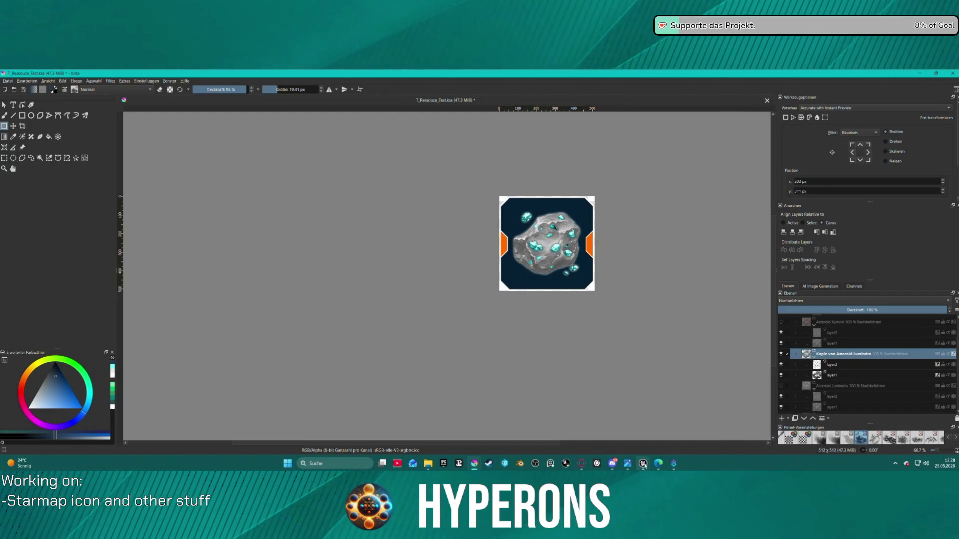
click(574, 430)
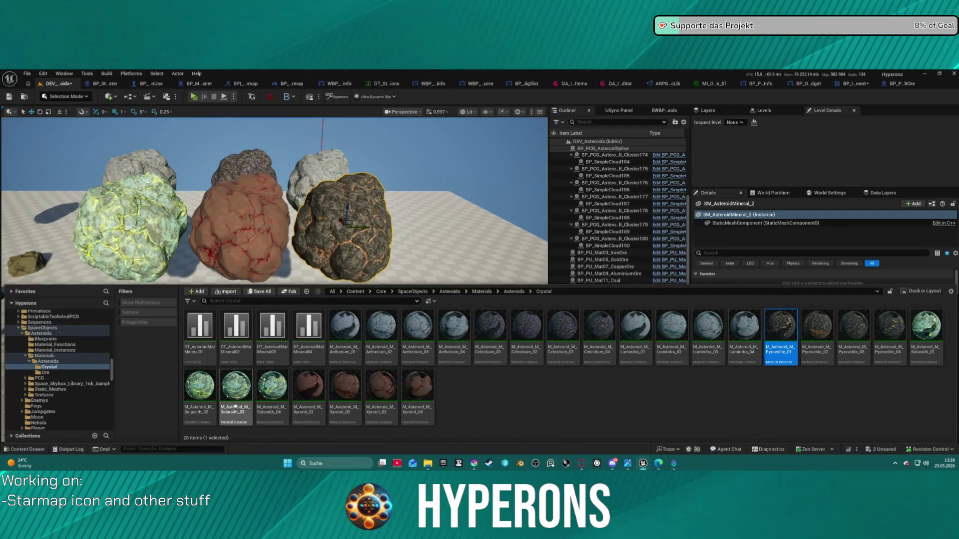
Pick out 'Solaraith' from the M_Asteroid_M_Solaraith_02 material name, then return to Krita
click(200, 407)
click(201, 407)
key(End)
double_click(201, 408)
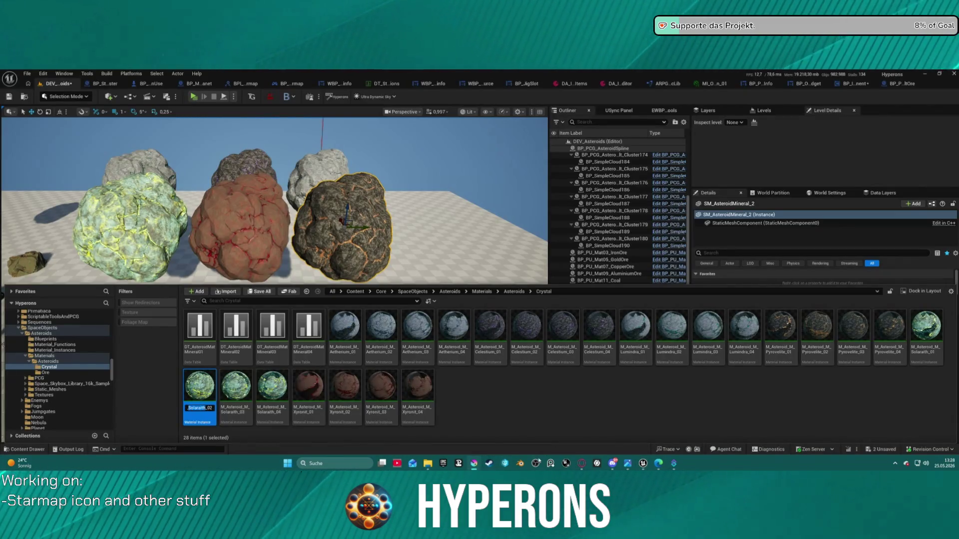
click(474, 464)
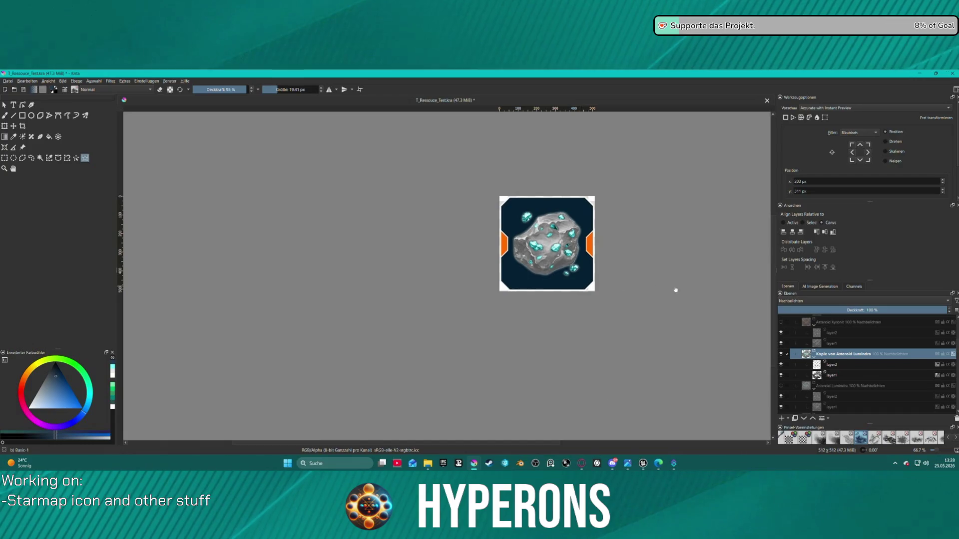
Rename 'Kopie von Asteroid Lumindra' to 'Asteroid Solaraith' and select its layer2
double_click(854, 354)
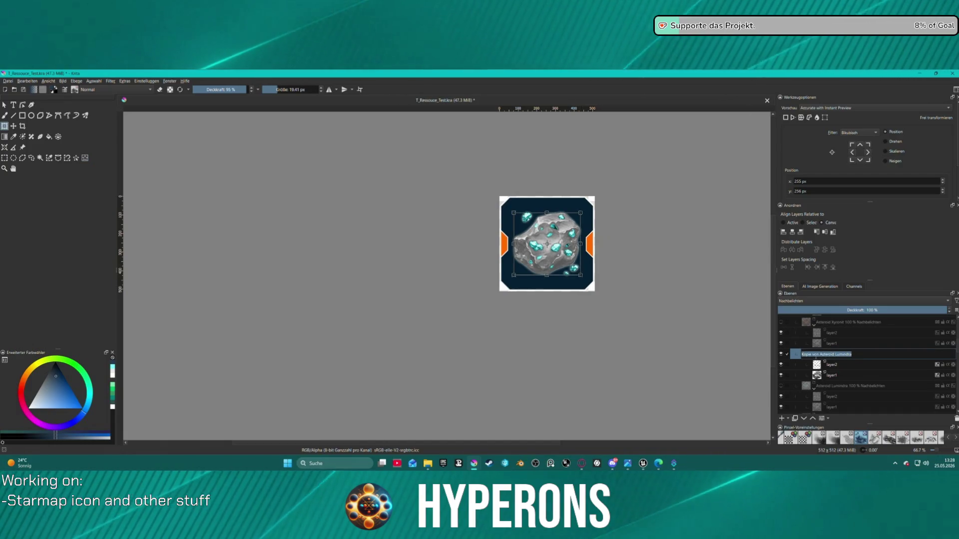
drag(851, 354, 819, 354)
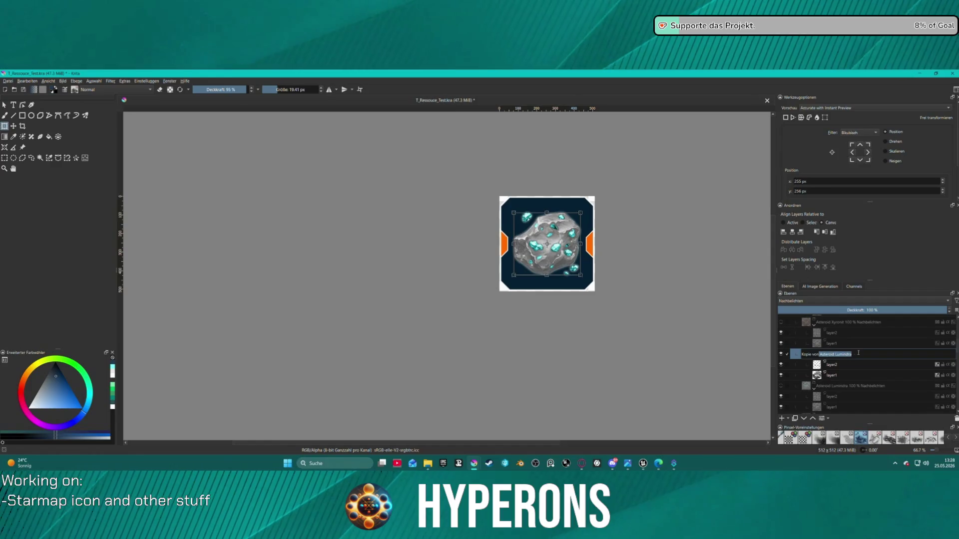
click(820, 354)
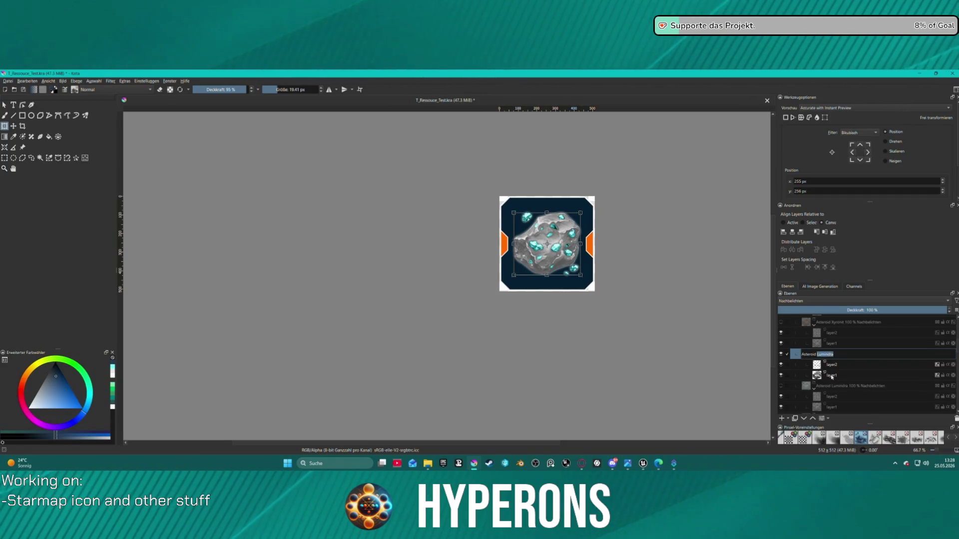
text(Solarith)
key(Return)
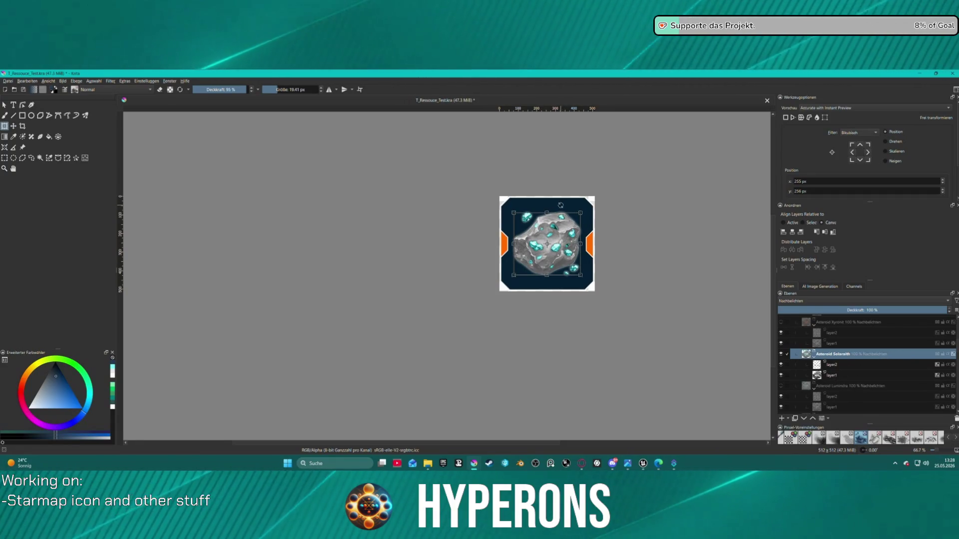
click(886, 365)
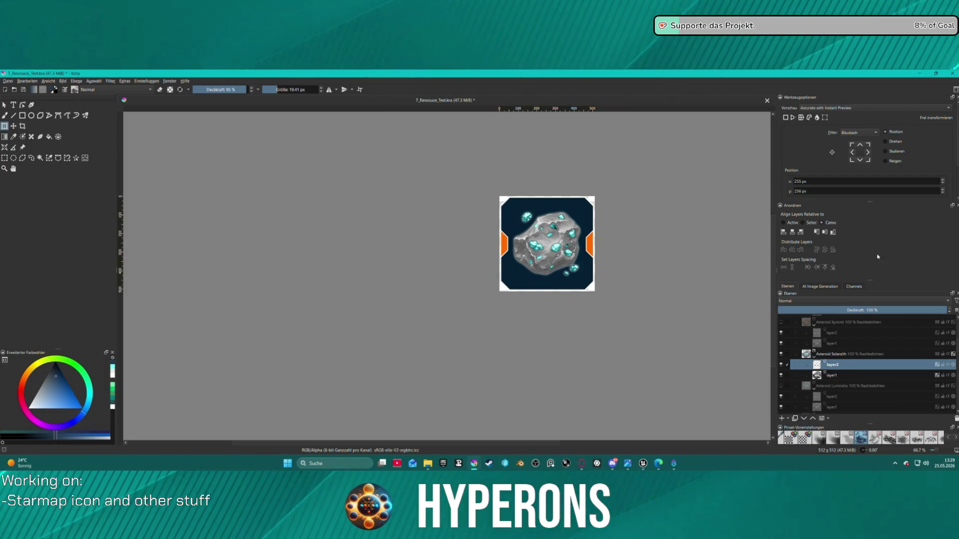
Give layer2 a yellow #ffff00 Vivid Light colour overlay at 69% opacity
right_click(822, 364)
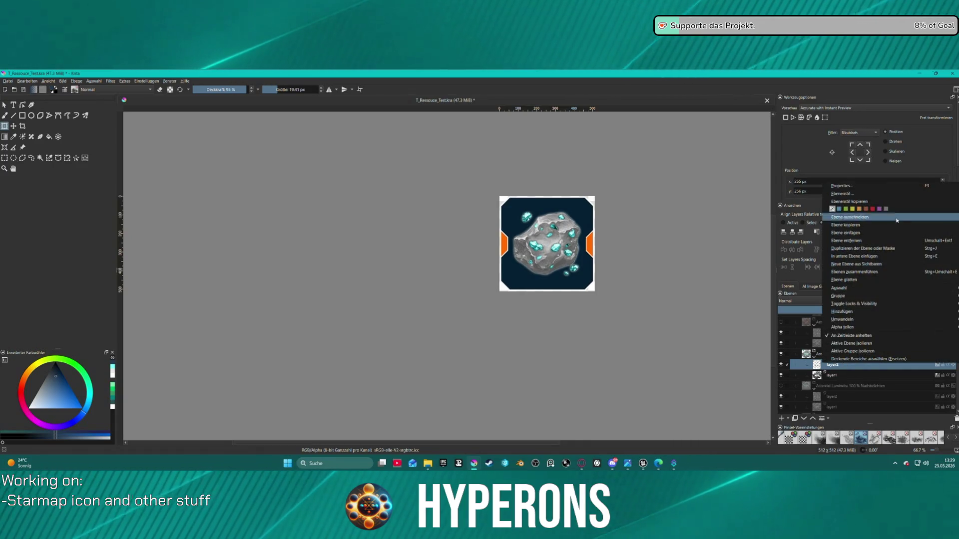
click(866, 194)
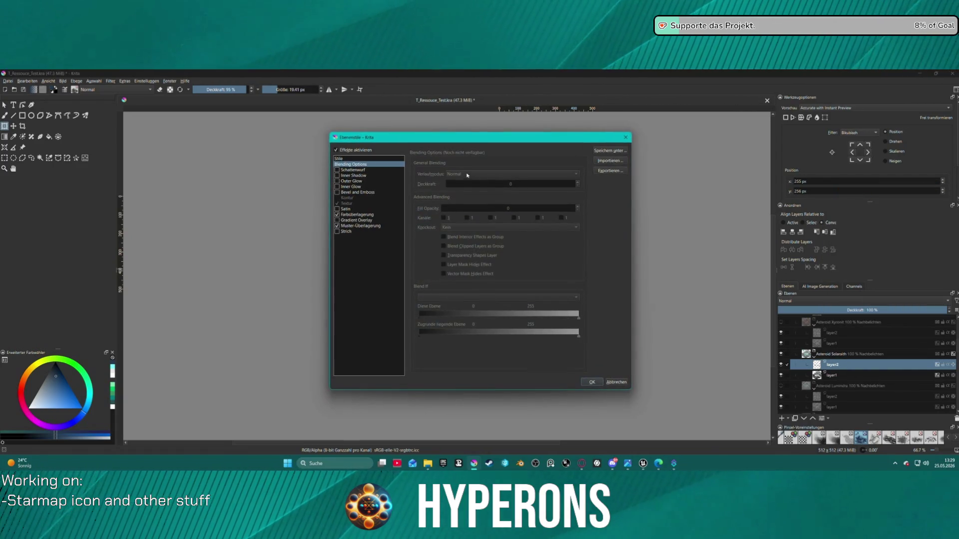
click(357, 215)
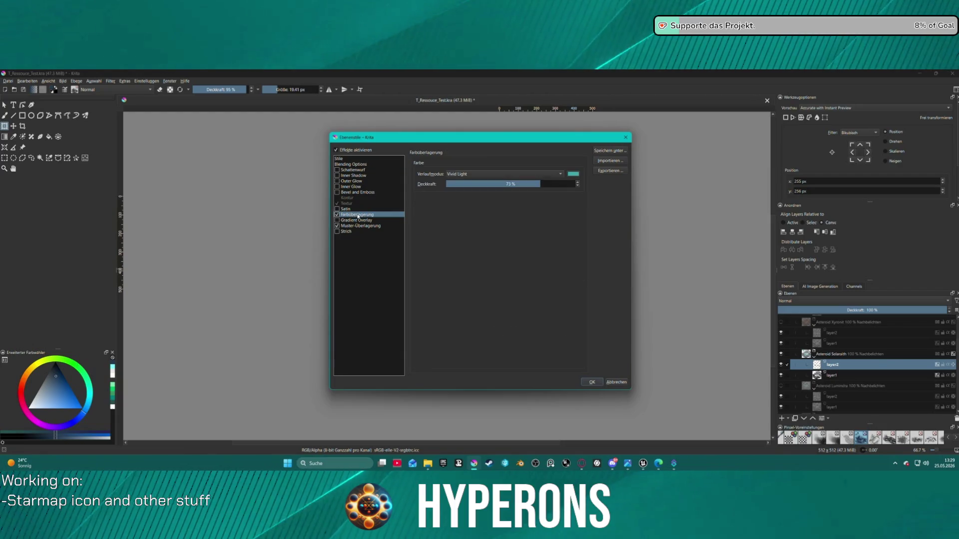
click(573, 174)
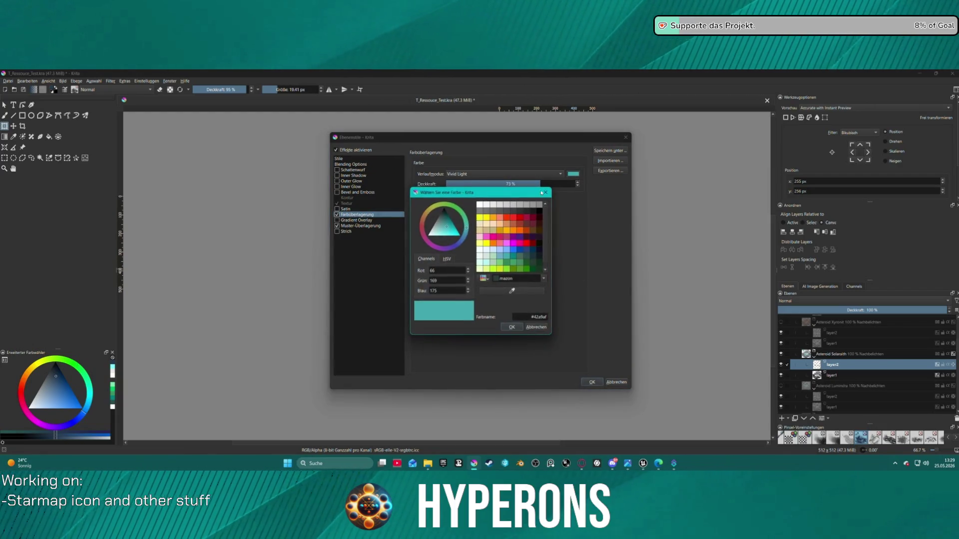
click(486, 244)
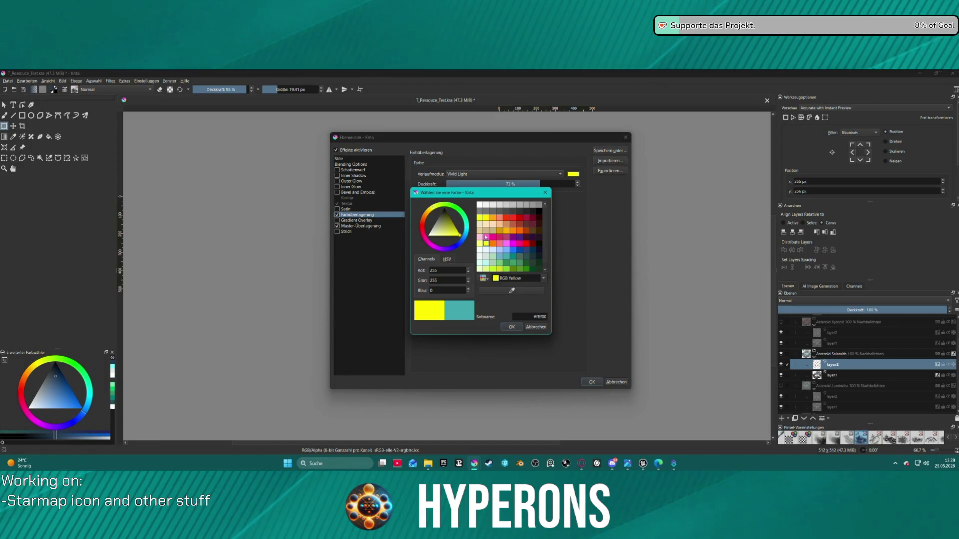
click(514, 327)
mouse_move(439, 141)
mouse_down()
mouse_move(262, 145)
mouse_move(217, 132)
mouse_up()
click(300, 166)
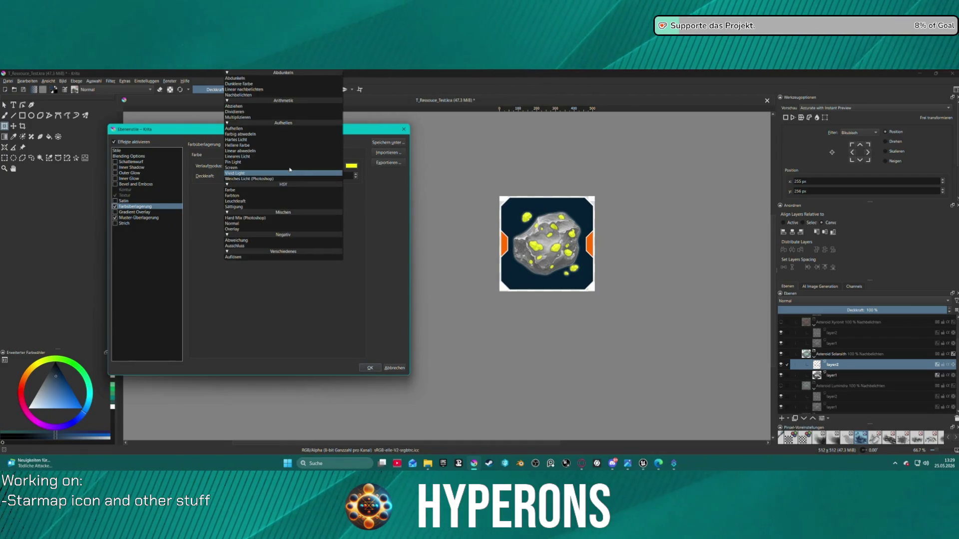
click(300, 166)
click(311, 178)
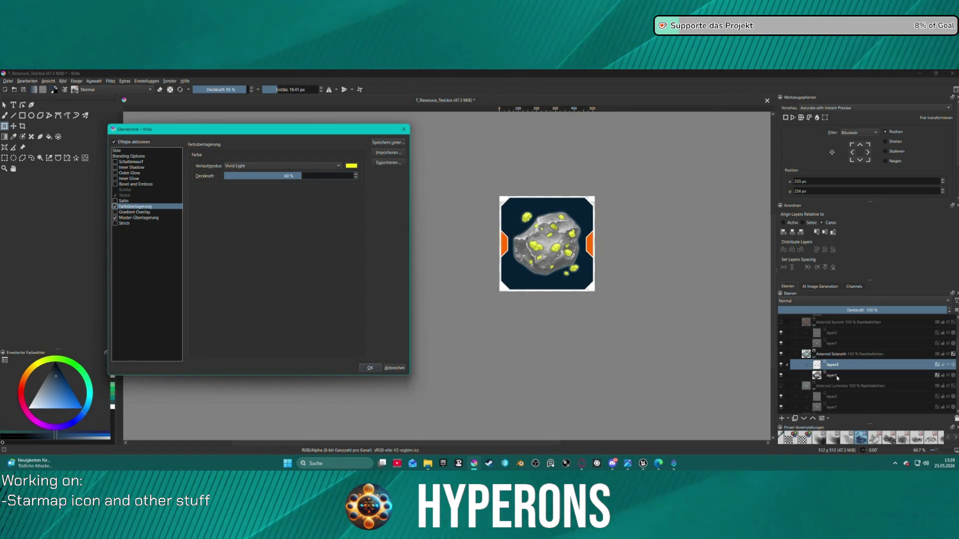
click(375, 370)
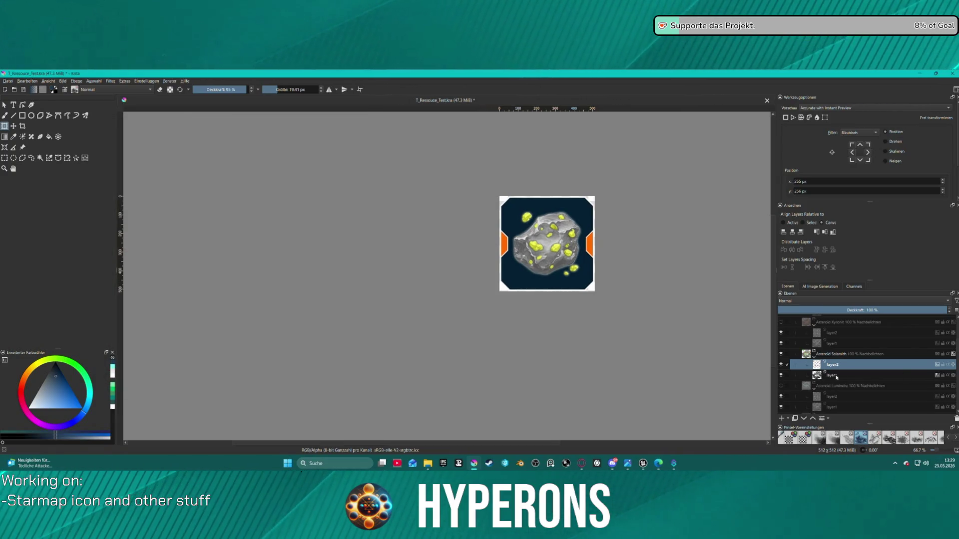
Open layer1's layer style at its Colour Overlay settings
click(835, 377)
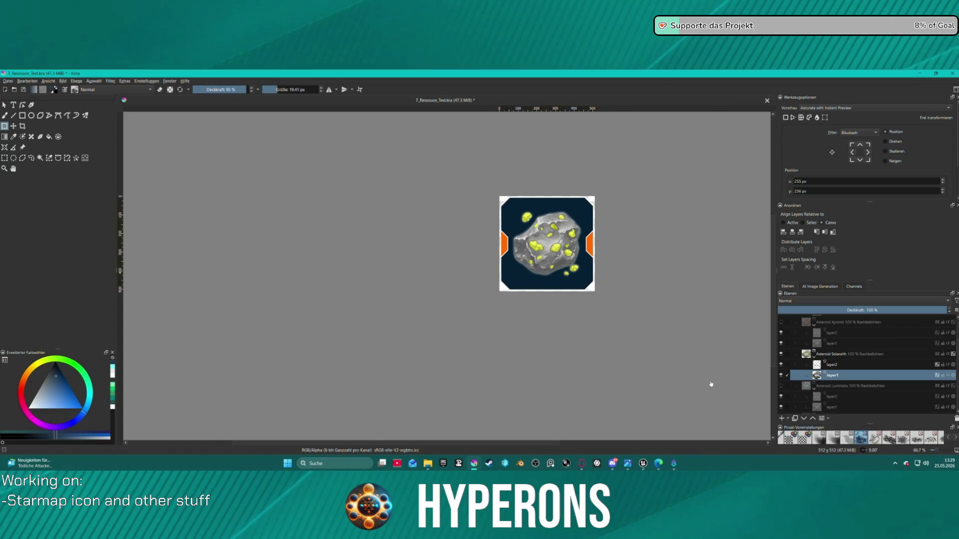
right_click(822, 376)
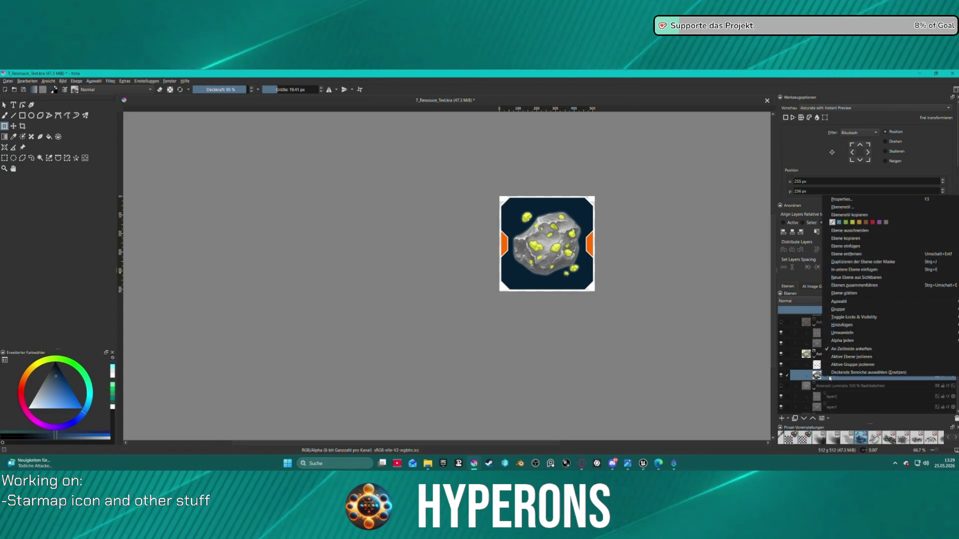
click(842, 206)
drag(482, 138, 238, 135)
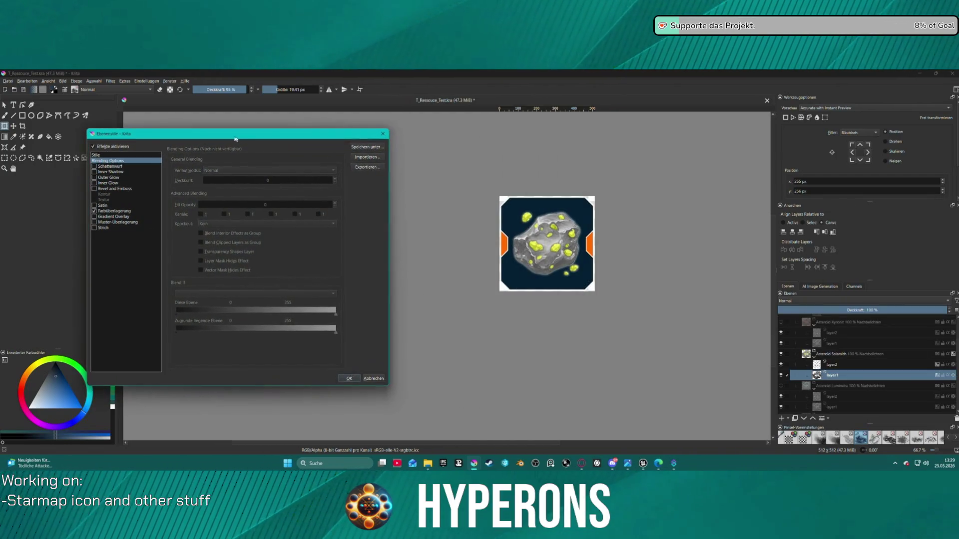
click(109, 212)
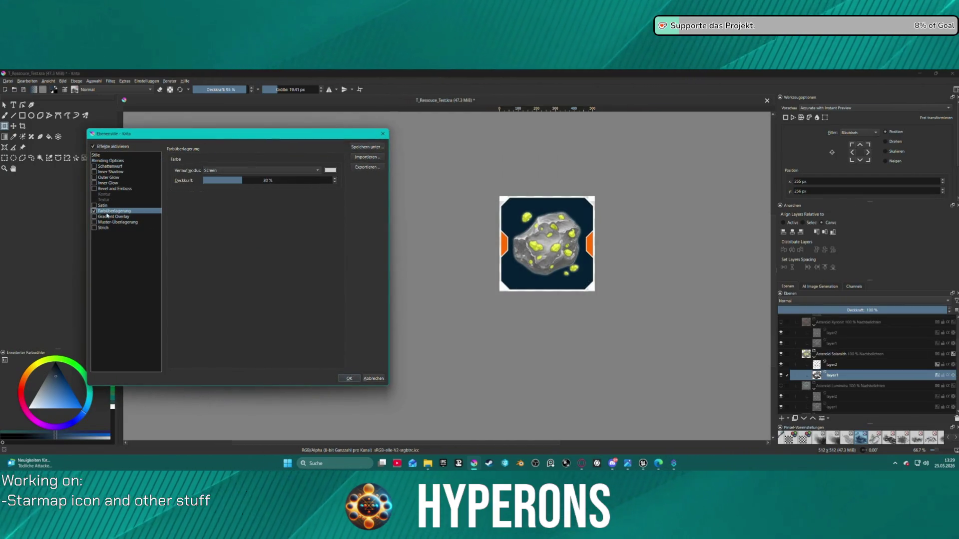
Set layer1's overlay to mint green, blended as Vivid Light at 30% opacity
click(329, 171)
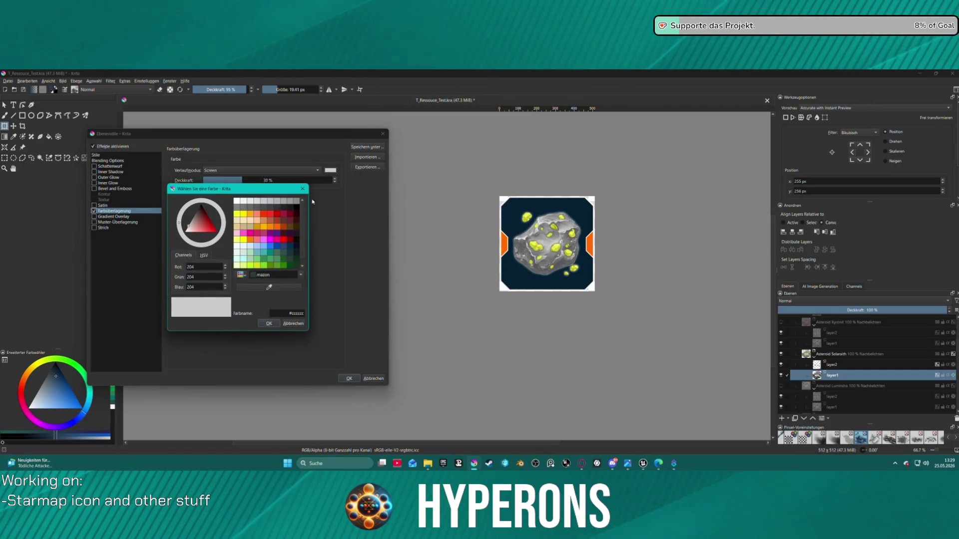
click(258, 260)
click(258, 265)
click(250, 252)
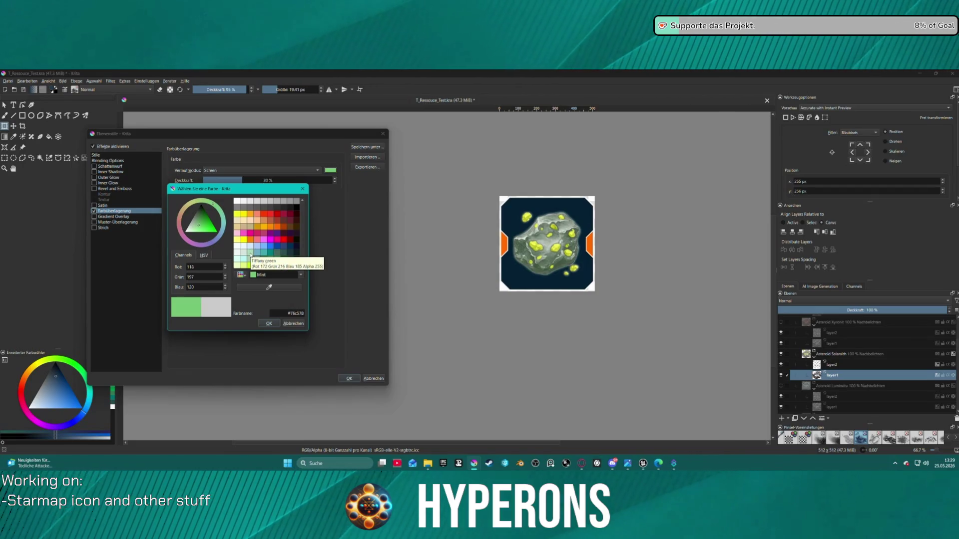
click(251, 254)
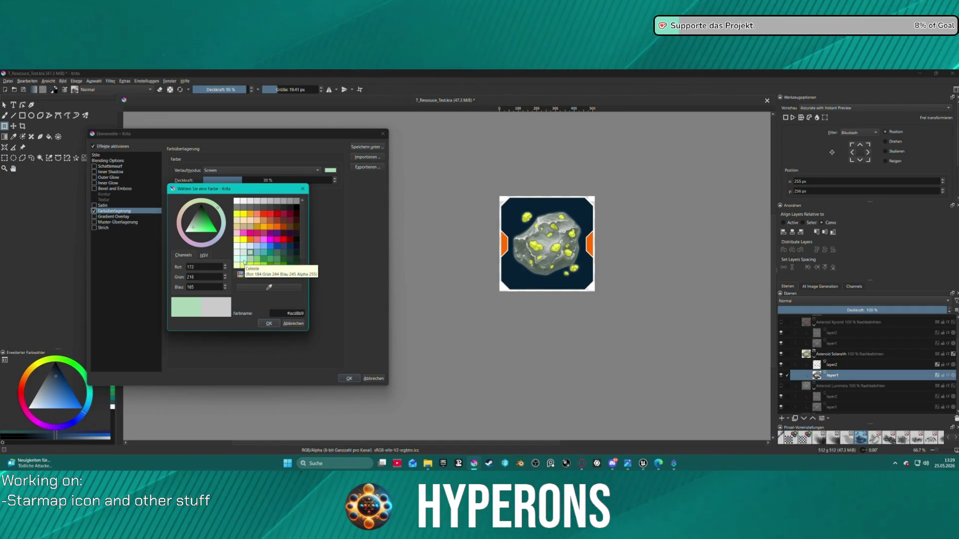
click(257, 265)
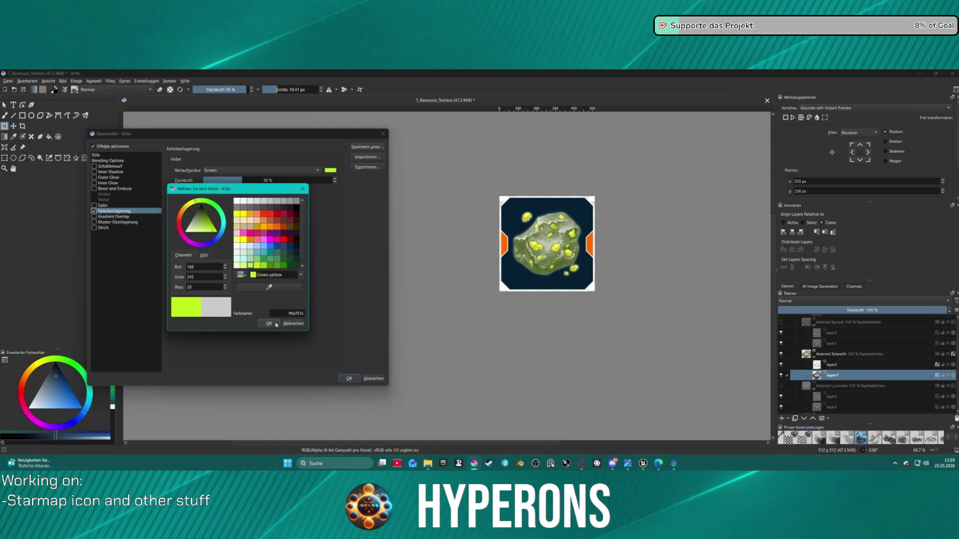
click(256, 259)
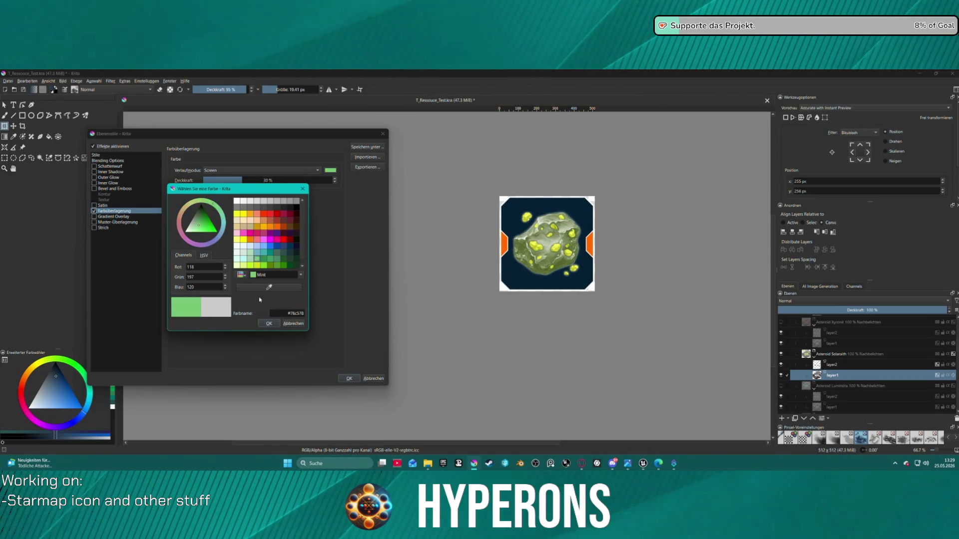
click(268, 324)
click(257, 170)
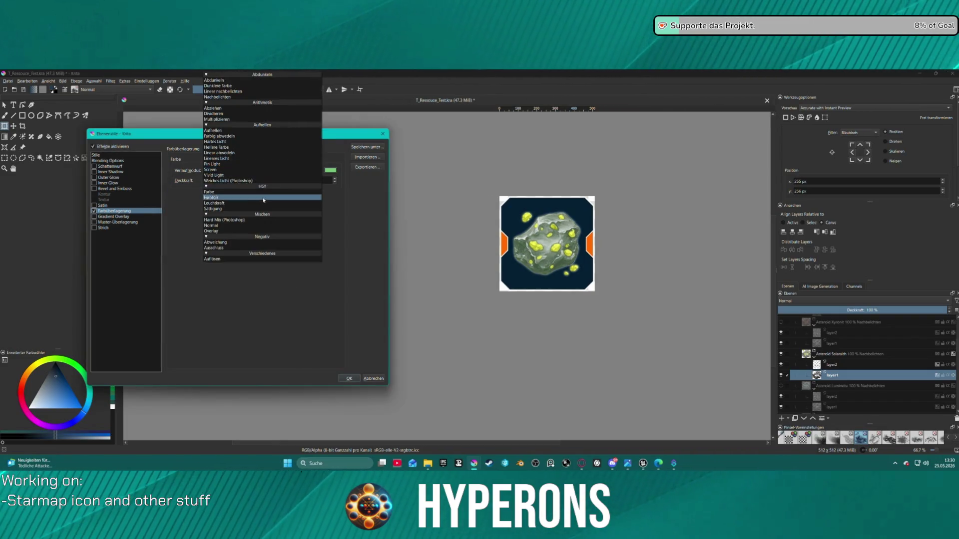
click(254, 186)
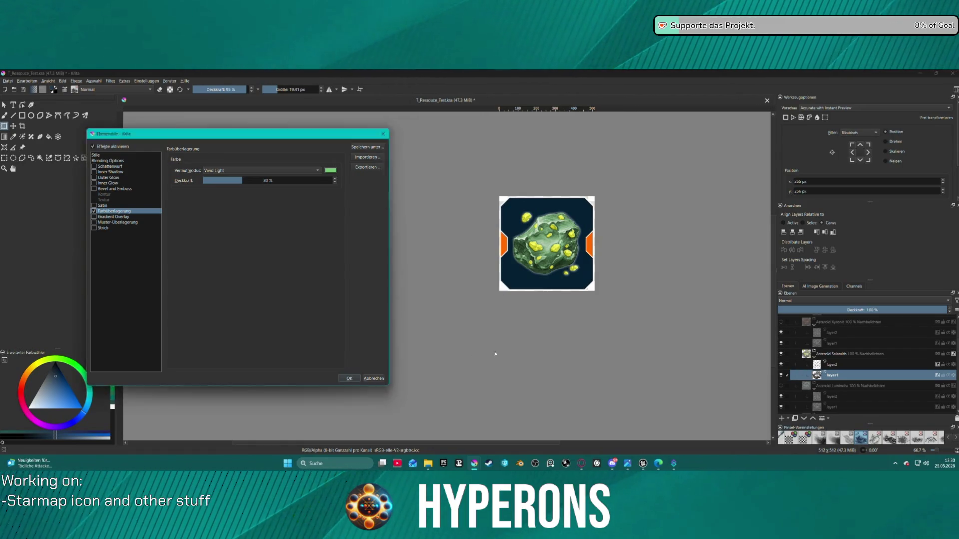
key(Return)
scroll(801, 378, down, 3)
scroll(800, 377, down, 5)
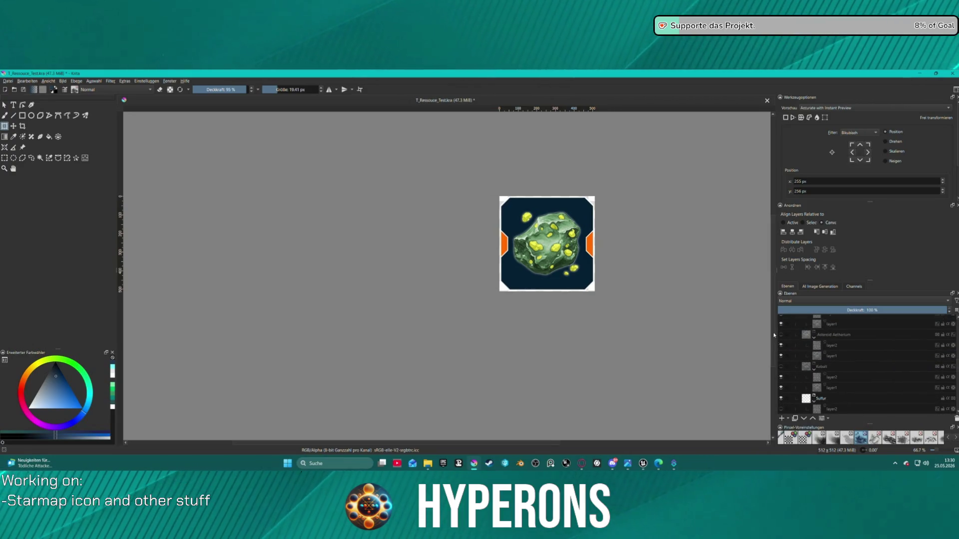
scroll(798, 373, up, 2)
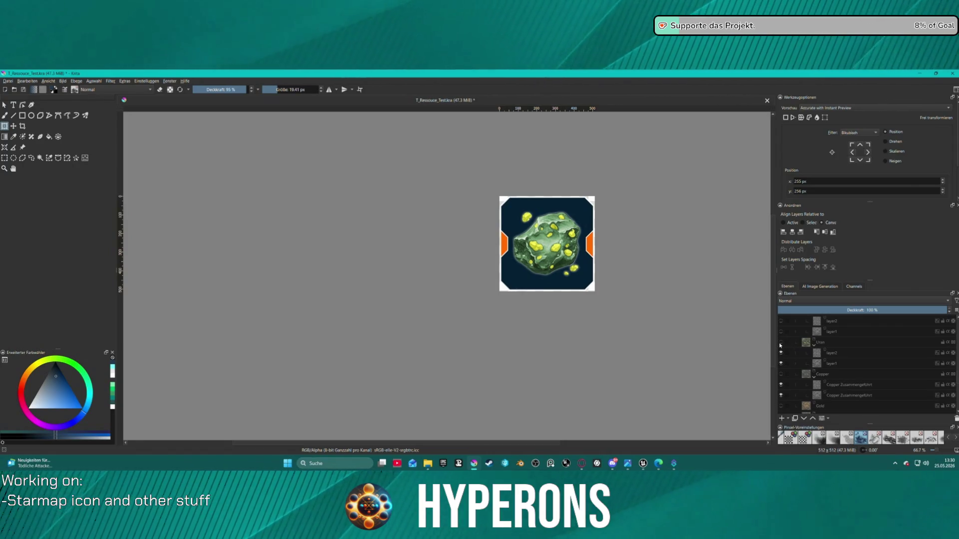
click(780, 343)
click(781, 343)
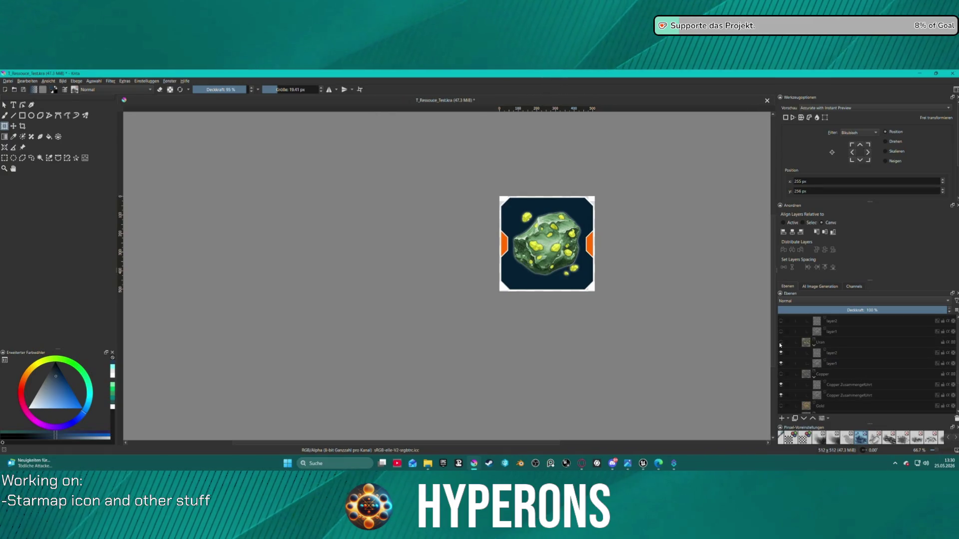
click(781, 343)
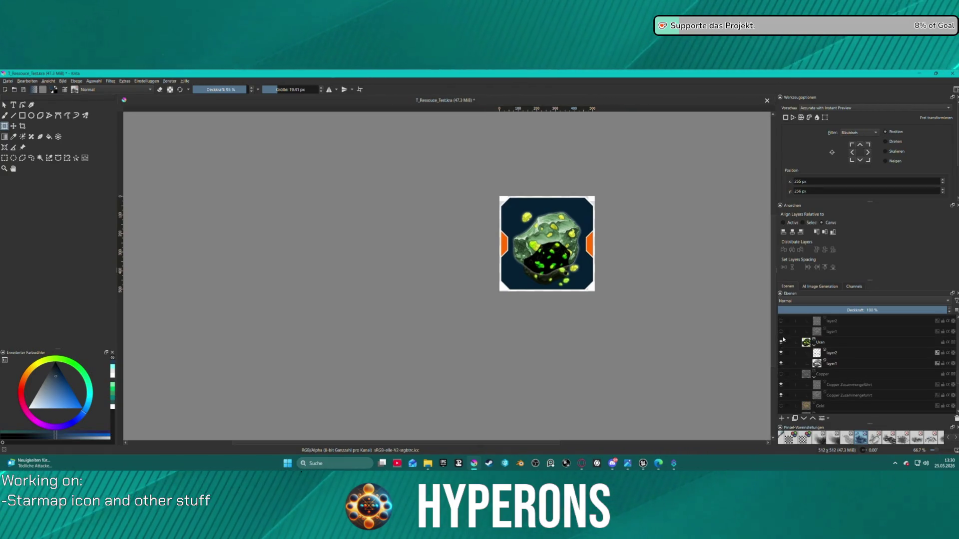
scroll(793, 340, up, 5)
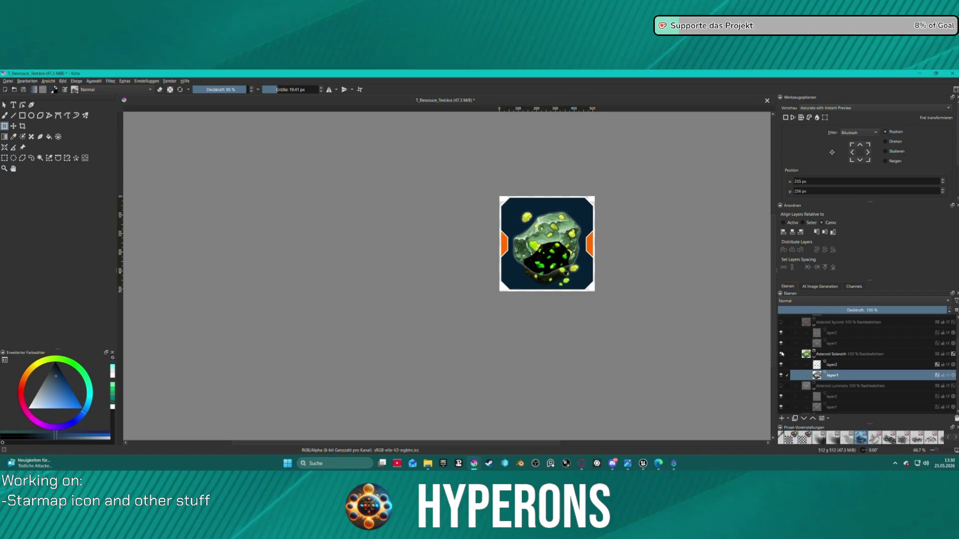
click(780, 353)
click(781, 354)
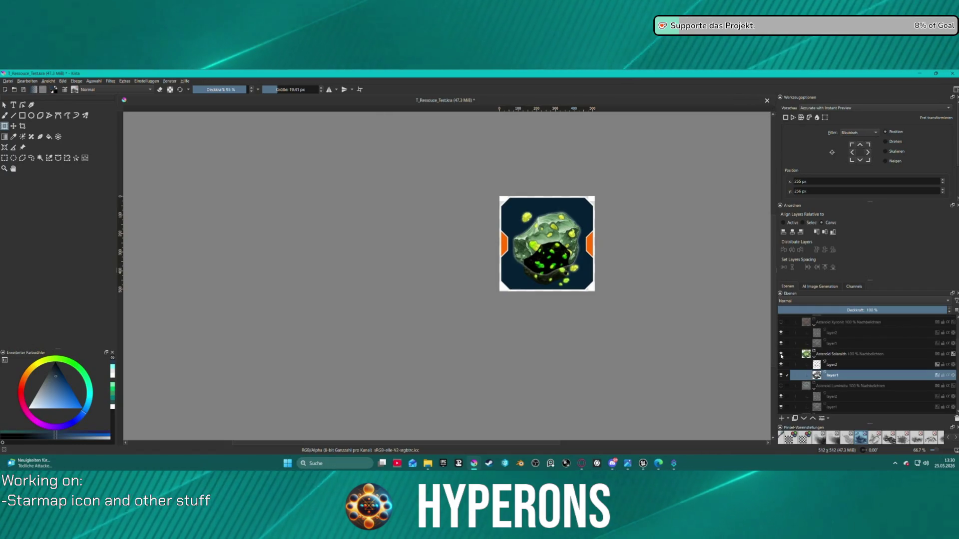
mouse_move(781, 356)
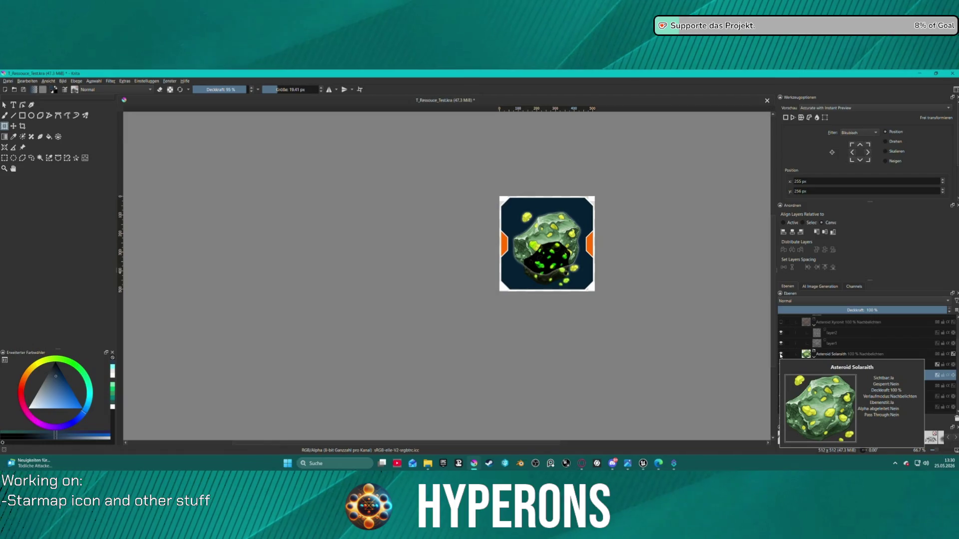
click(780, 355)
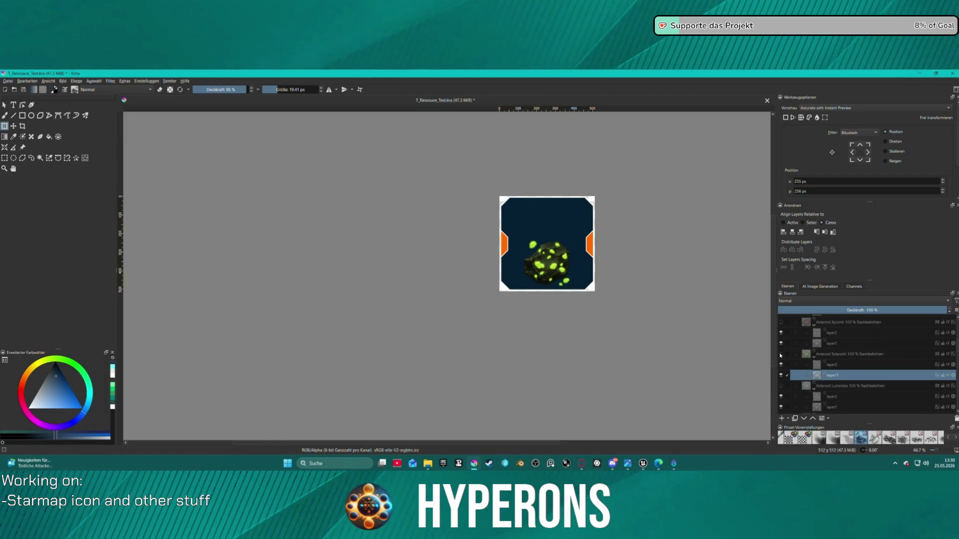
click(781, 355)
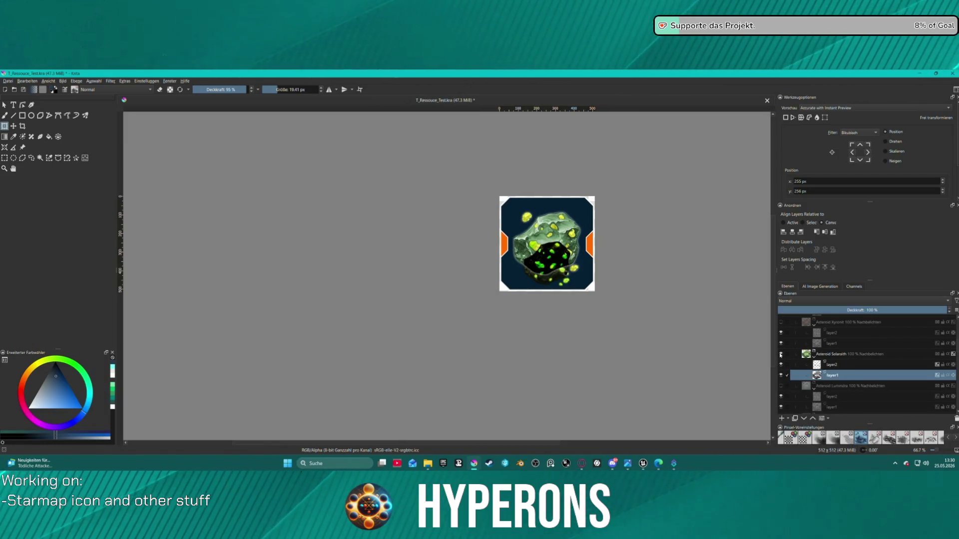
click(781, 355)
click(781, 354)
click(781, 355)
click(781, 355)
click(781, 355)
click(781, 354)
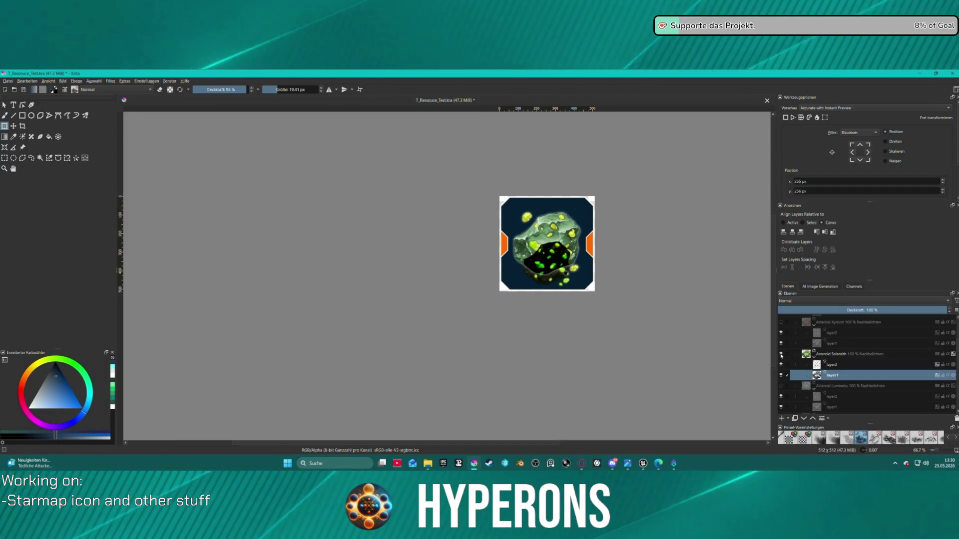
scroll(780, 360, down, 5)
scroll(779, 360, up, 5)
click(781, 331)
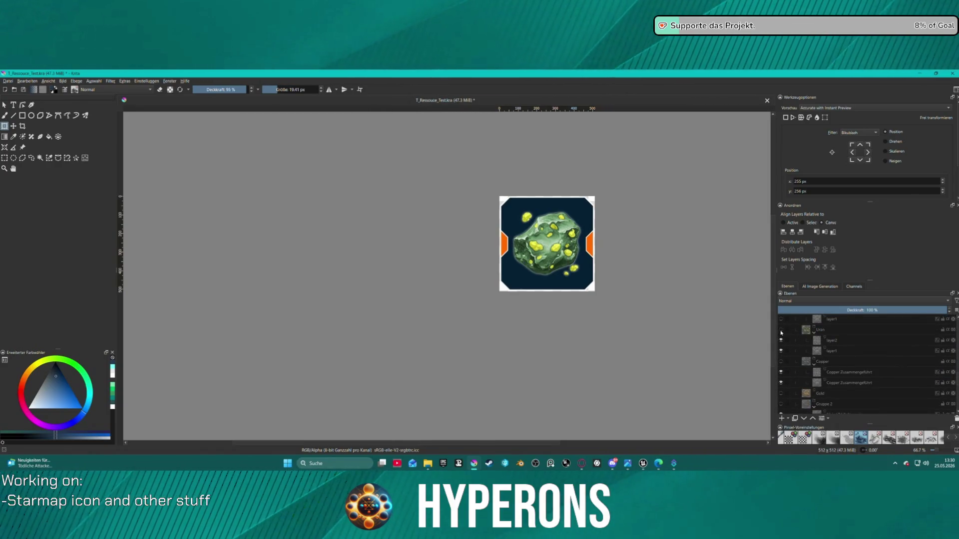
click(7, 81)
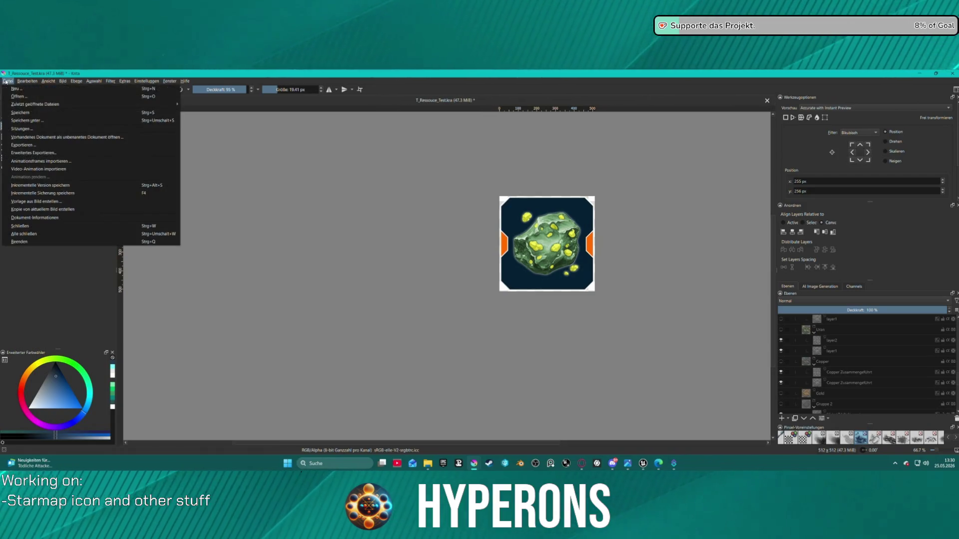
Export the icon as T_Ressouce_Ore_Solarath.png with the default PNG options
click(30, 146)
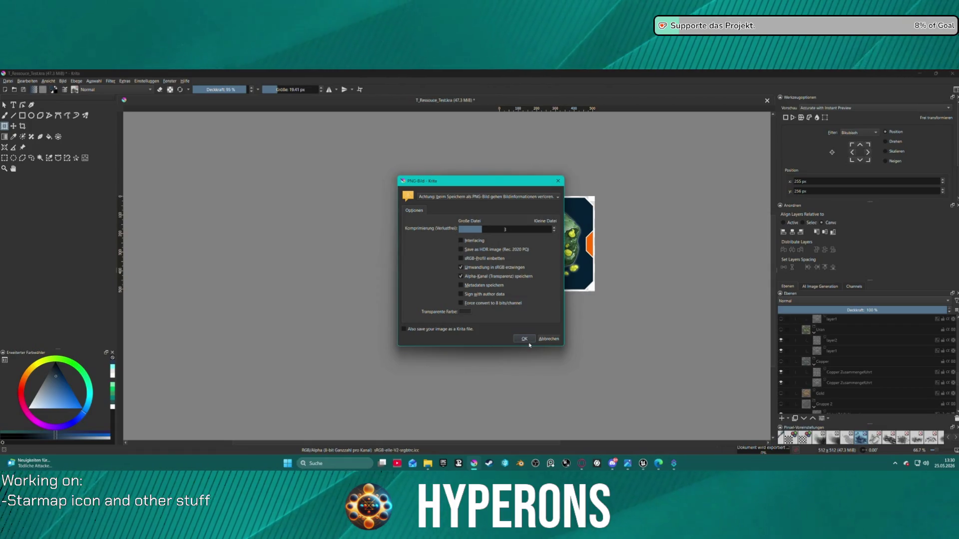
click(526, 339)
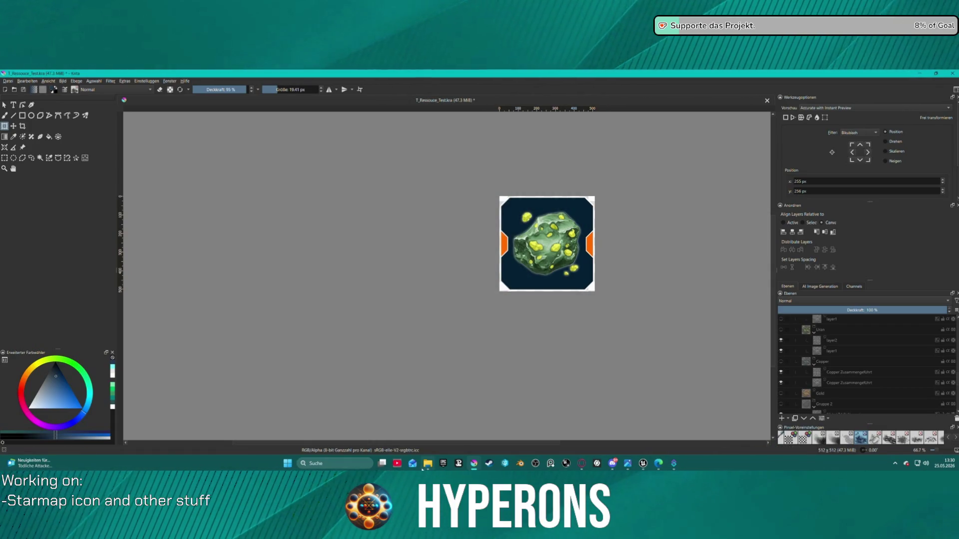
mouse_move(426, 465)
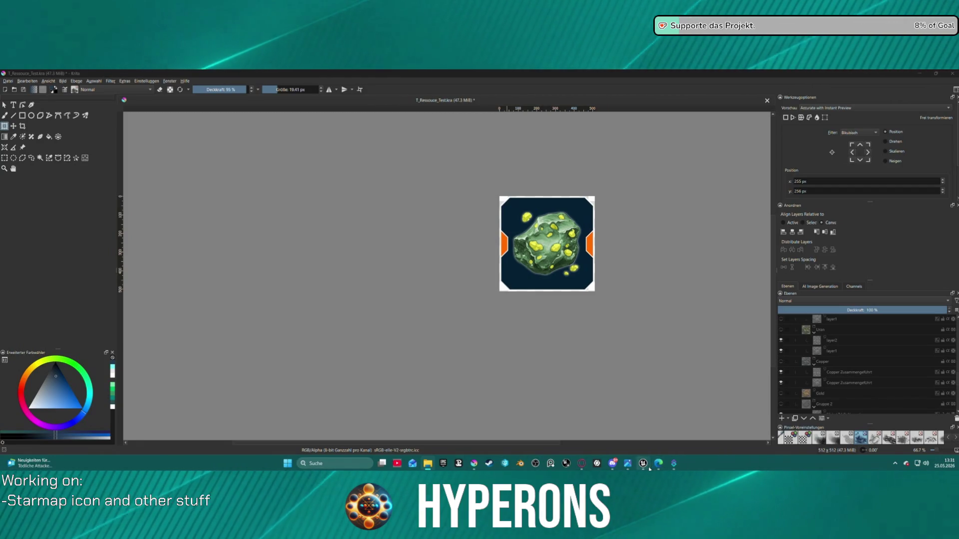
In Unreal, show the CraftingResources data asset and browse to the UI/Icons/Ores folder
mouse_move(647, 467)
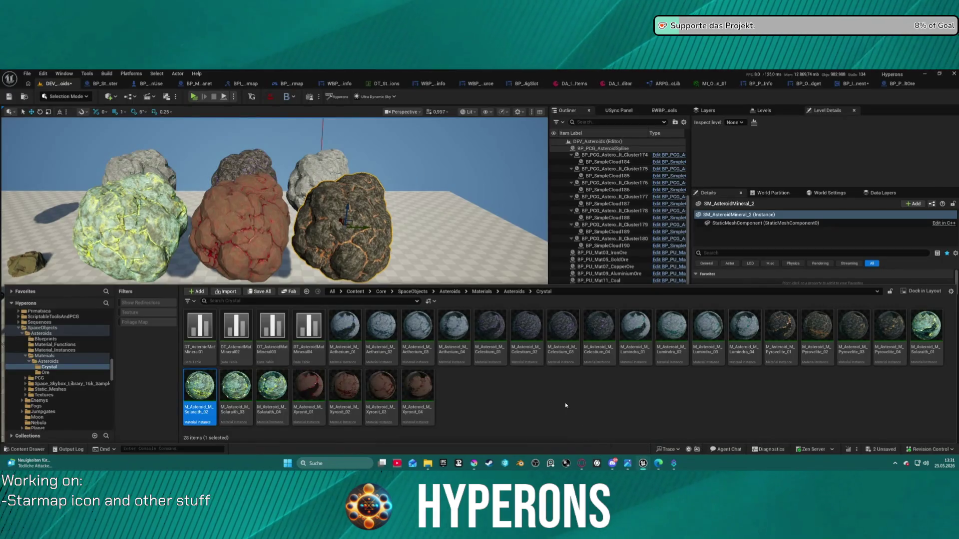
click(564, 405)
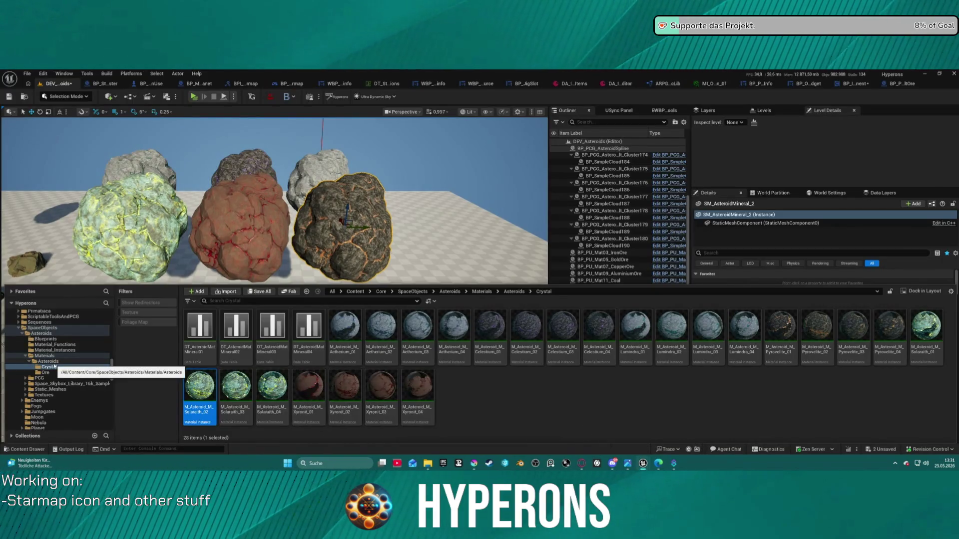
click(619, 85)
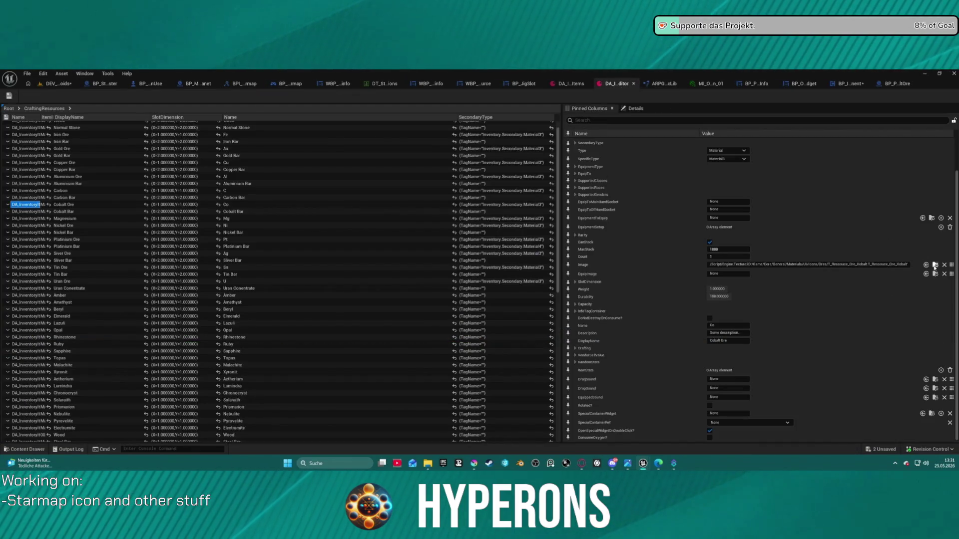
click(935, 265)
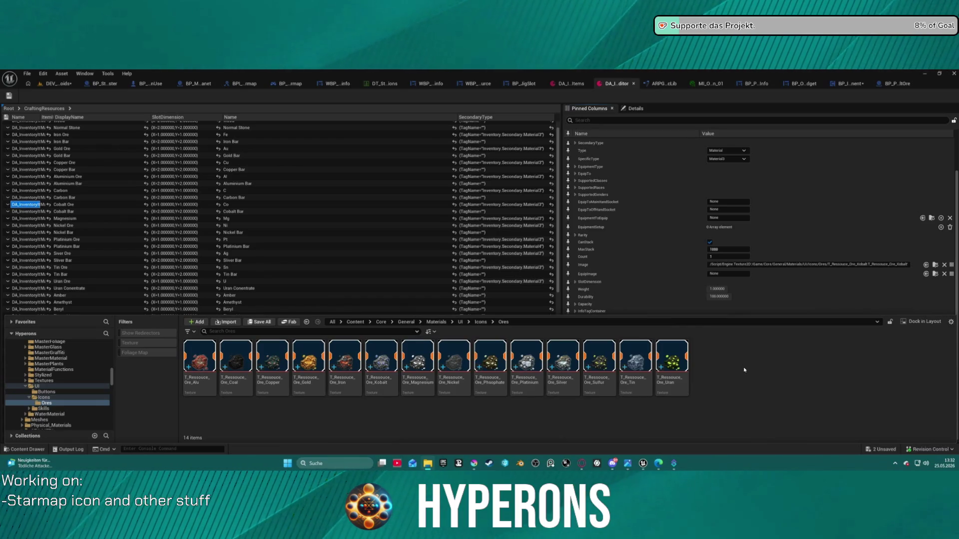
Import the five new ore icons into Ores and select all 19 ore textures
drag(744, 370, 748, 367)
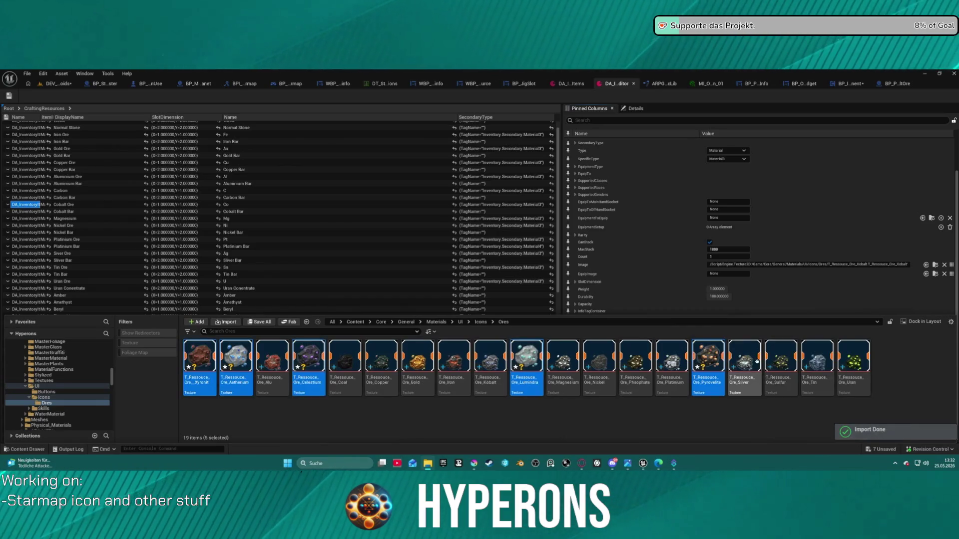
mouse_move(473, 465)
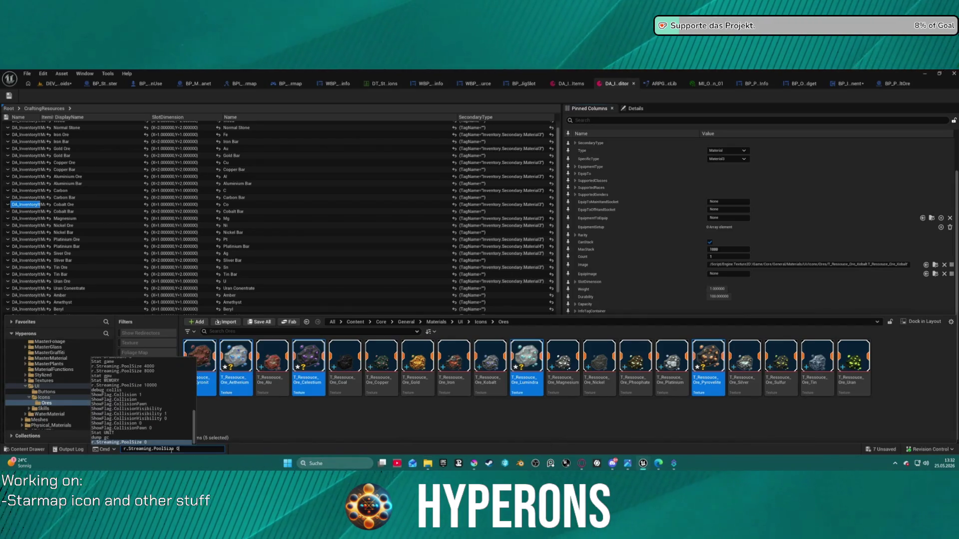
click(332, 422)
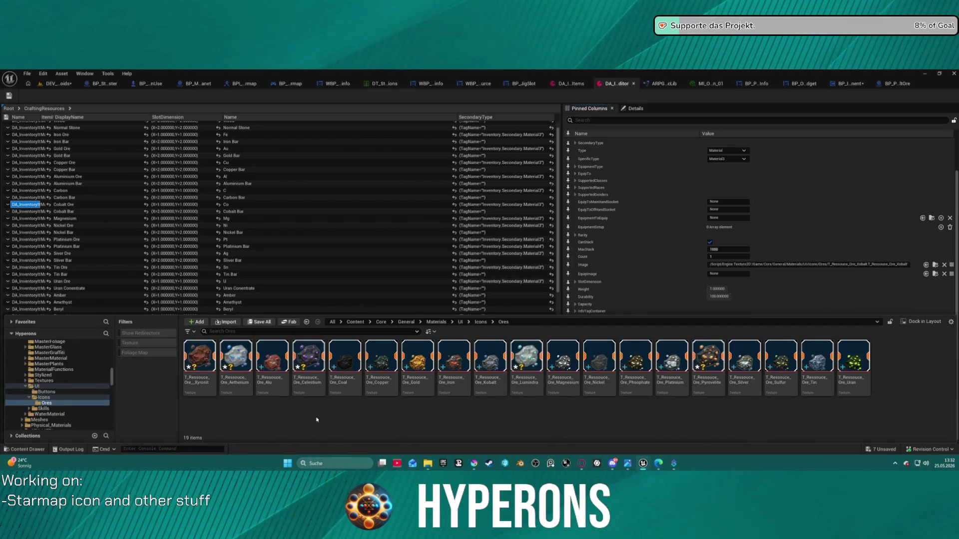
click(199, 372)
shift+click(852, 380)
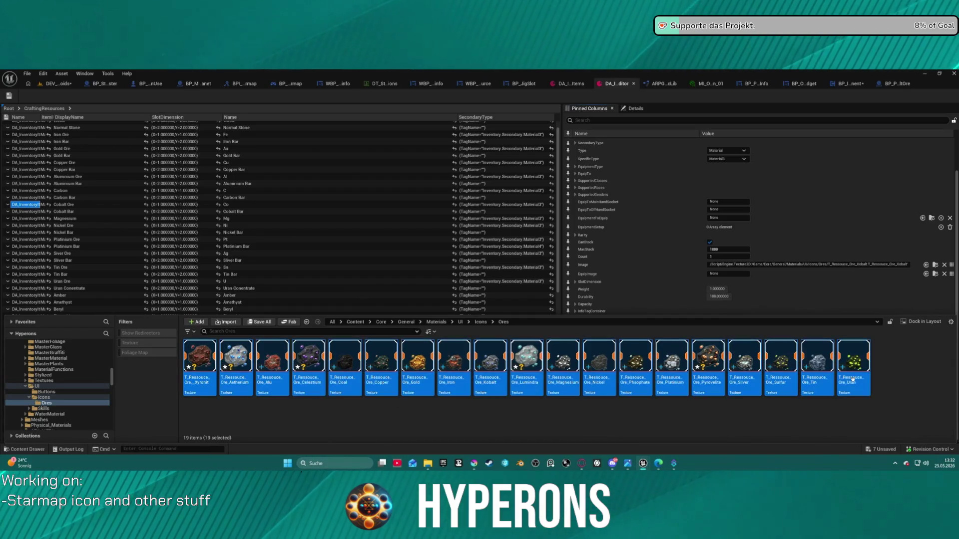
Bulk-edit the selected ore textures' properties and save all assets
right_click(852, 380)
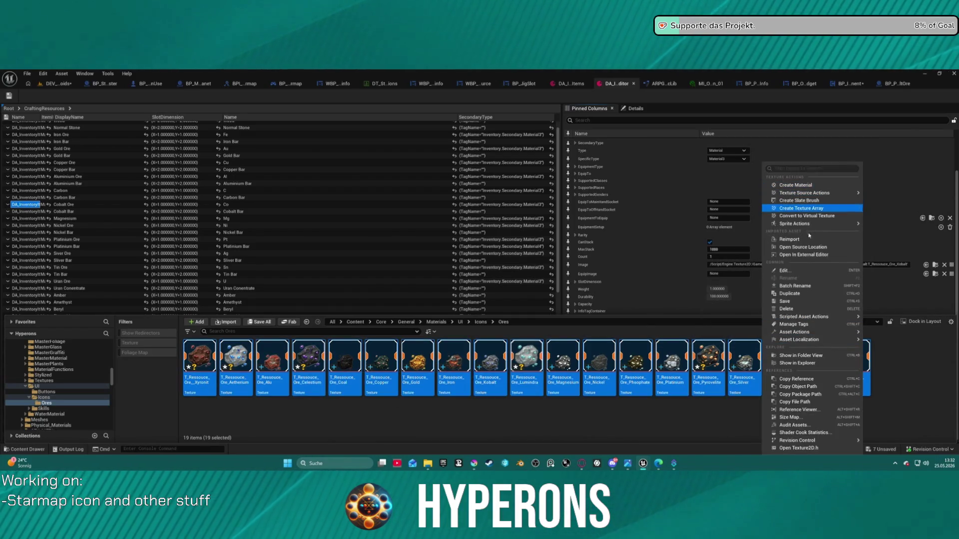
mouse_move(817, 339)
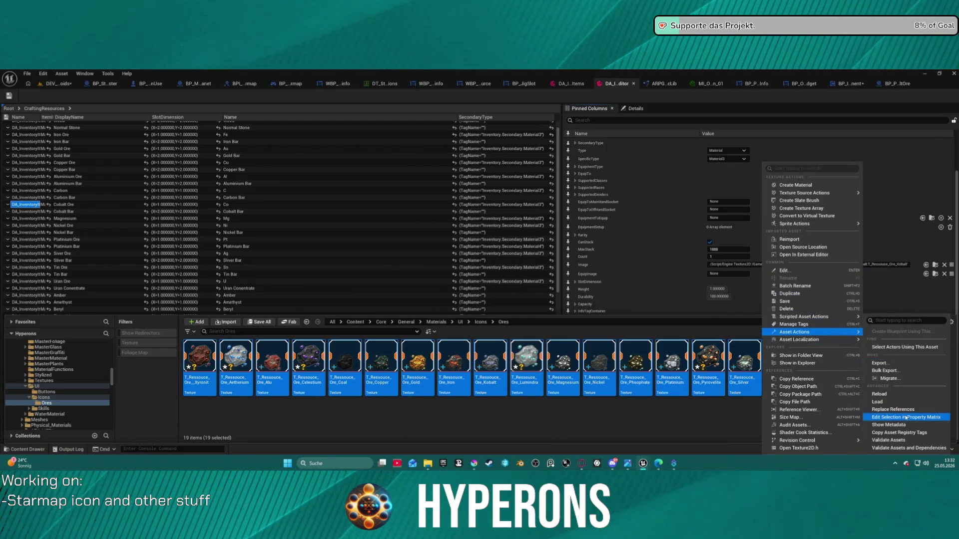
click(893, 422)
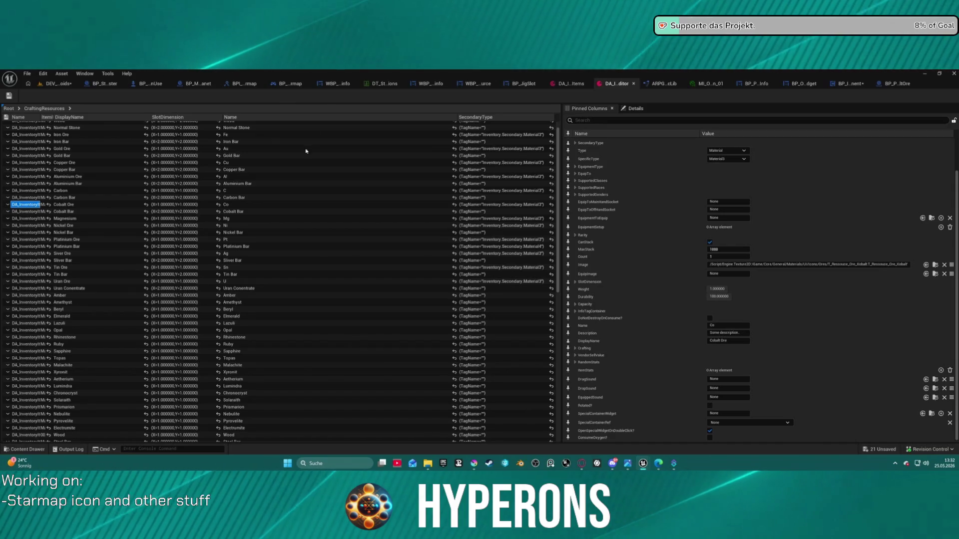
key(ctrl+shift+s)
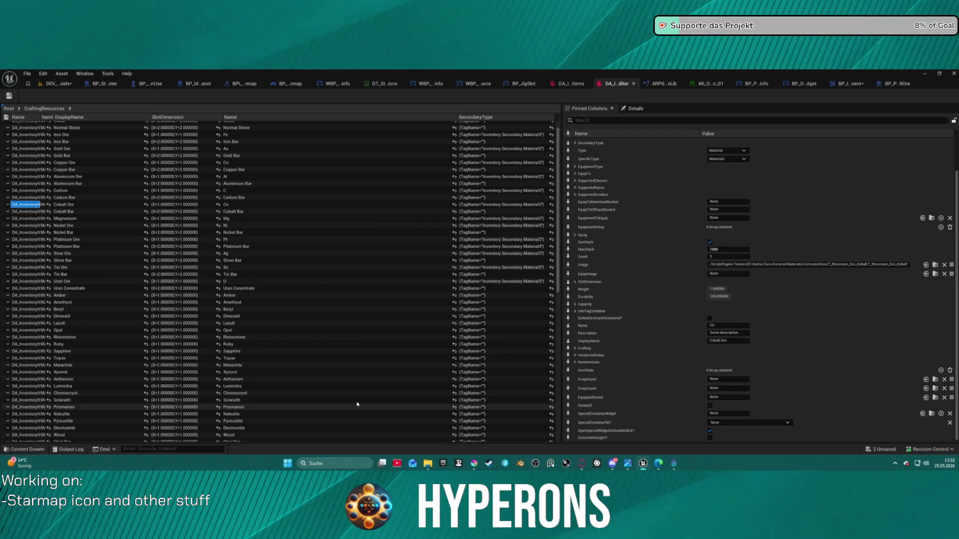
Close the Content Drawer and switch to the DEV_Asteroids level tab
key(ctrl+space)
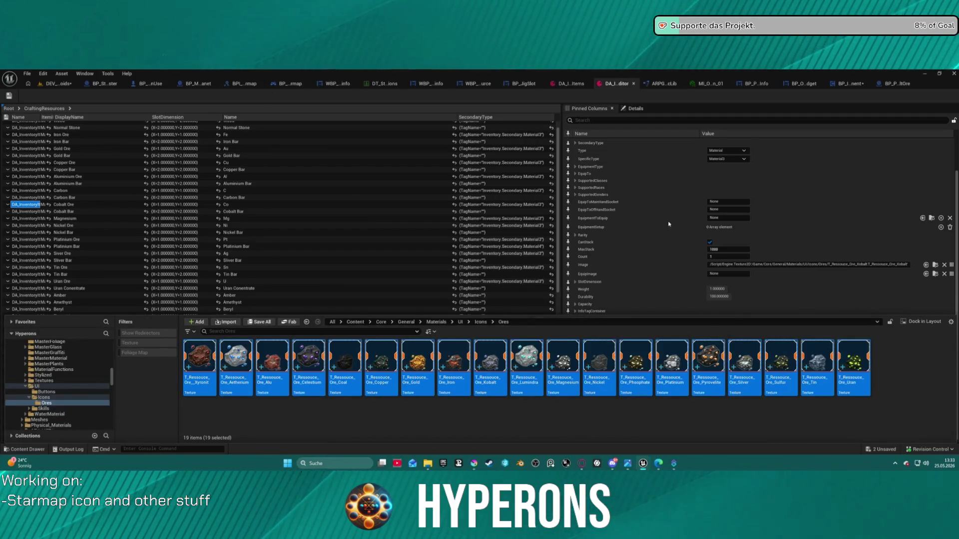
key(ctrl+space)
click(57, 84)
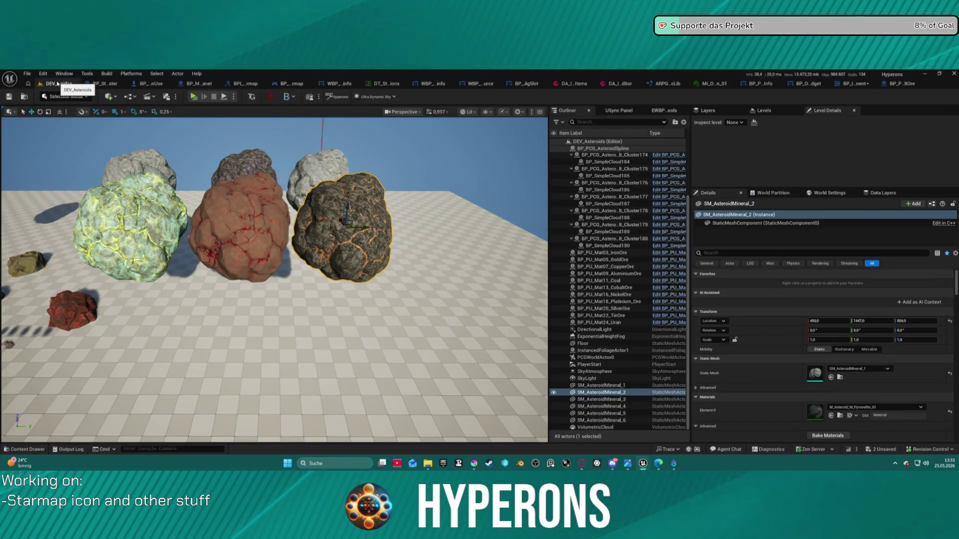
Import the T_Ressouce_Ore_Solaraith texture into UI/Icons/Ores via the Content Drawer
mouse_move(97, 418)
mouse_down()
mouse_move(290, 374)
mouse_move(336, 336)
mouse_move(368, 347)
mouse_move(366, 370)
mouse_move(369, 272)
mouse_up()
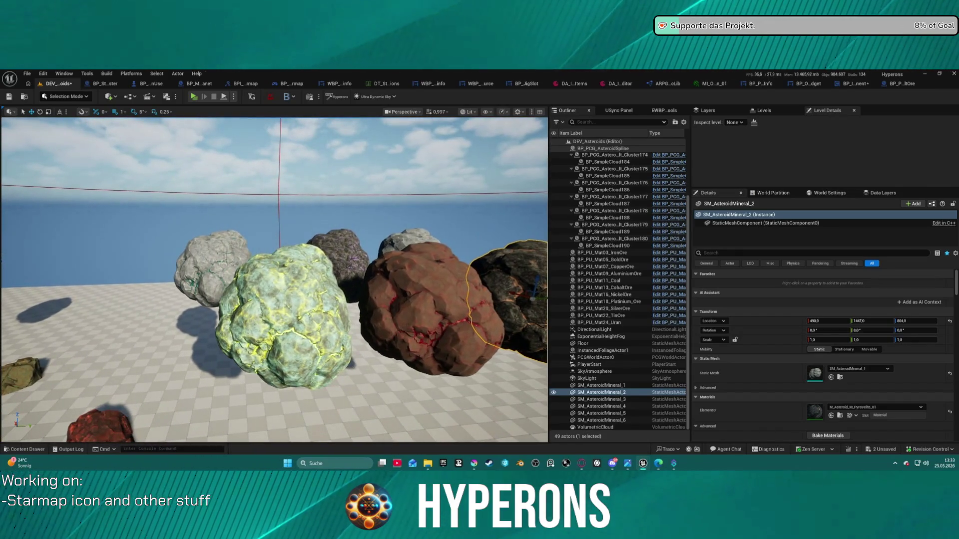
key(ctrl+space)
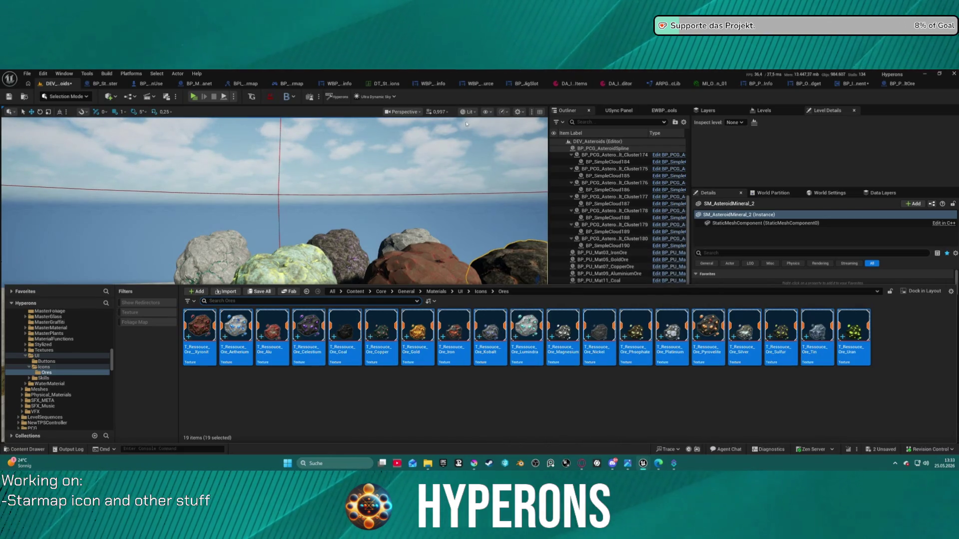
key(ctrl+space)
key(ctrl+space)
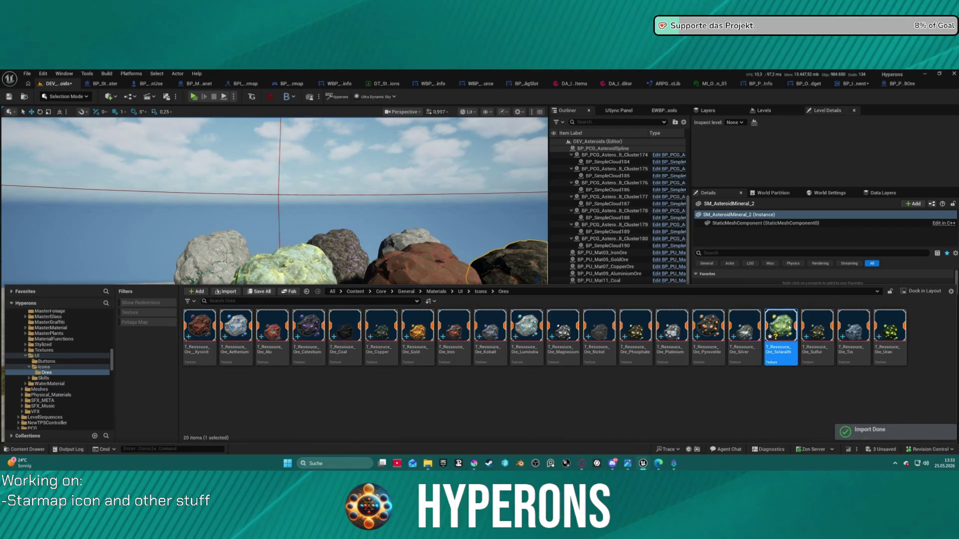
key(ctrl+space)
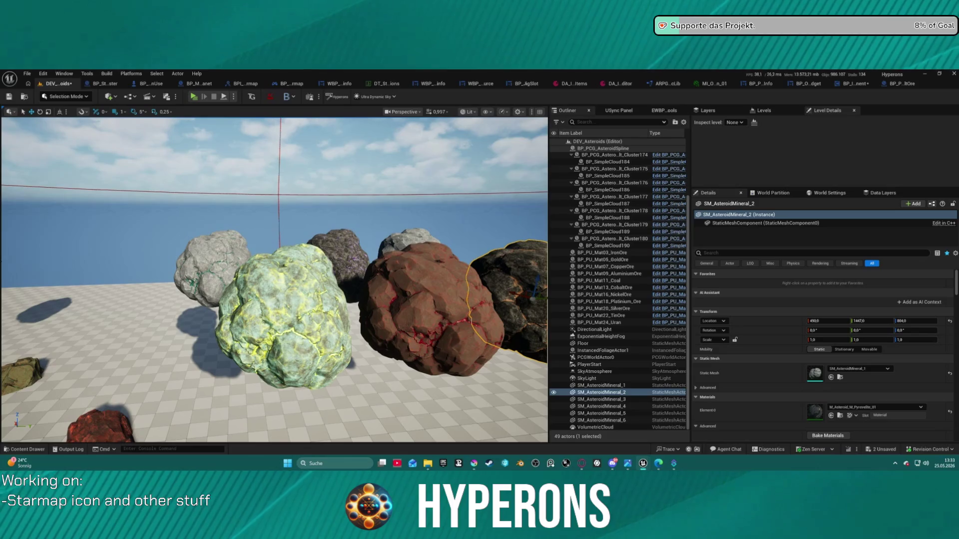
key(ctrl+space)
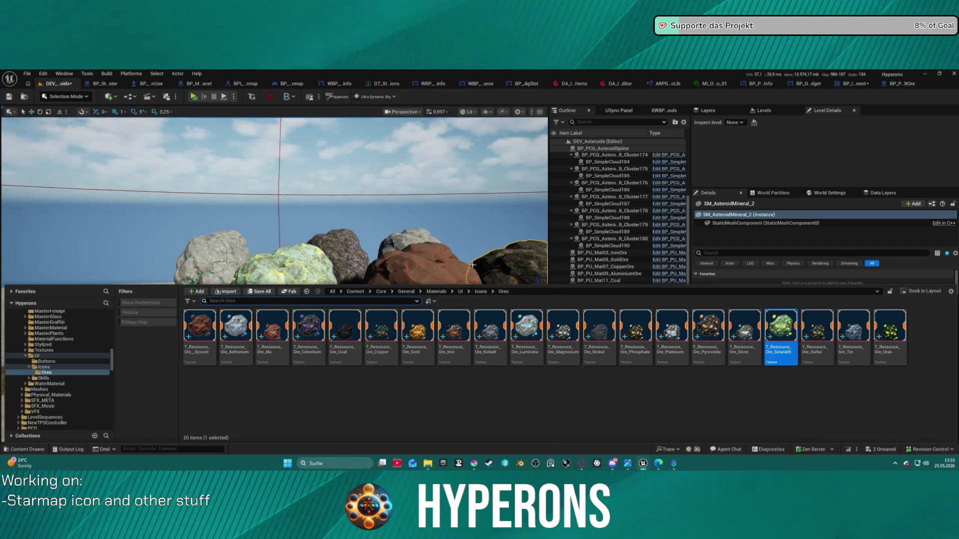
Inspect the SM_AsteroidMineral_1 rock, then return to the DA_Items data asset editor
click(263, 273)
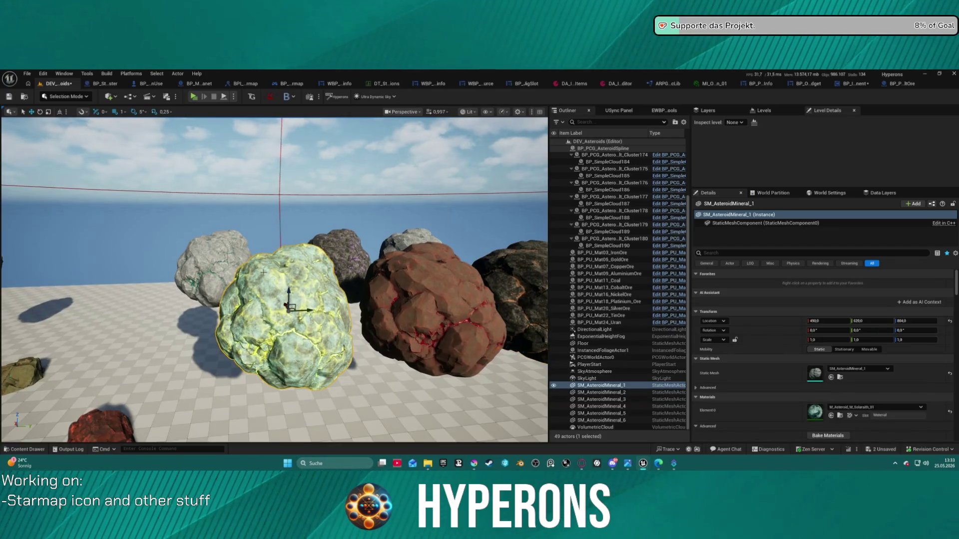
click(23, 75)
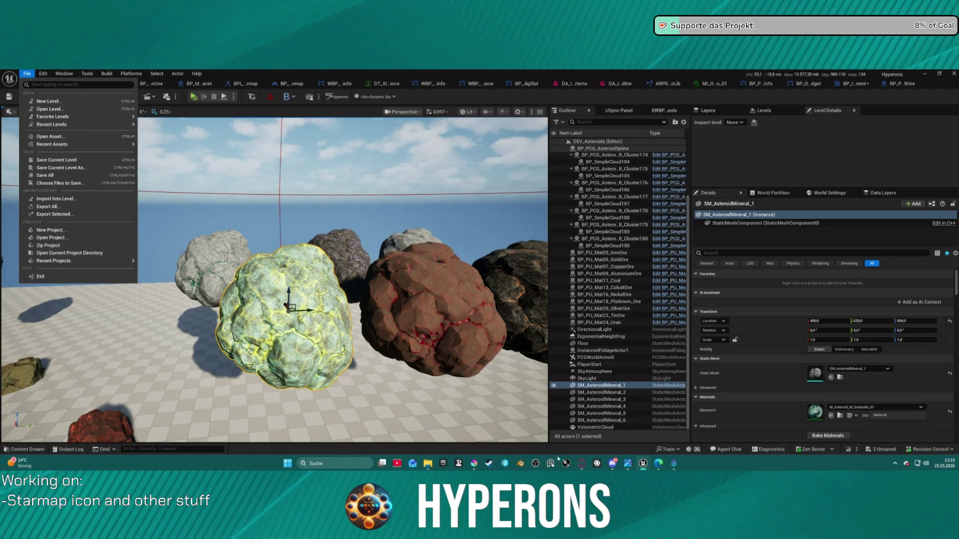
click(708, 466)
mouse_move(249, 349)
mouse_down()
mouse_move(259, 398)
mouse_move(306, 394)
mouse_move(299, 387)
mouse_move(266, 415)
mouse_up()
key(ctrl+space)
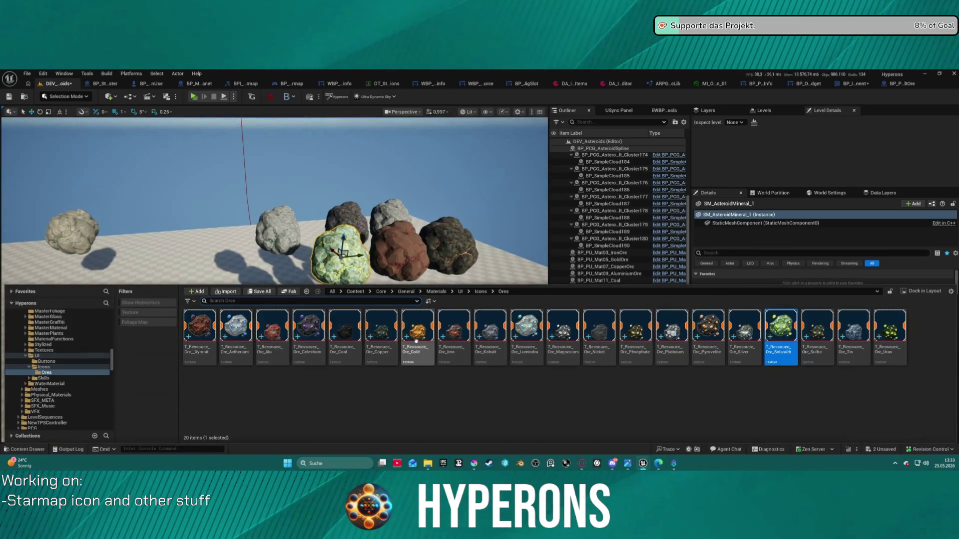
scroll(72, 360, up, 10)
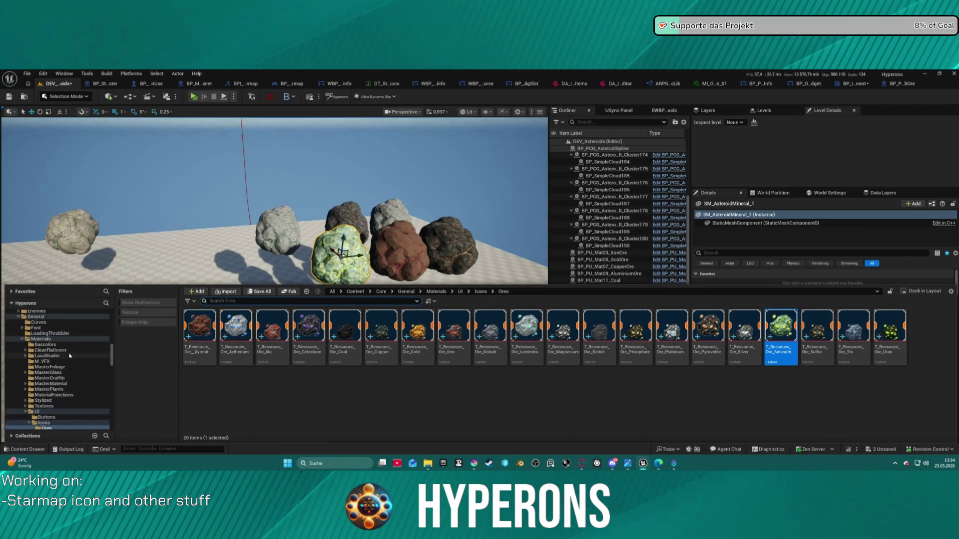
scroll(71, 373, down, 10)
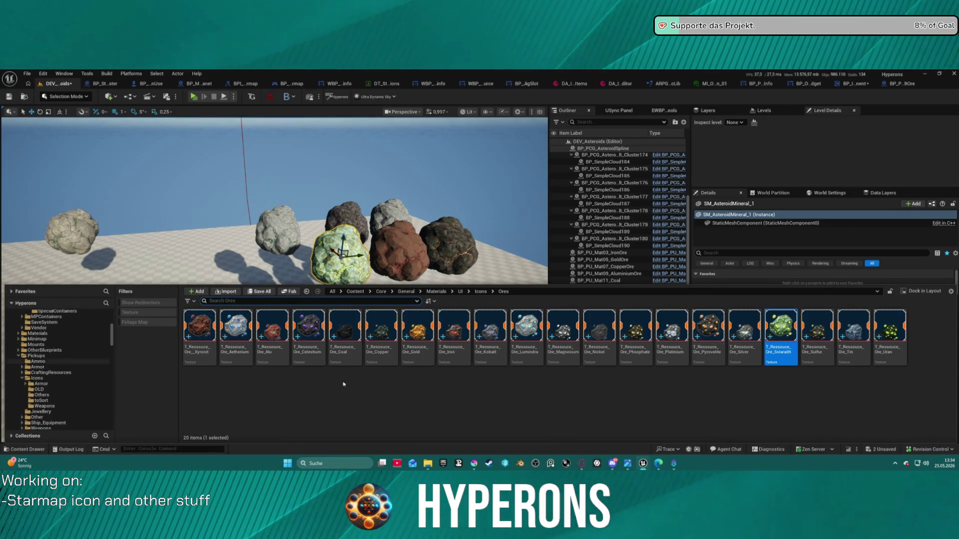
click(613, 84)
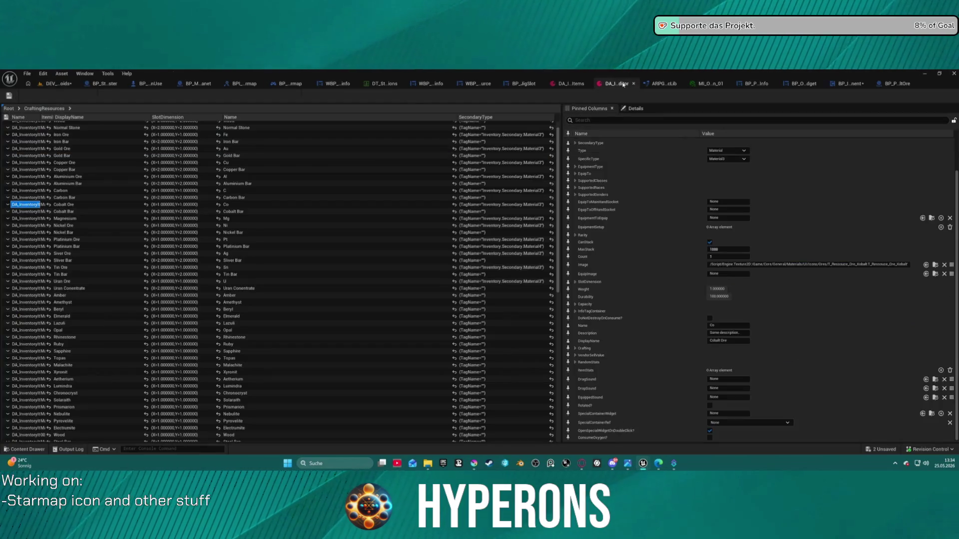
Assign T_Ressouce_Ore_Solaraith as the Asteroid Solaraith item's Image
scroll(243, 271, down, 5)
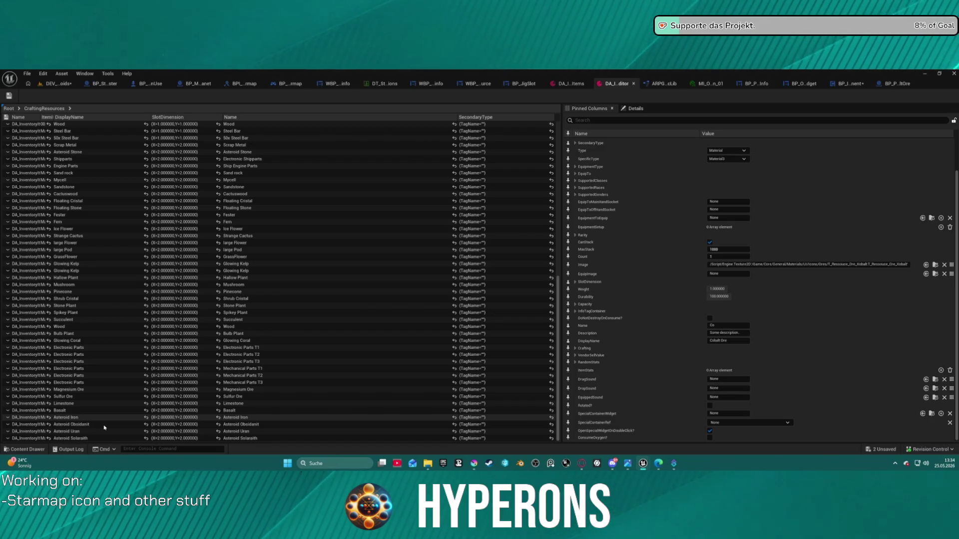
click(104, 424)
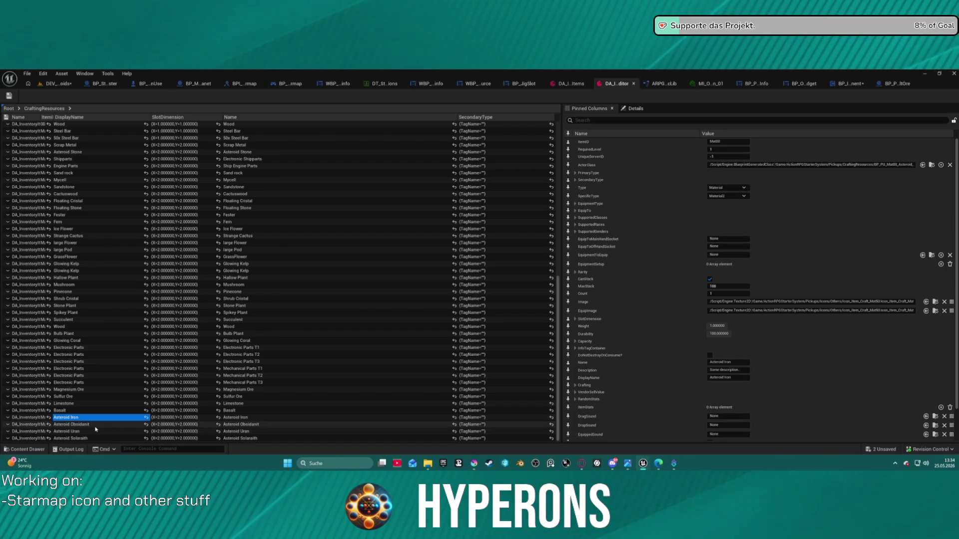
double_click(75, 425)
key(Escape)
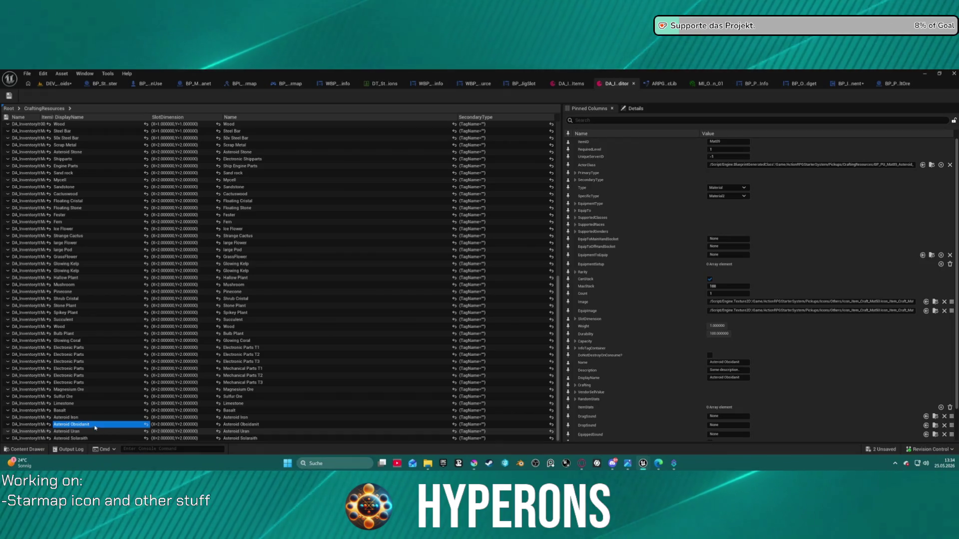
click(75, 431)
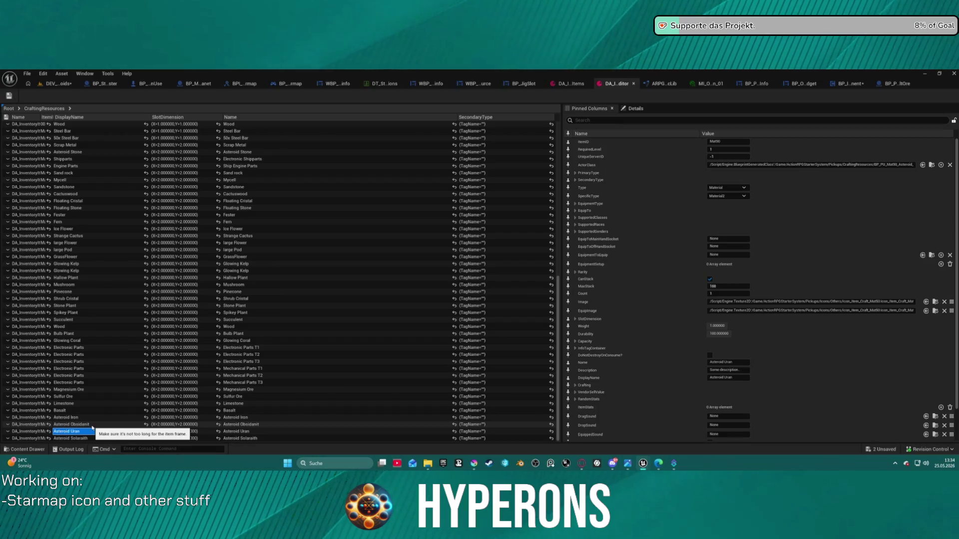
key(Escape)
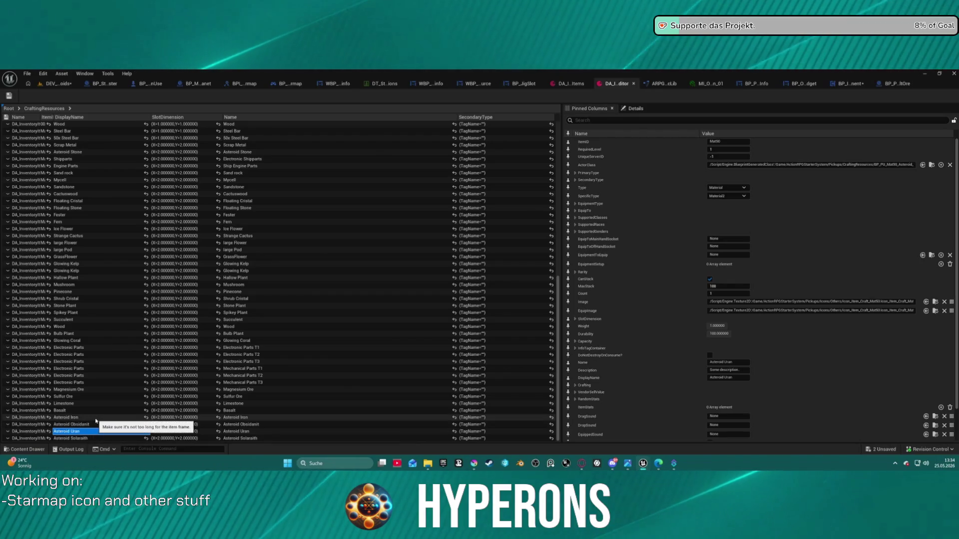
click(68, 417)
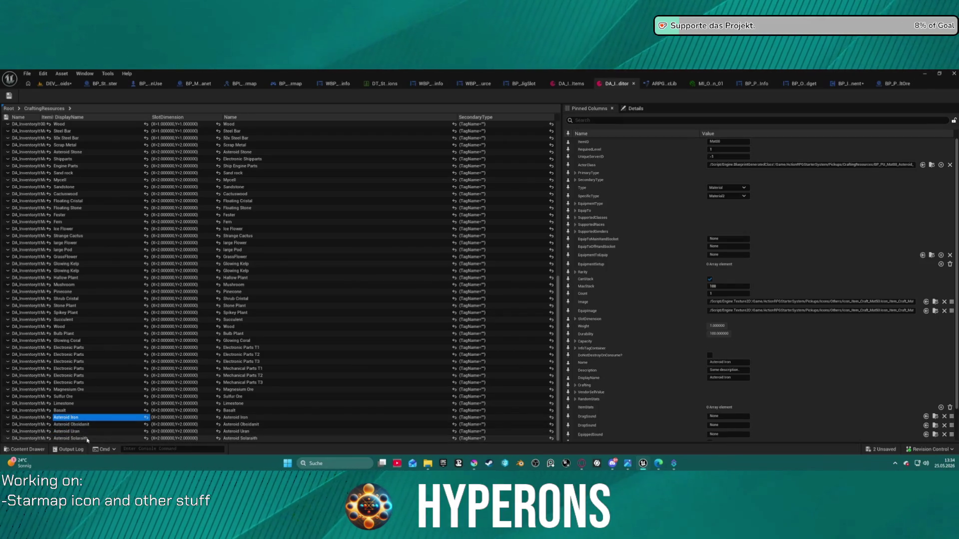
scroll(809, 340, down, 2)
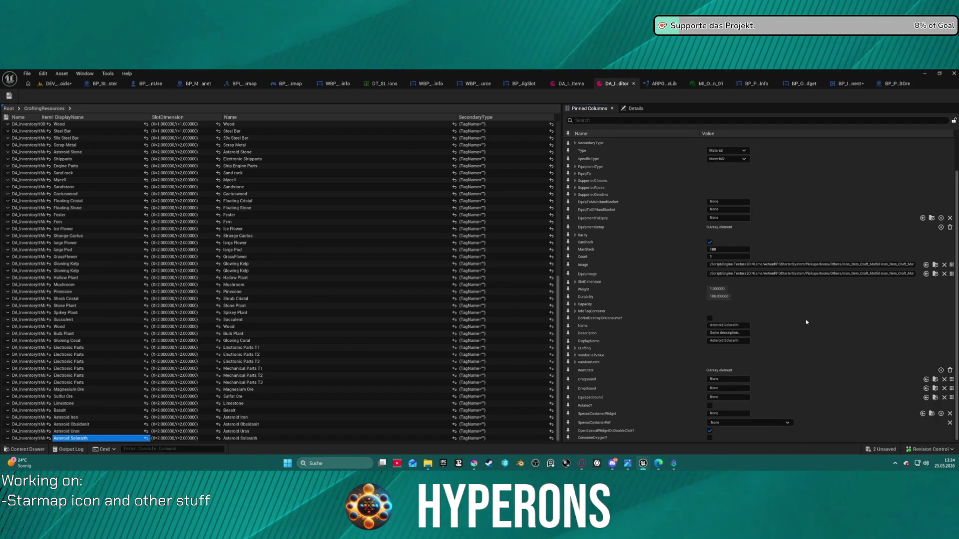
key(ctrl+space)
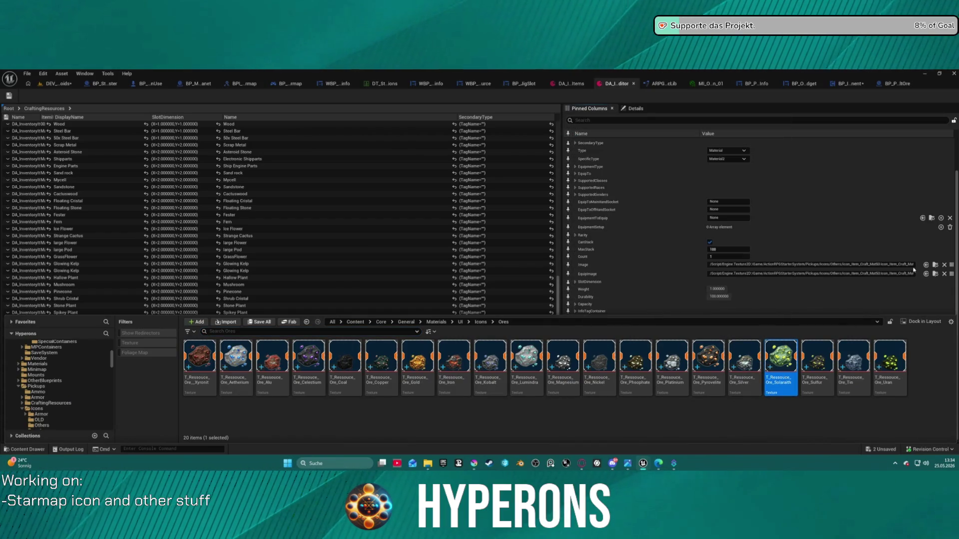
click(926, 266)
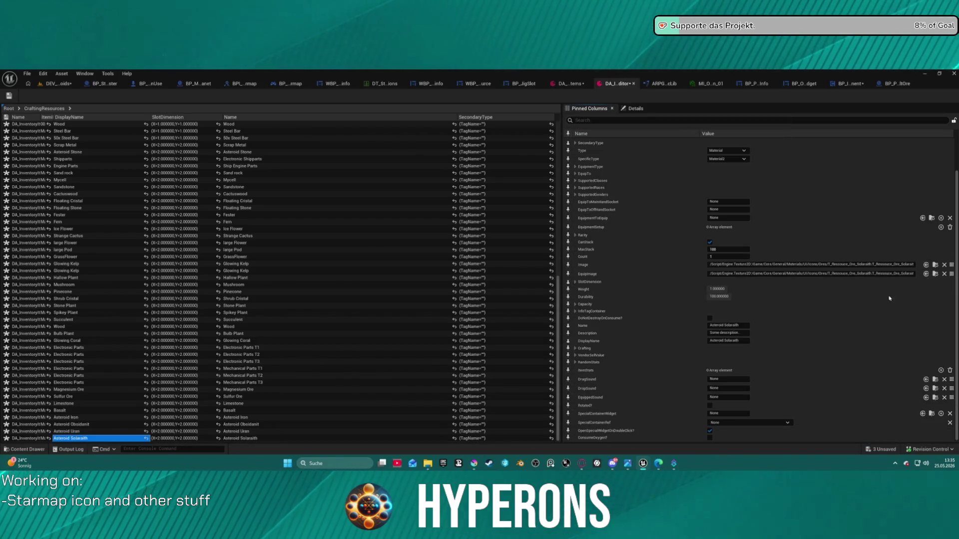
Save DEV_Asteroids, load Map_Lobby0 from Recent Levels, then dismiss the Message Log
click(57, 84)
click(27, 74)
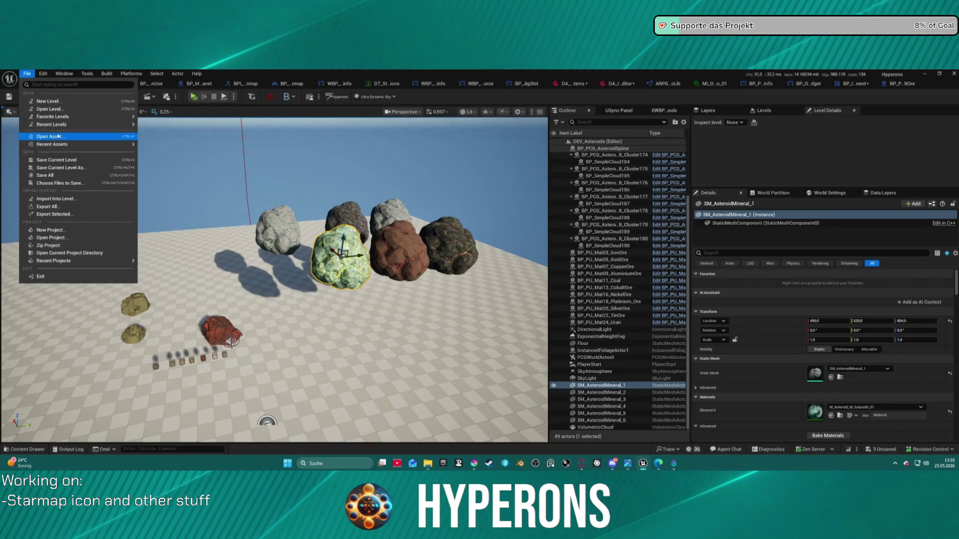
mouse_move(105, 124)
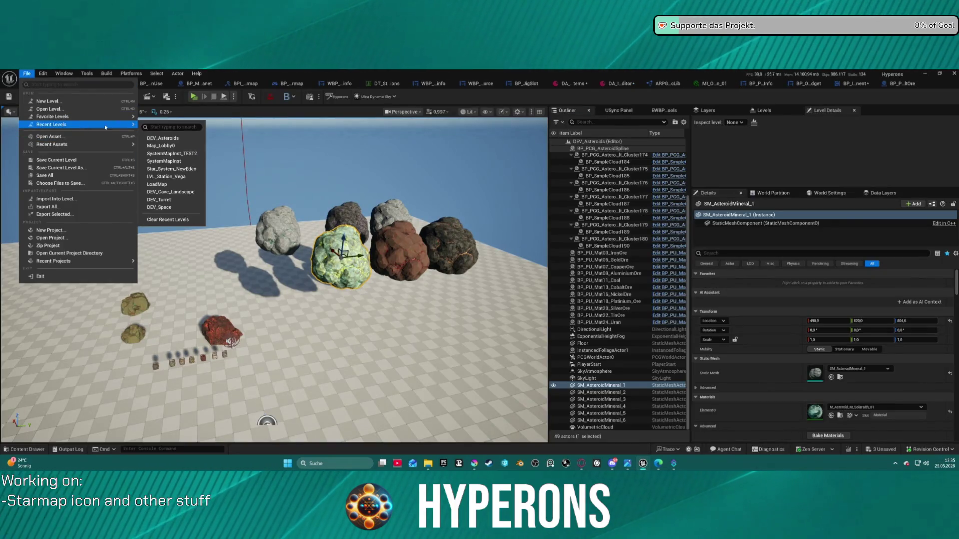
click(172, 139)
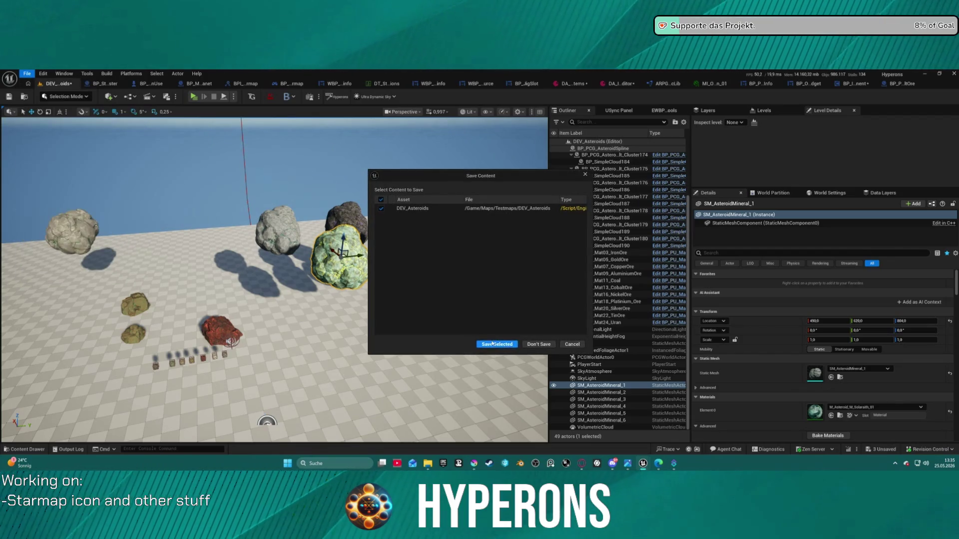
click(493, 344)
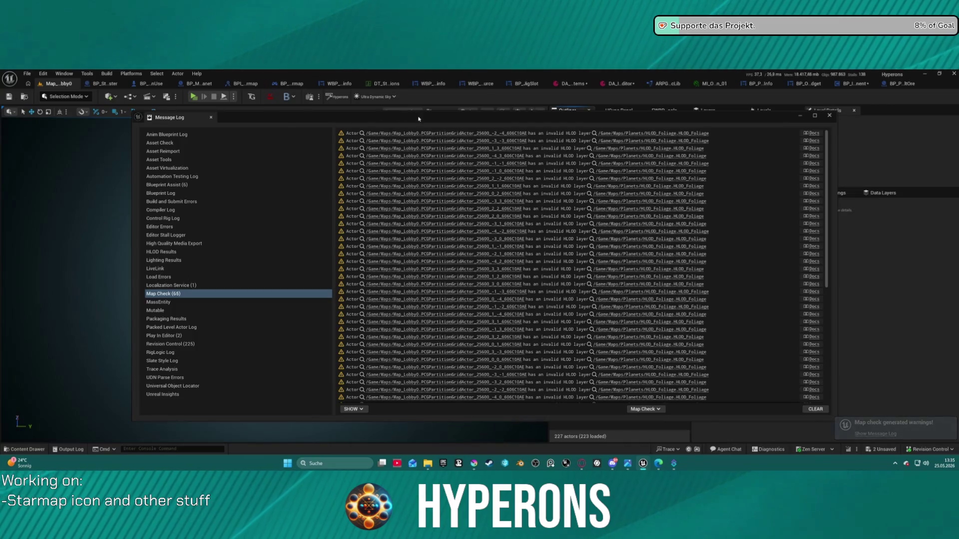
drag(418, 119, 314, 119)
click(189, 96)
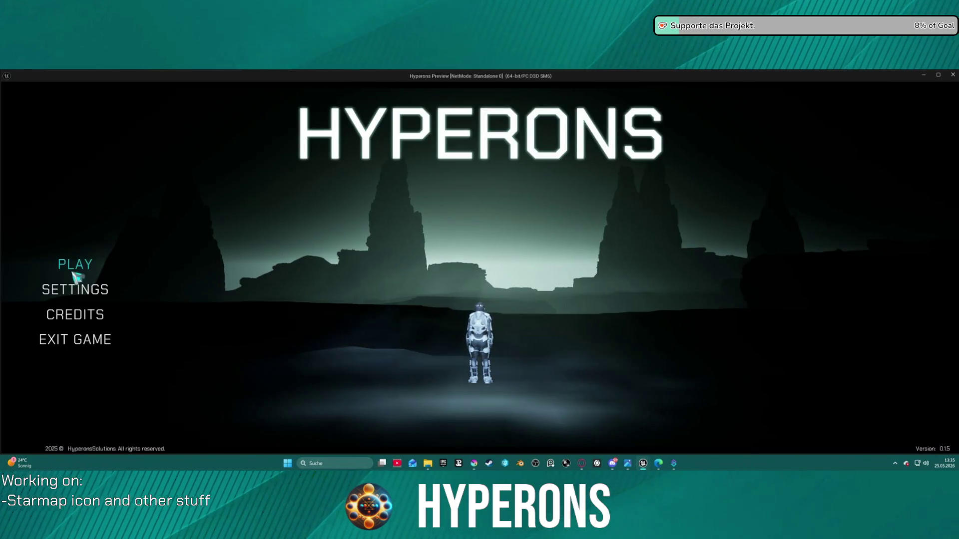
Start a game as the Test character in System Pollux
click(74, 265)
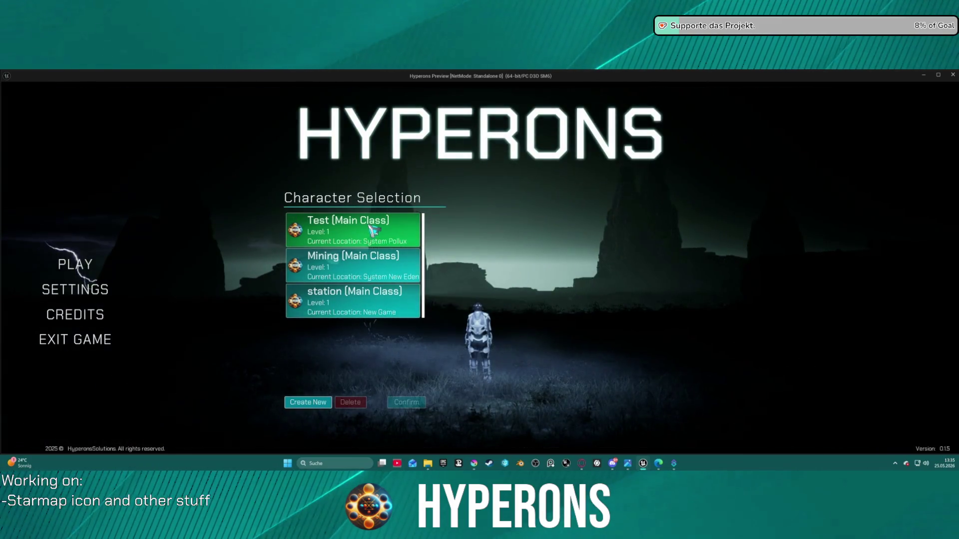
click(375, 231)
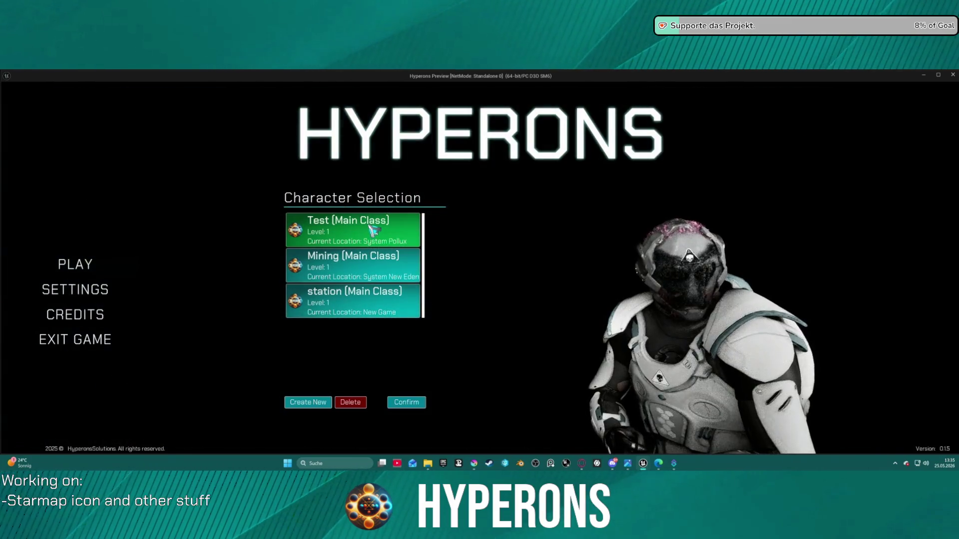
click(414, 402)
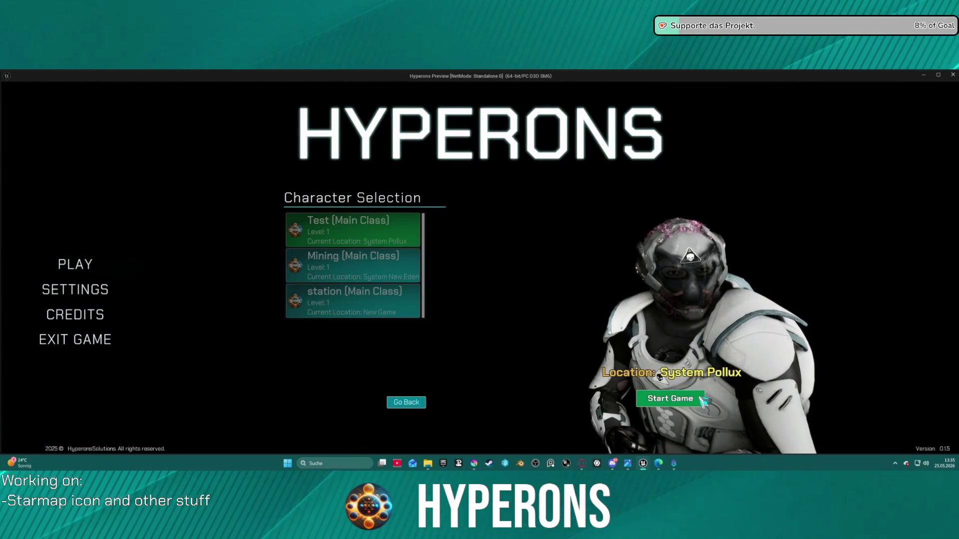
click(670, 398)
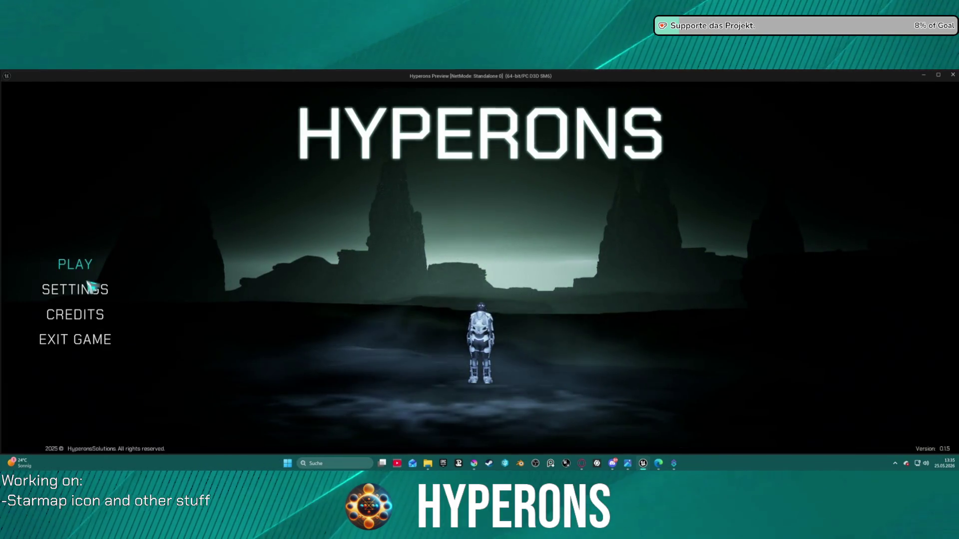
Relaunch the game with the Mining character selected and confirmed
click(74, 265)
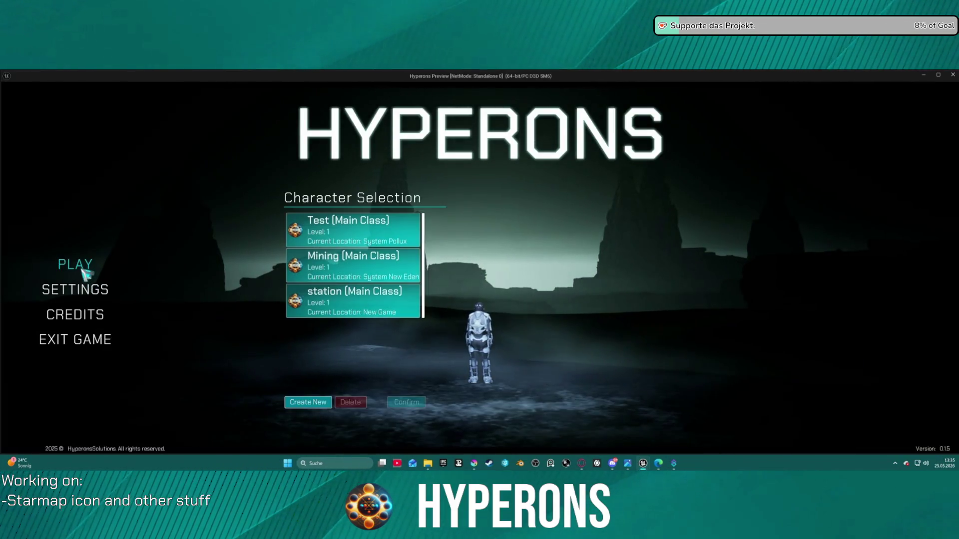
click(342, 272)
click(406, 402)
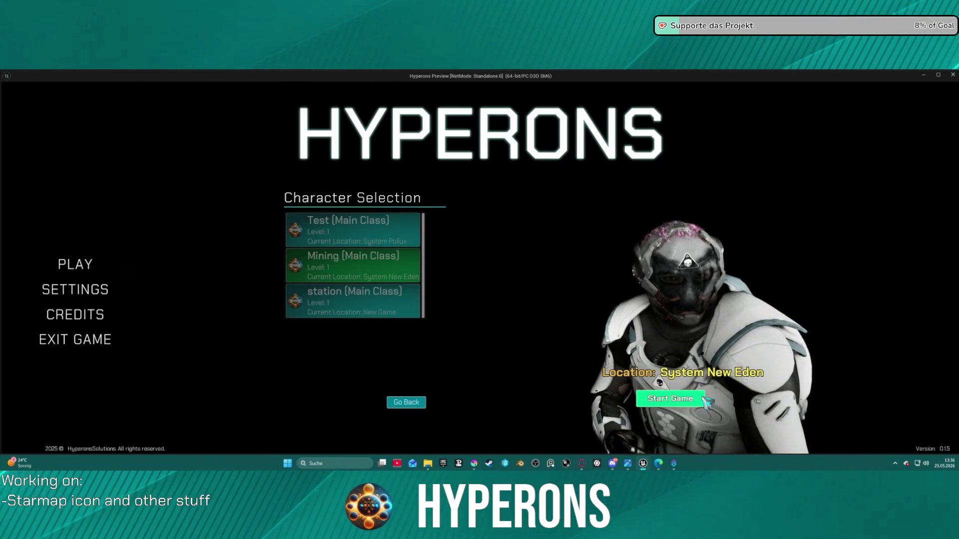
click(670, 398)
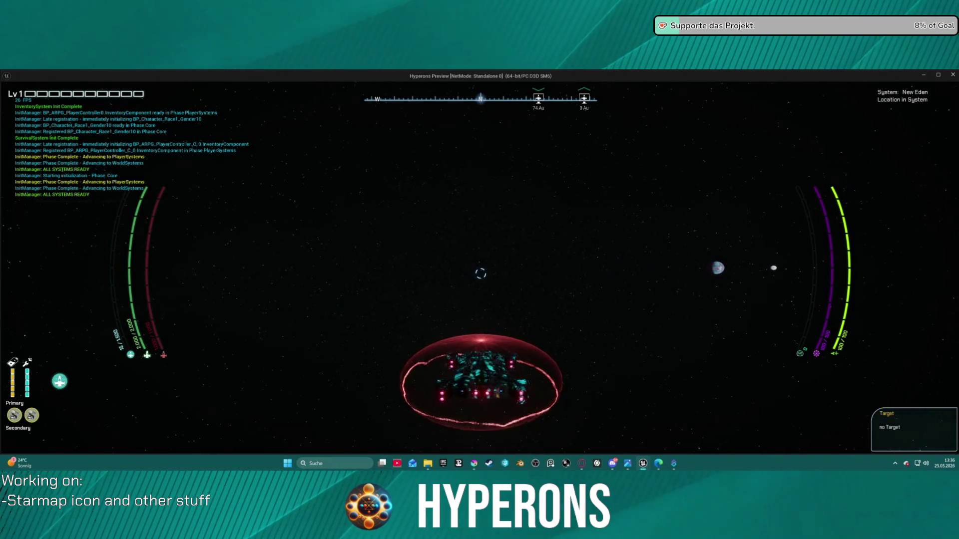
Set New Eden as the Starmap destination, hyperdrive there, and open cargo and inventory
key(m)
click(478, 275)
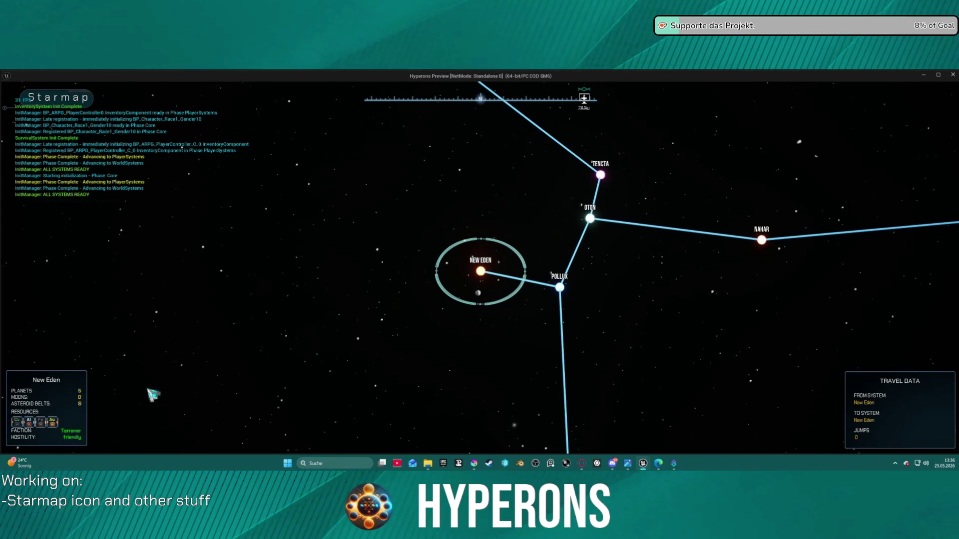
key(m)
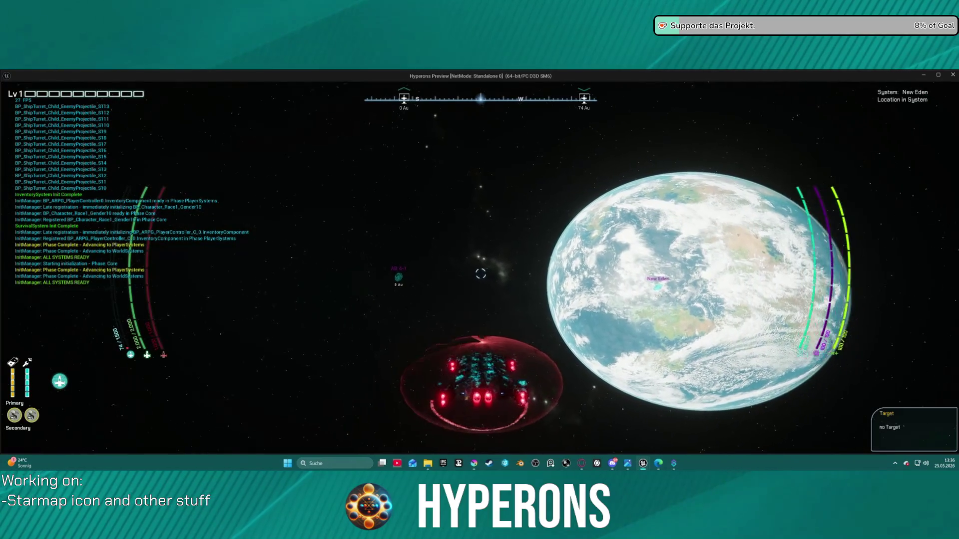
key(j)
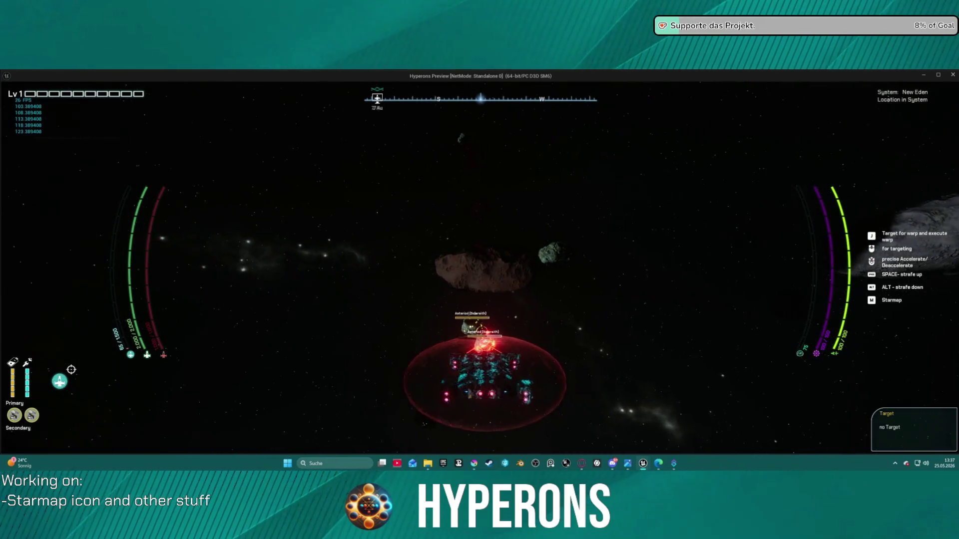
key(F1)
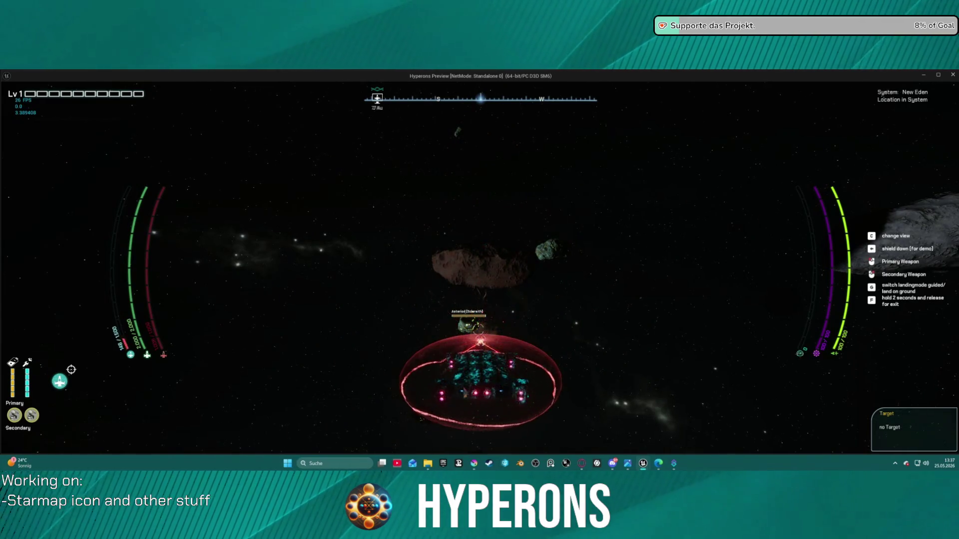
key(i)
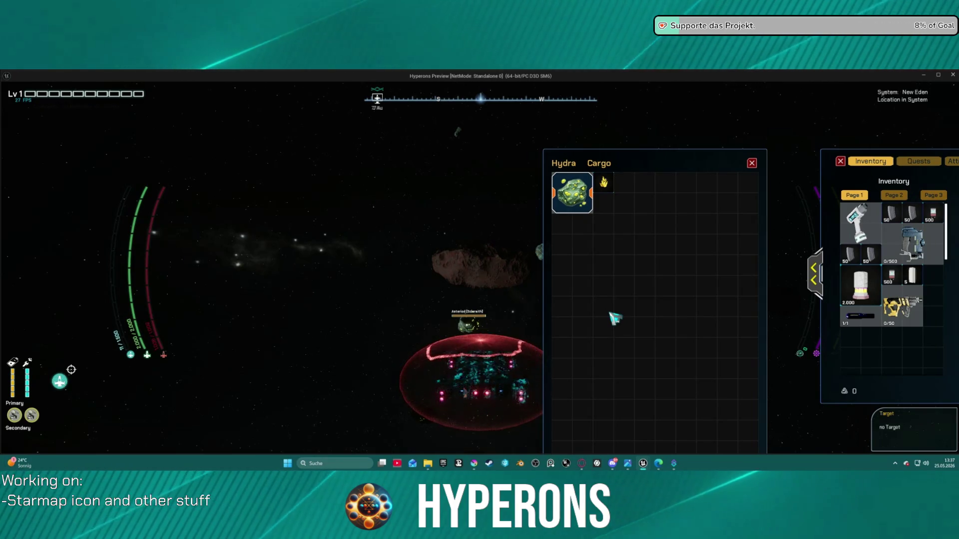
Move the Asteroid Solaraith item down one cargo slot and back to the first
mouse_move(580, 193)
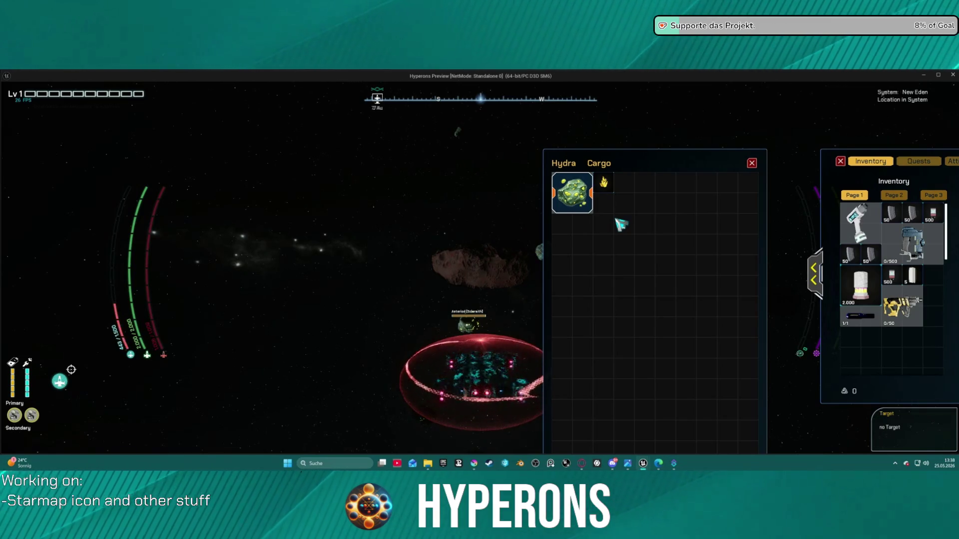
drag(587, 227, 577, 252)
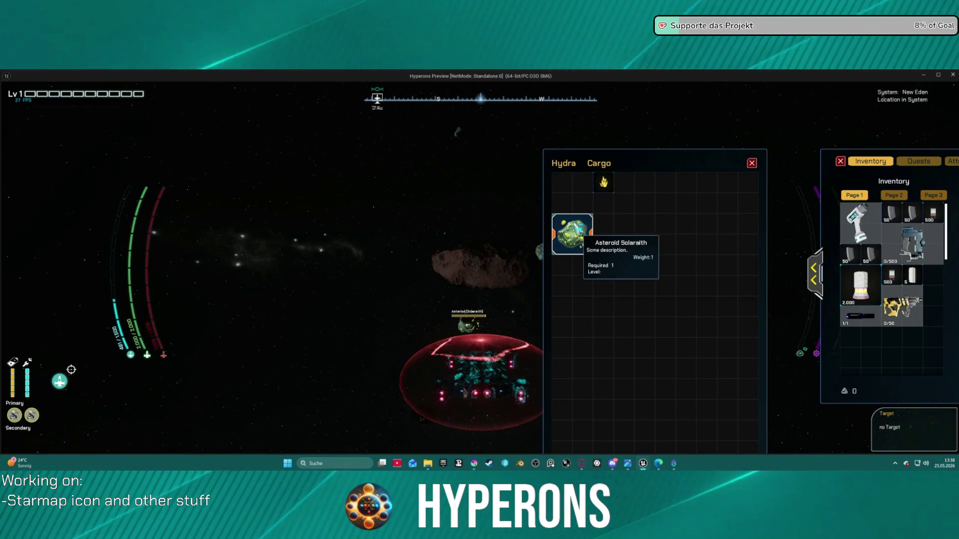
mouse_move(573, 229)
mouse_down()
mouse_move(649, 227)
mouse_move(610, 235)
mouse_move(567, 198)
mouse_move(578, 200)
mouse_up()
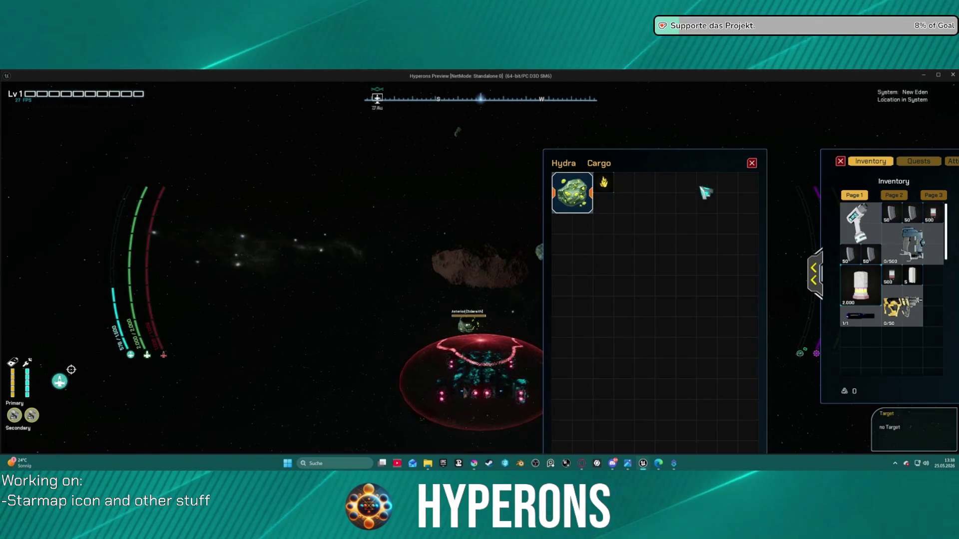
Close and reopen the cargo panels, then exit the play session with Escape
click(752, 163)
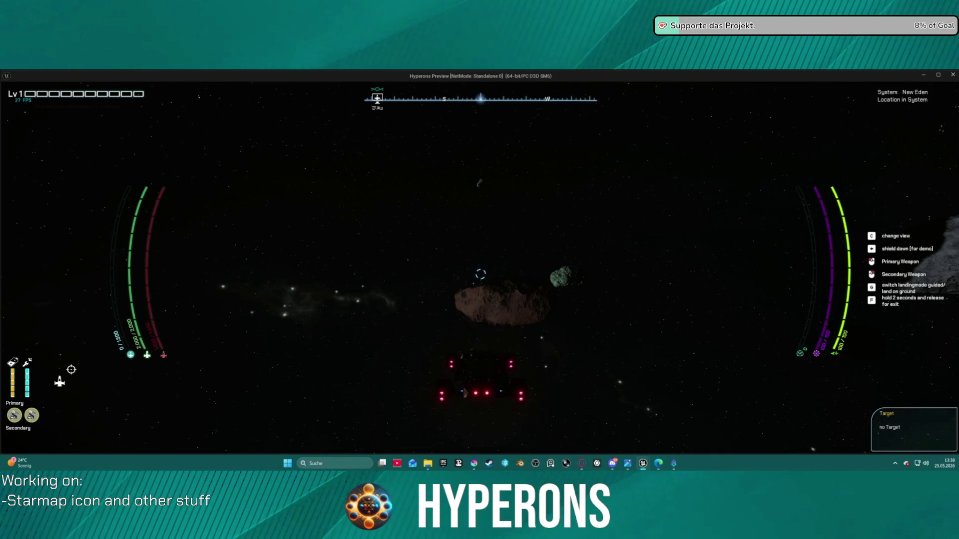
key(i)
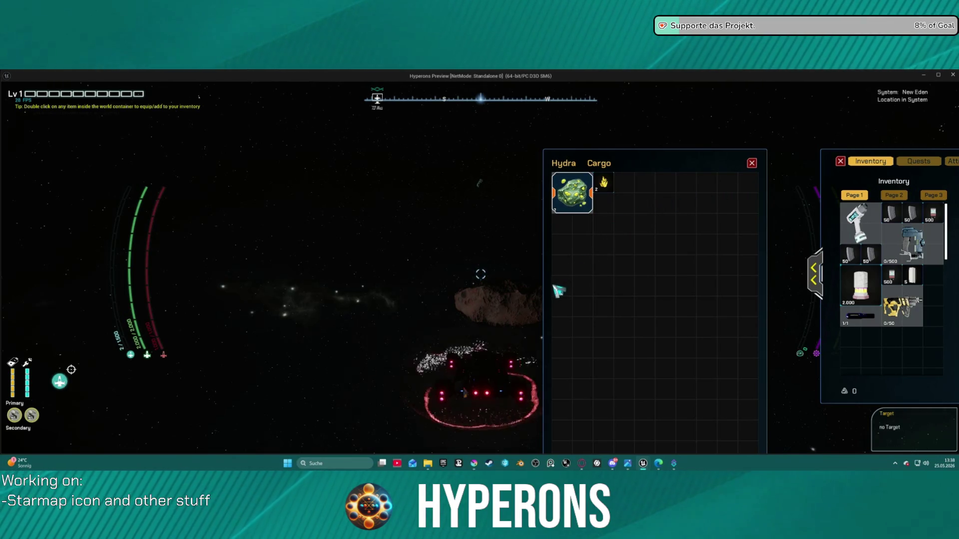
mouse_move(557, 216)
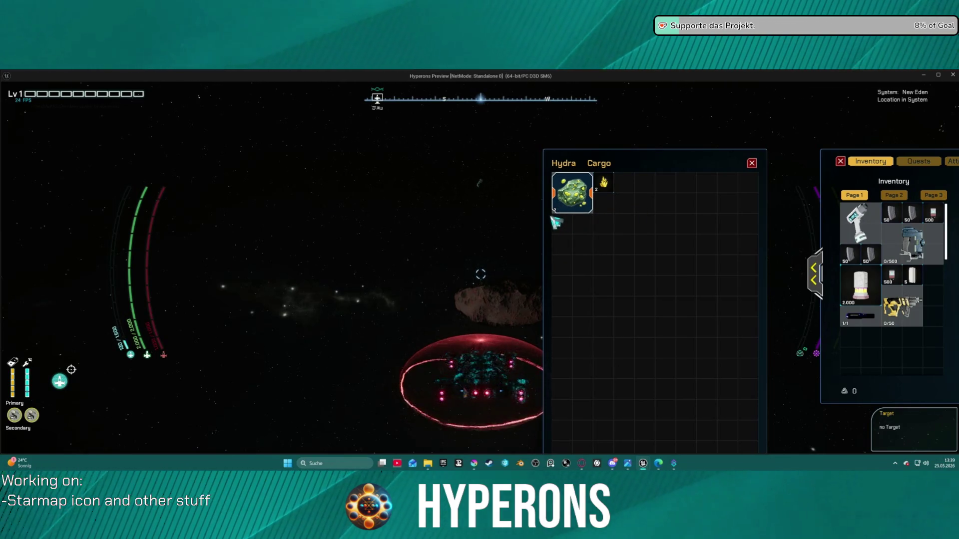
key(Escape)
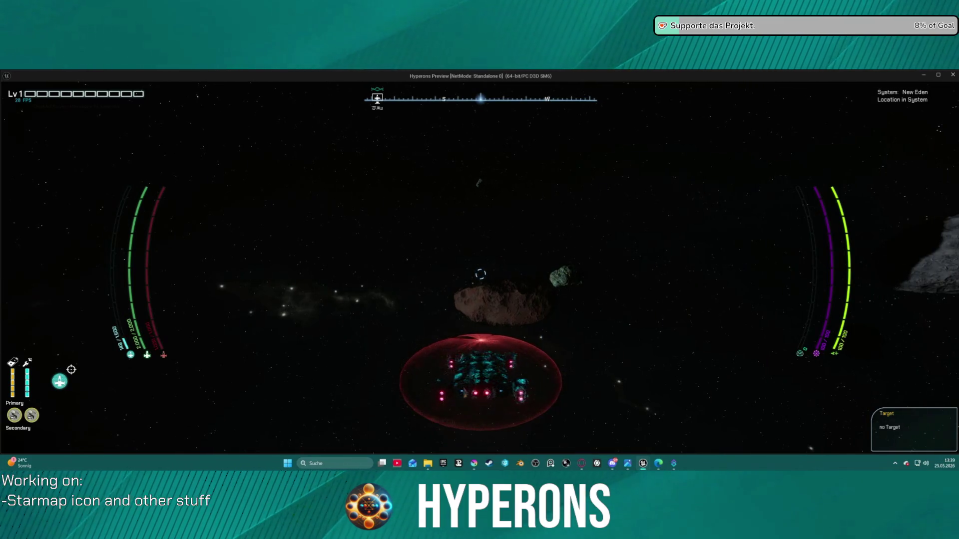
key(Escape)
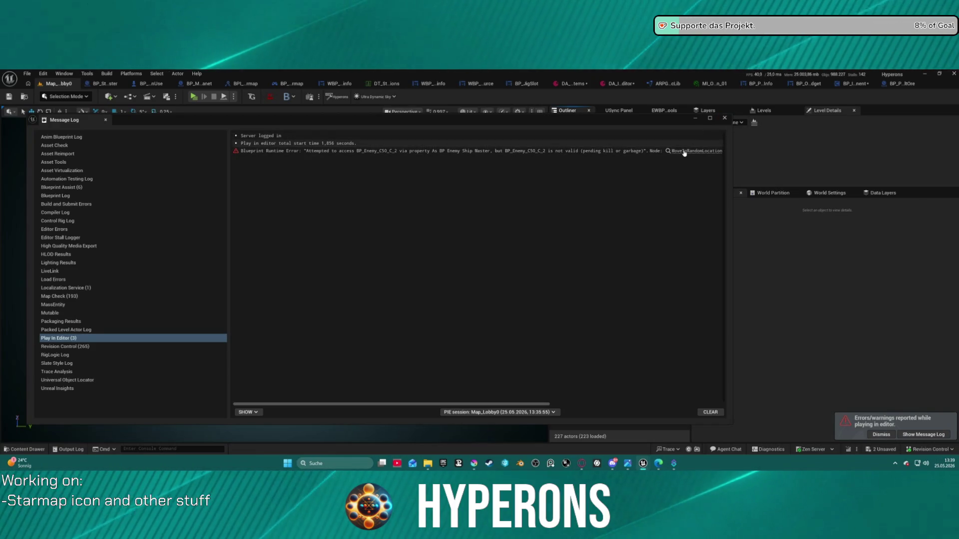
Close the Message Log and expand Asteroid Solaraith's SlotDimension in the item data asset table
click(724, 118)
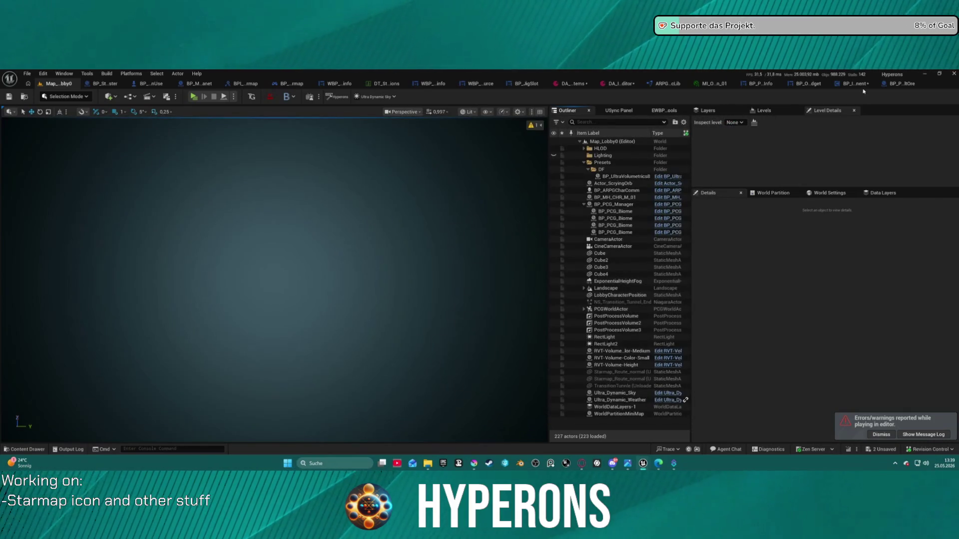
click(620, 83)
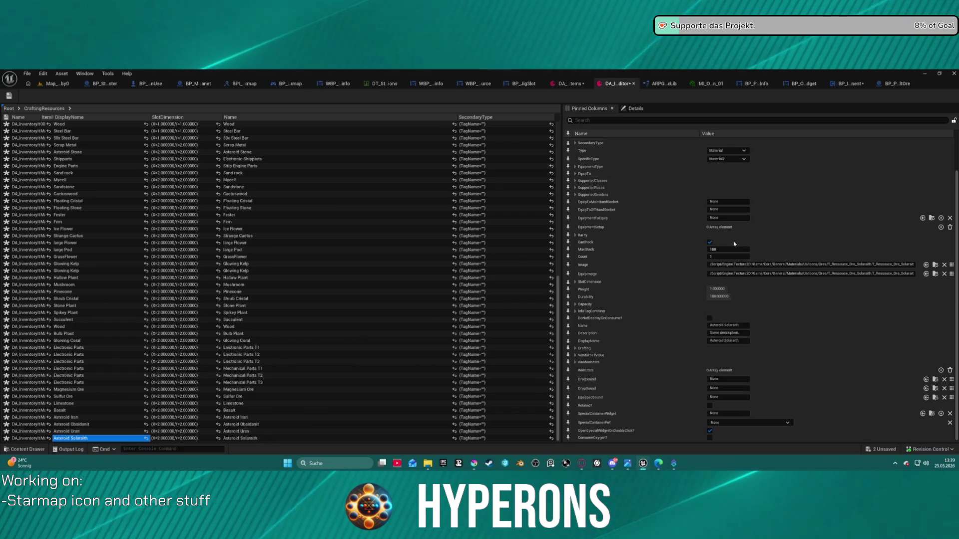
scroll(739, 237, up, 3)
scroll(737, 243, down, 3)
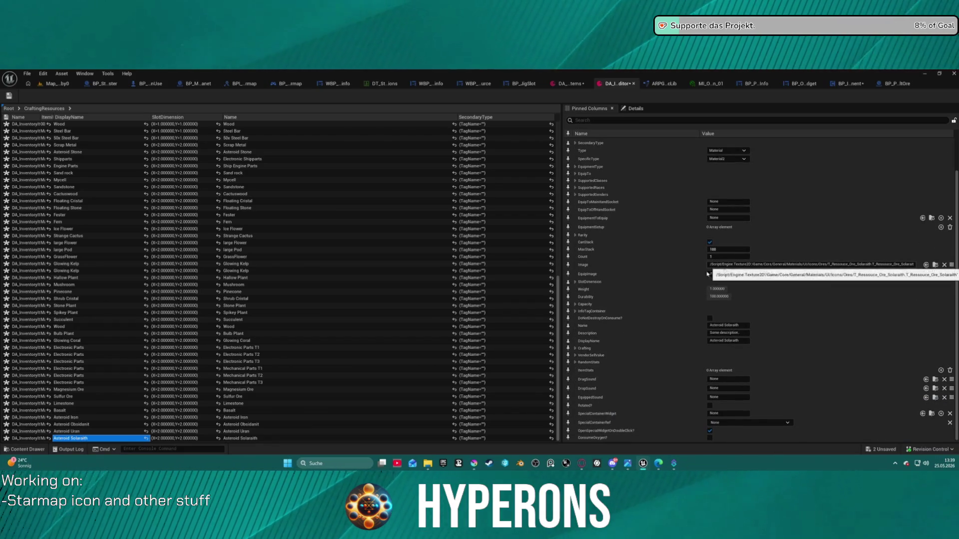
click(574, 282)
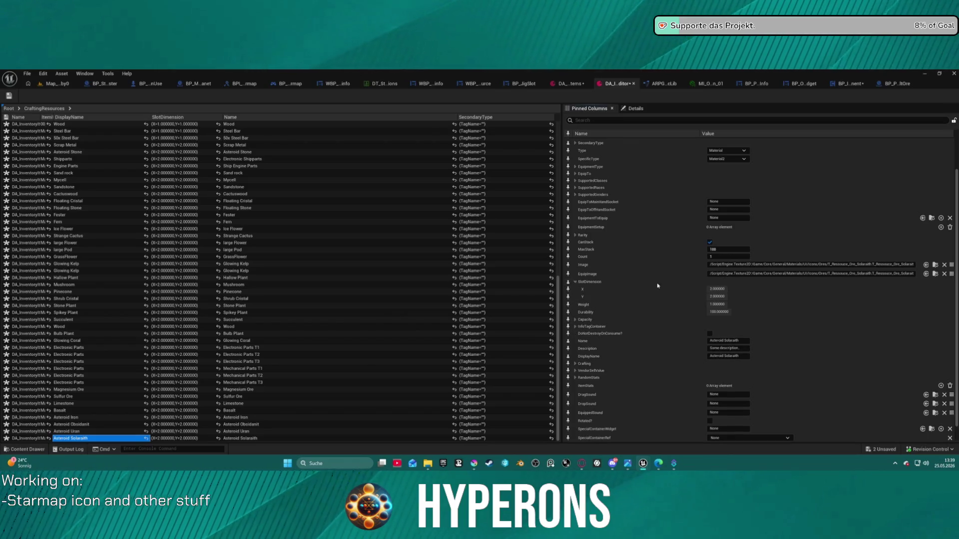
click(572, 84)
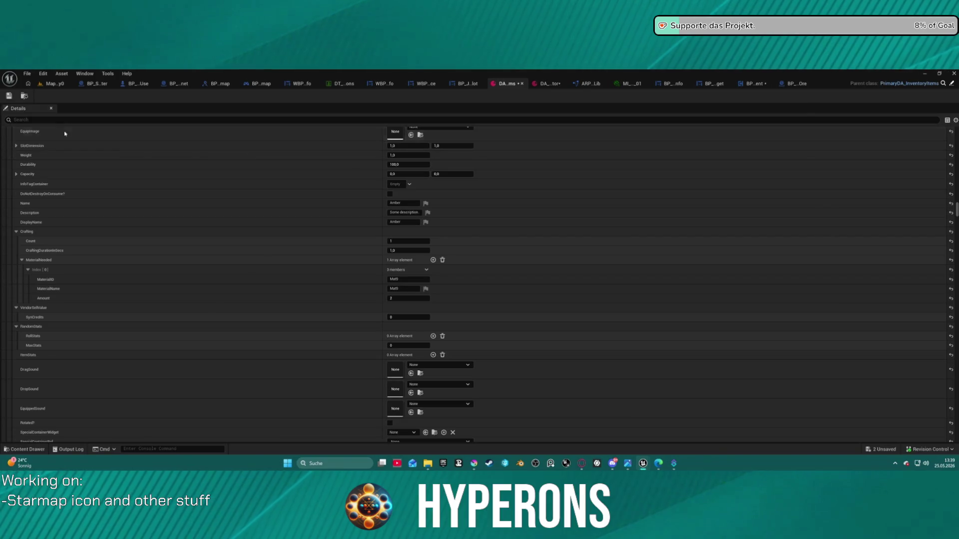
Set Asteroid Solaraith's SlotDimension to 1,0 x 1,0 and go back to Map_Lobby0
scroll(150, 155, up, 10)
scroll(344, 198, up, 10)
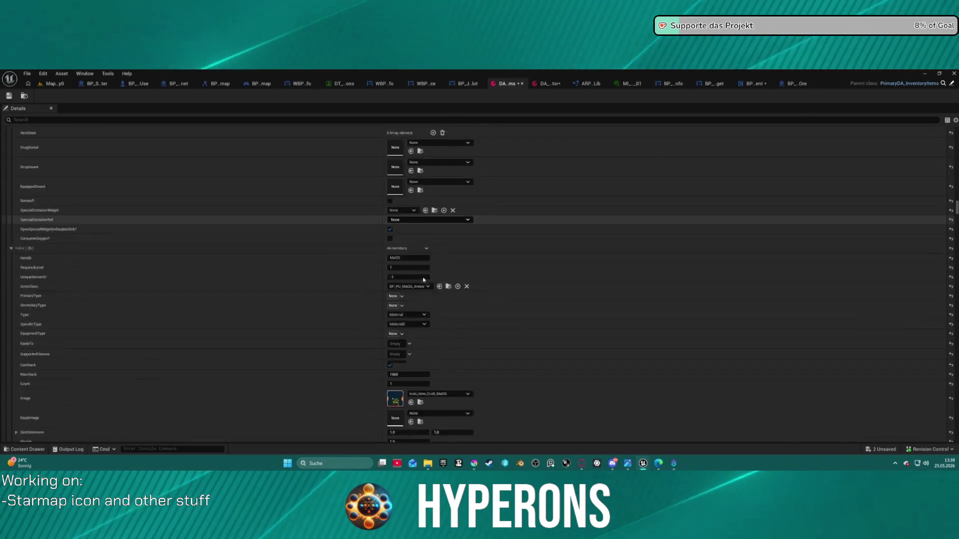
scroll(422, 334, down, 10)
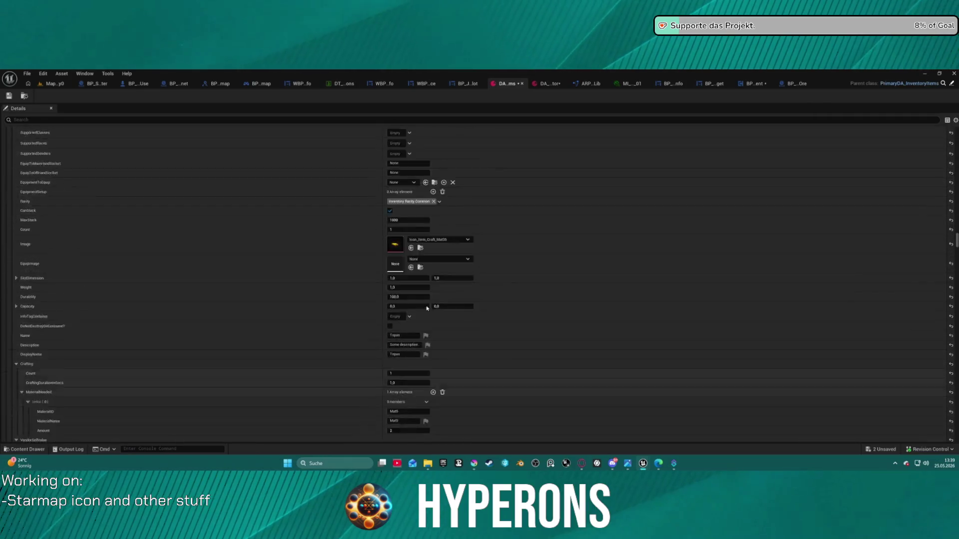
scroll(422, 333, down, 10)
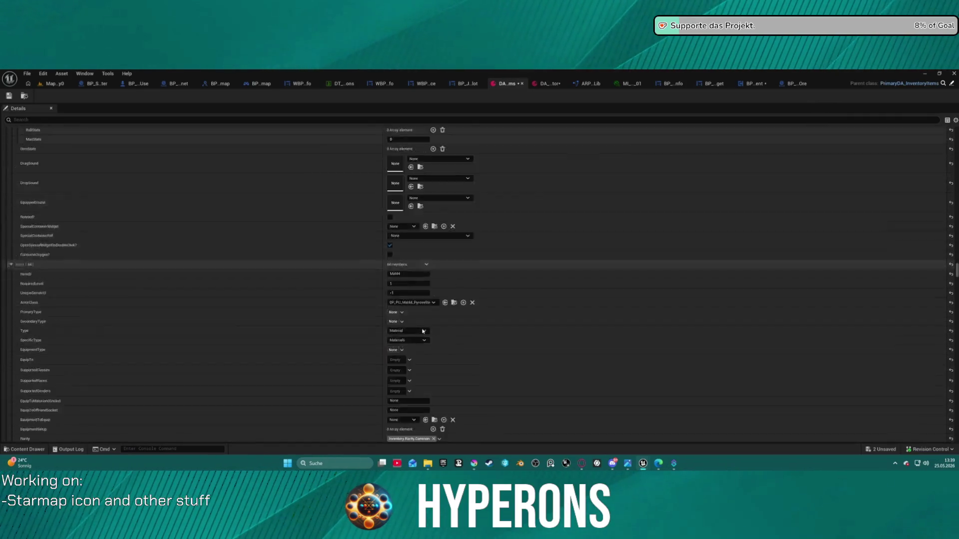
scroll(420, 330, down, 5)
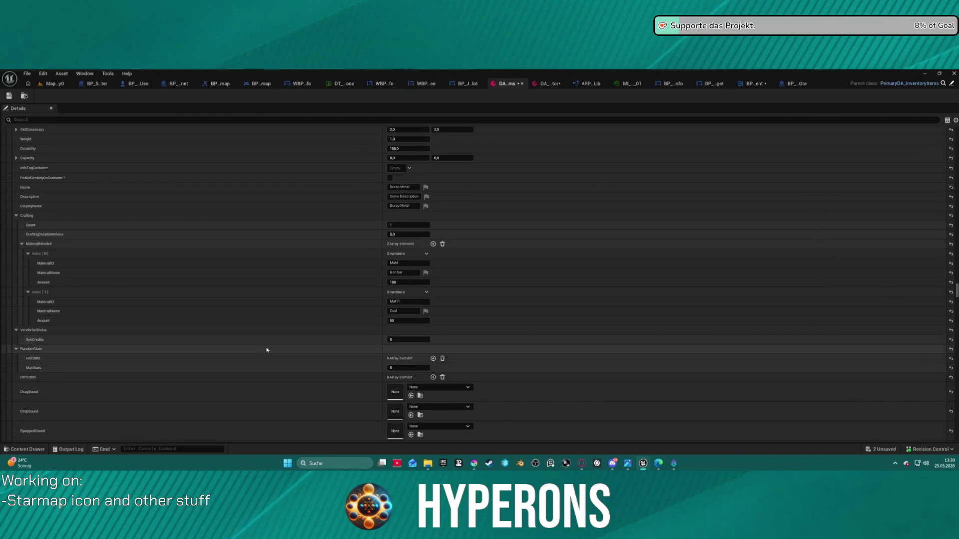
scroll(133, 380, down, 10)
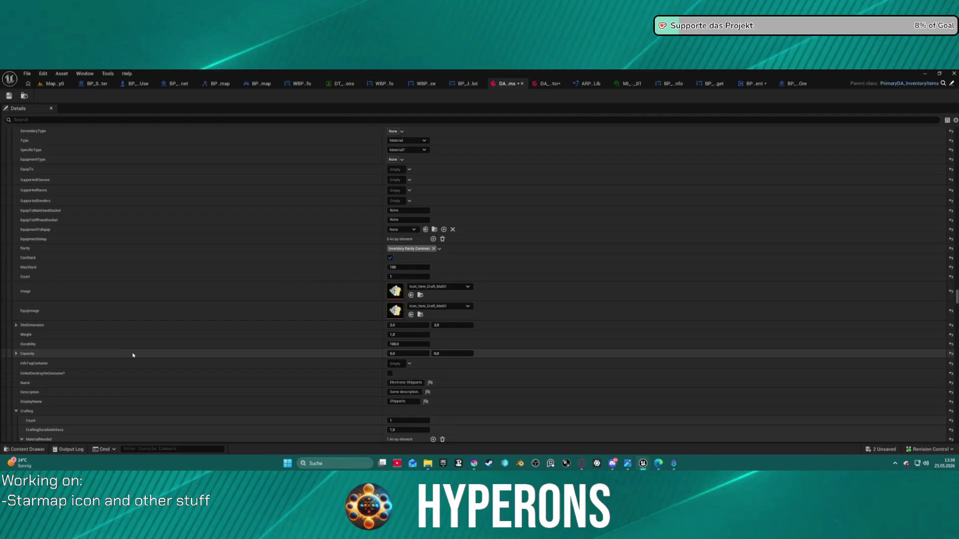
scroll(140, 352, down, 10)
scroll(147, 347, down, 10)
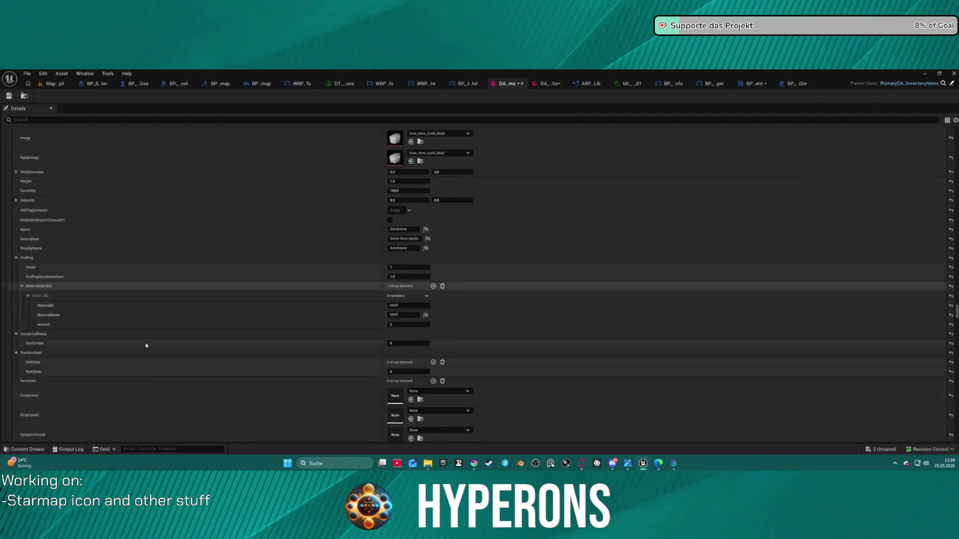
scroll(158, 355, down, 10)
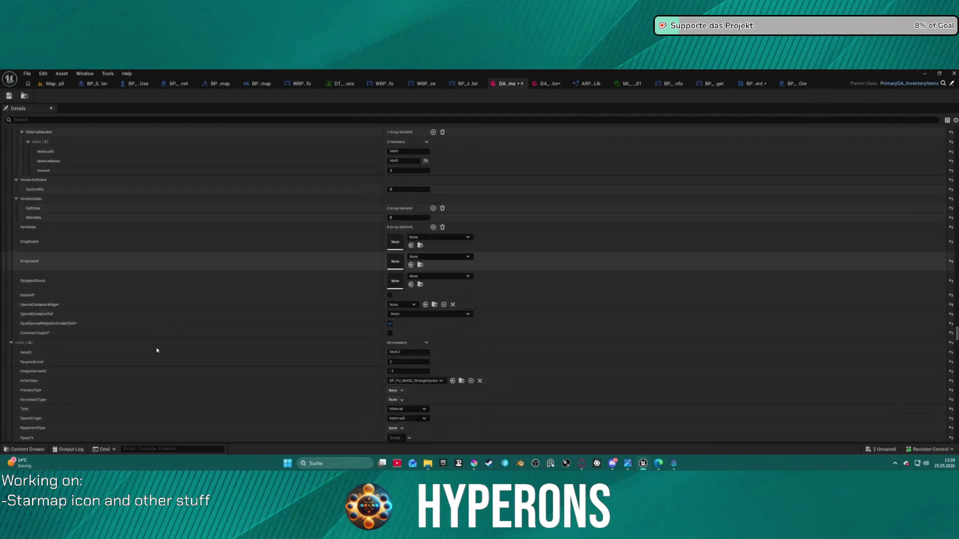
scroll(160, 360, down, 15)
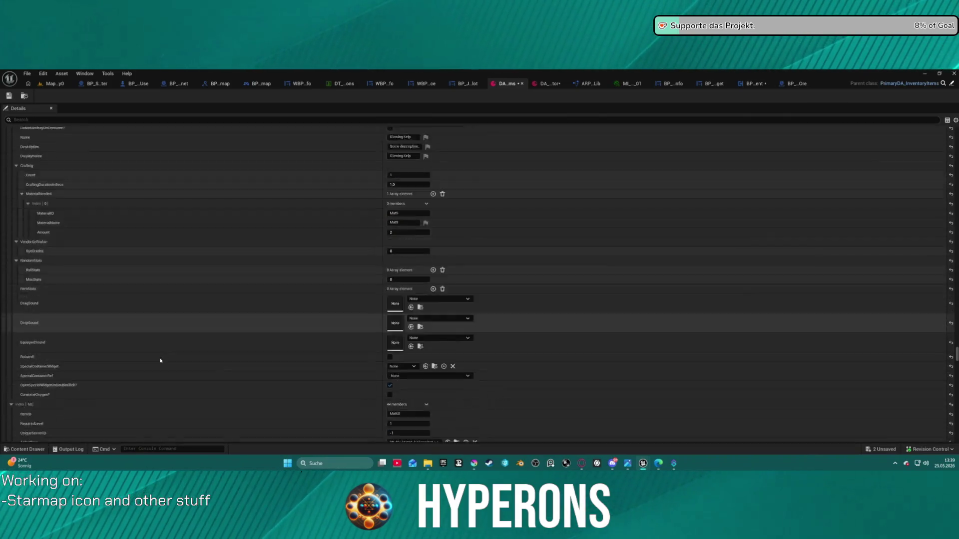
scroll(158, 360, down, 15)
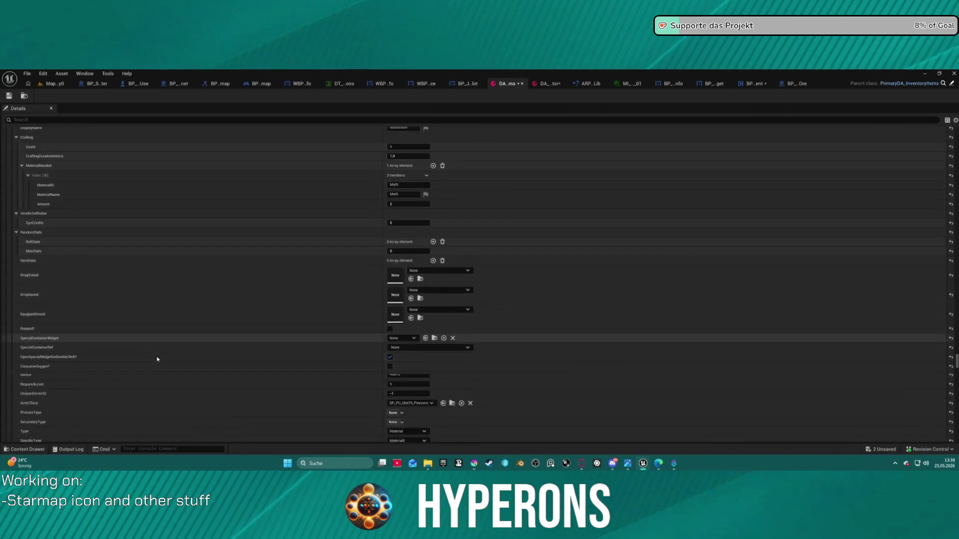
scroll(161, 367, down, 15)
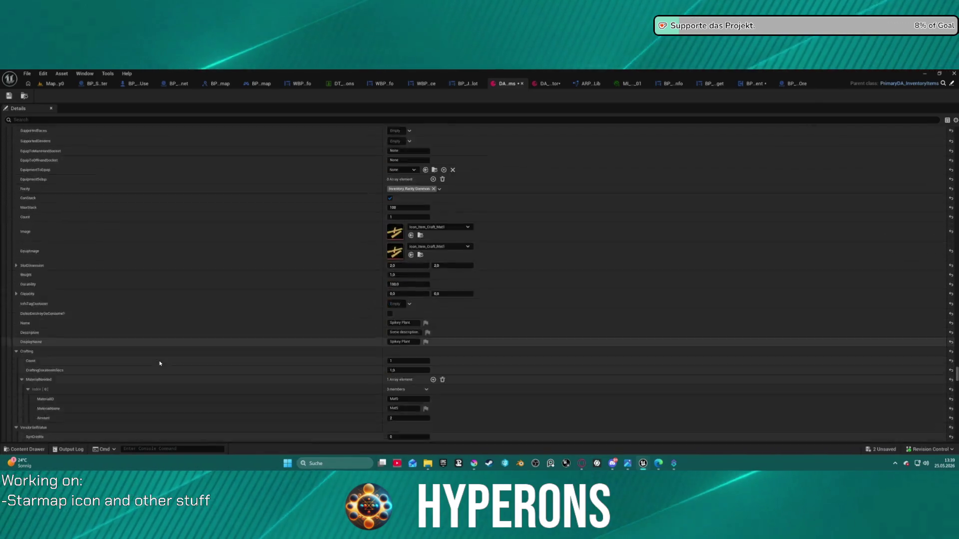
scroll(167, 378, down, 15)
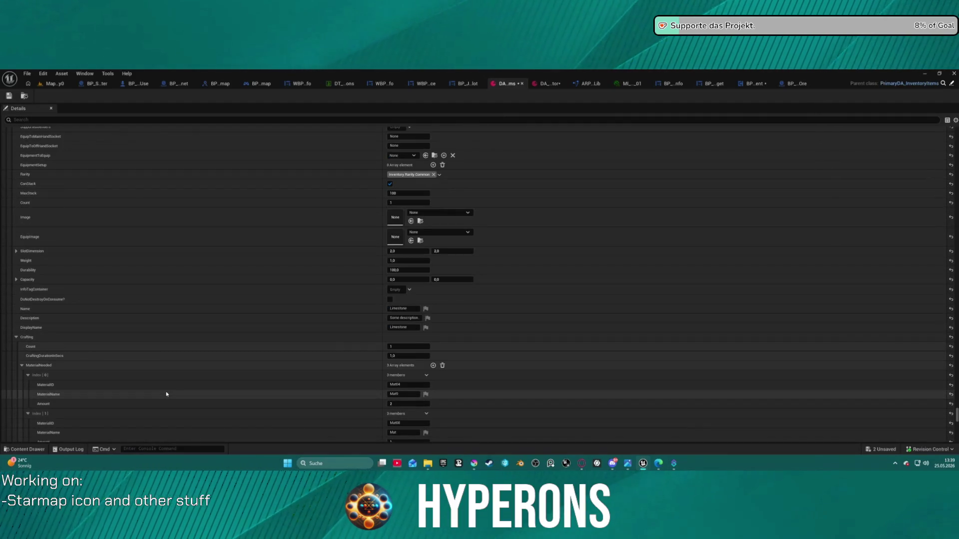
scroll(168, 393, down, 15)
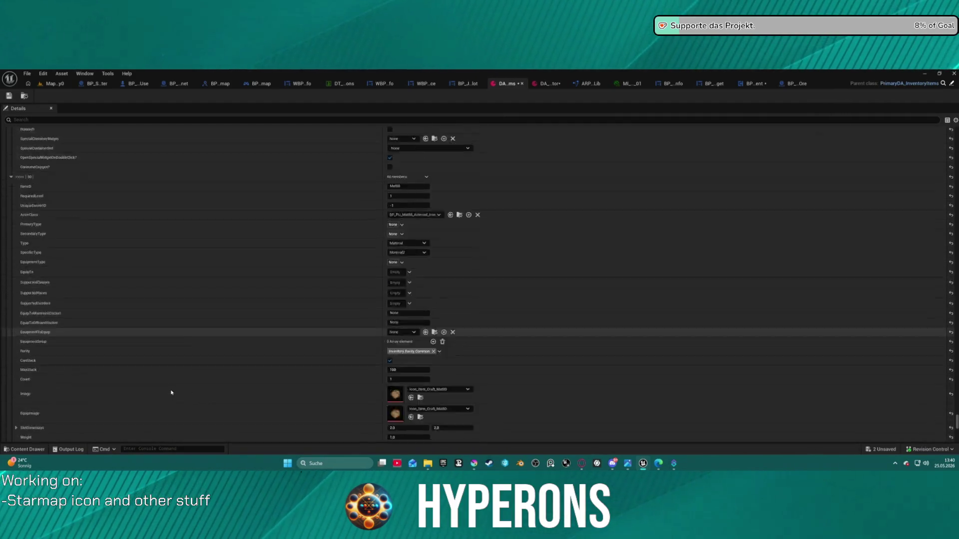
scroll(168, 391, down, 15)
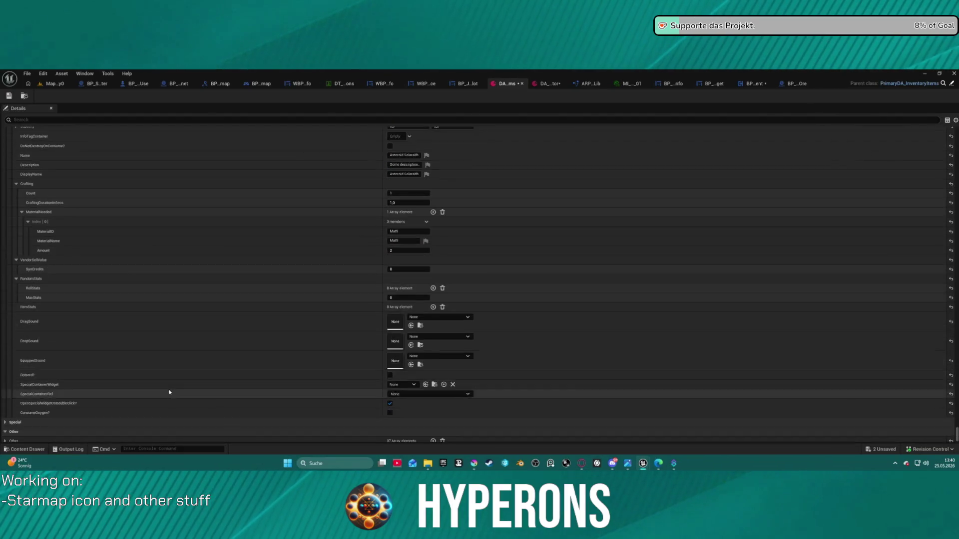
scroll(181, 358, up, 2)
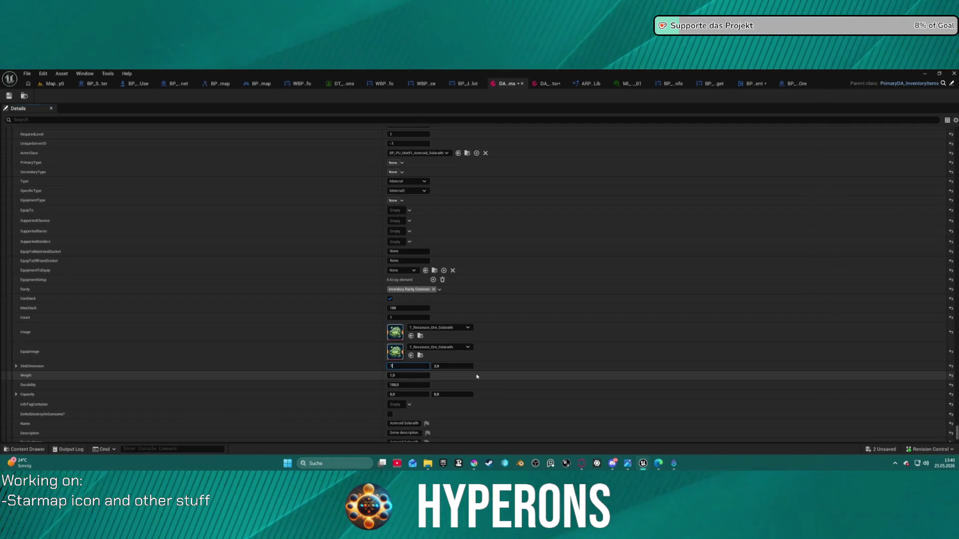
key(Return)
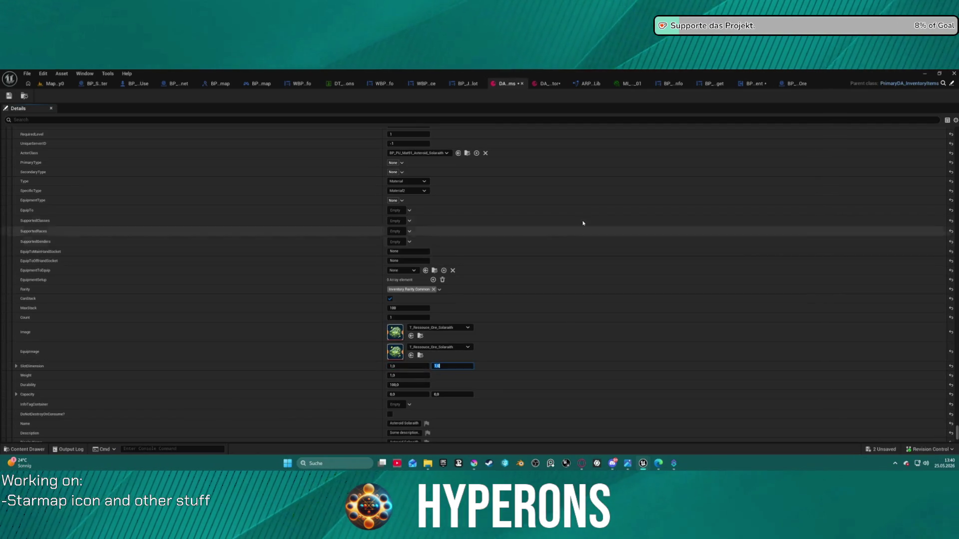
click(64, 84)
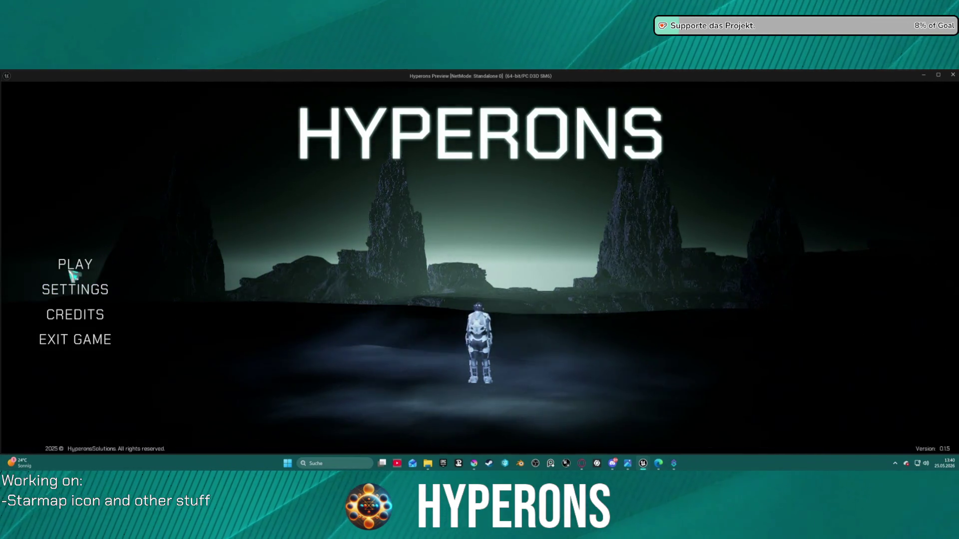
Launch as the Mining character in System New Eden, turn left and warp ahead
click(71, 269)
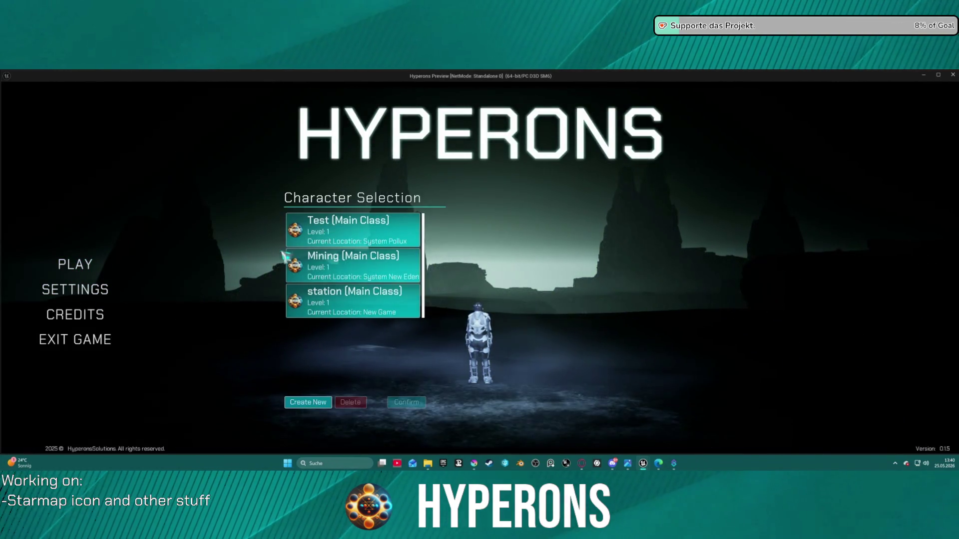
click(365, 273)
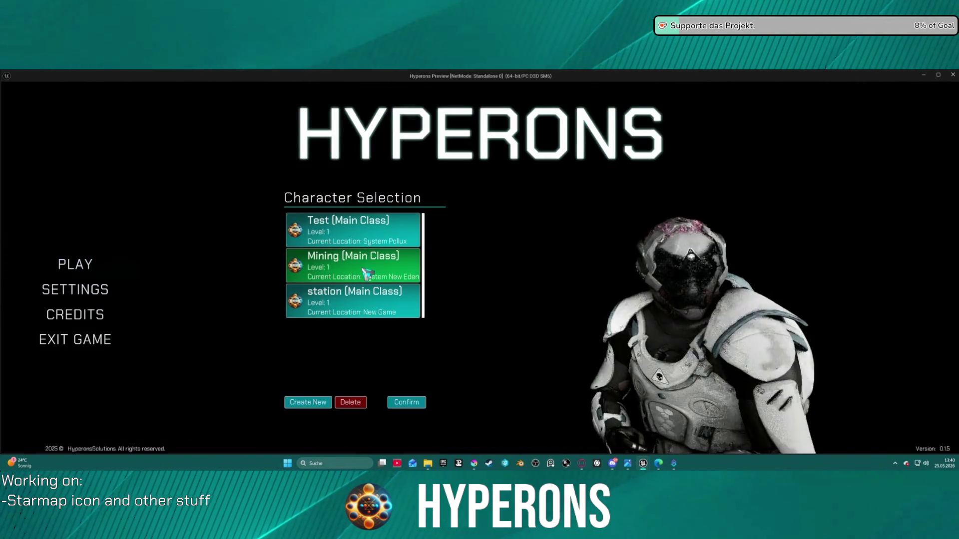
click(398, 271)
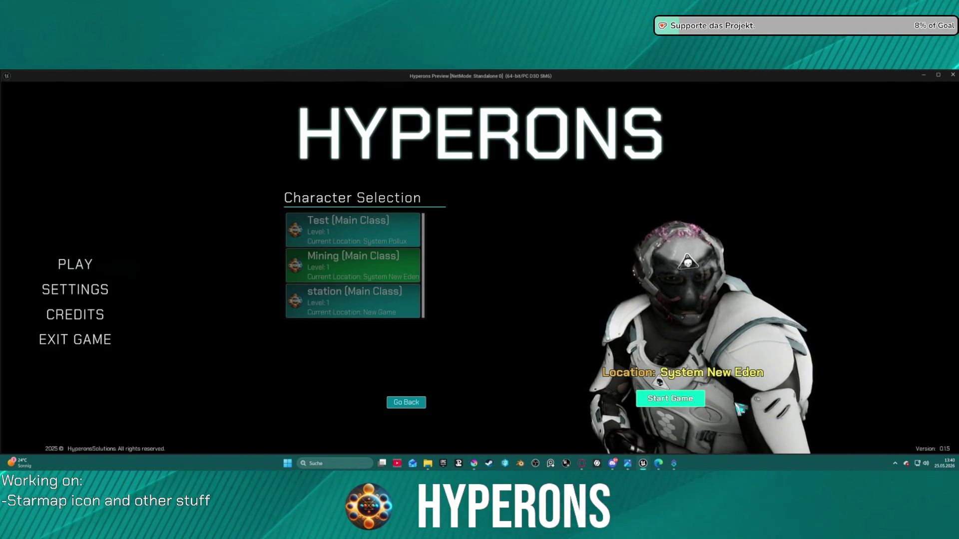
click(670, 398)
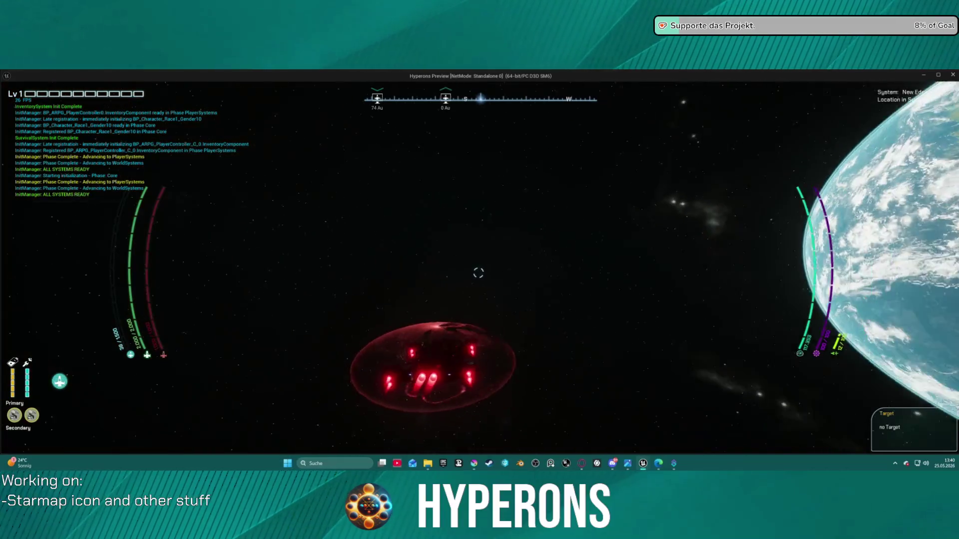
key(a)
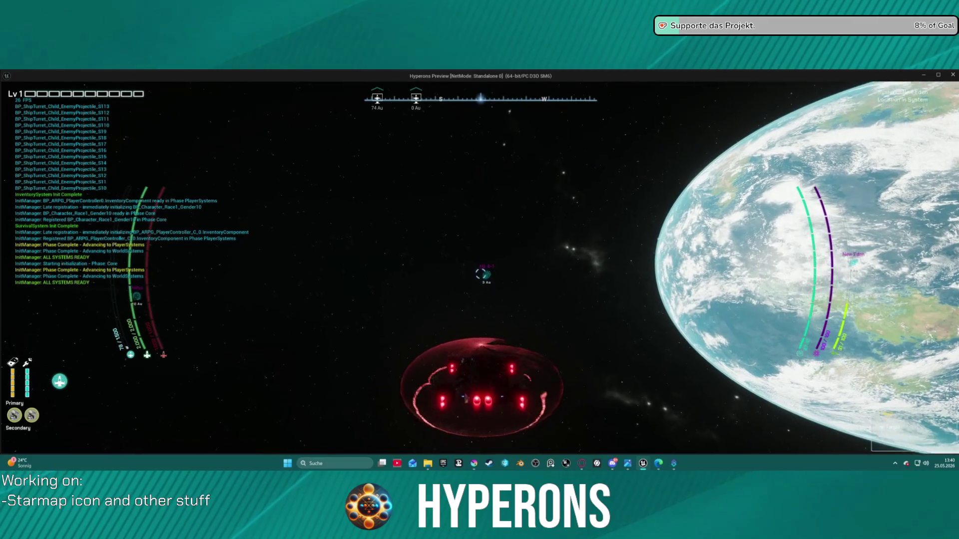
key(w)
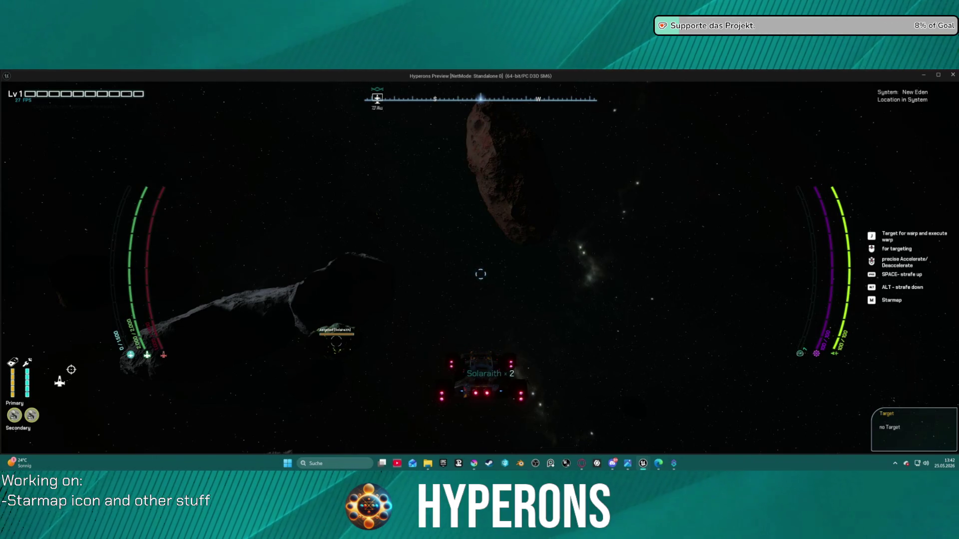
Show the Hydra Cargo and Inventory with the Solaraith ore in the first slot
key(i)
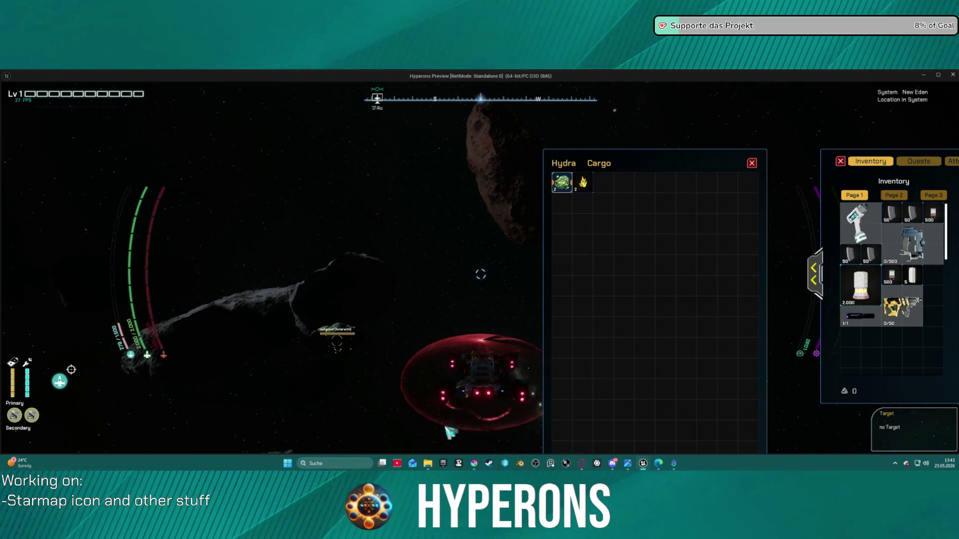
Accelerate, move the Solaraith ore into an inventory slot, and split one asteroid off
key(w)
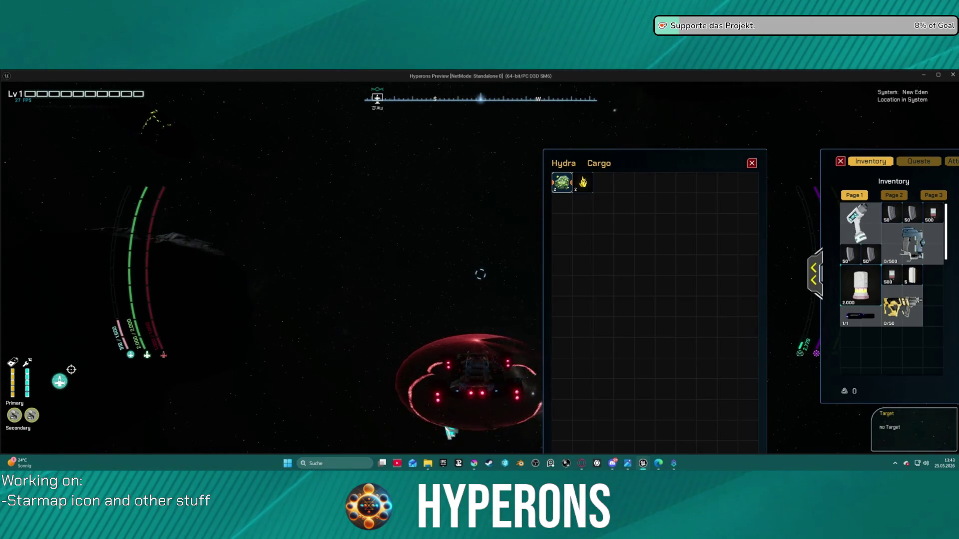
key(w)
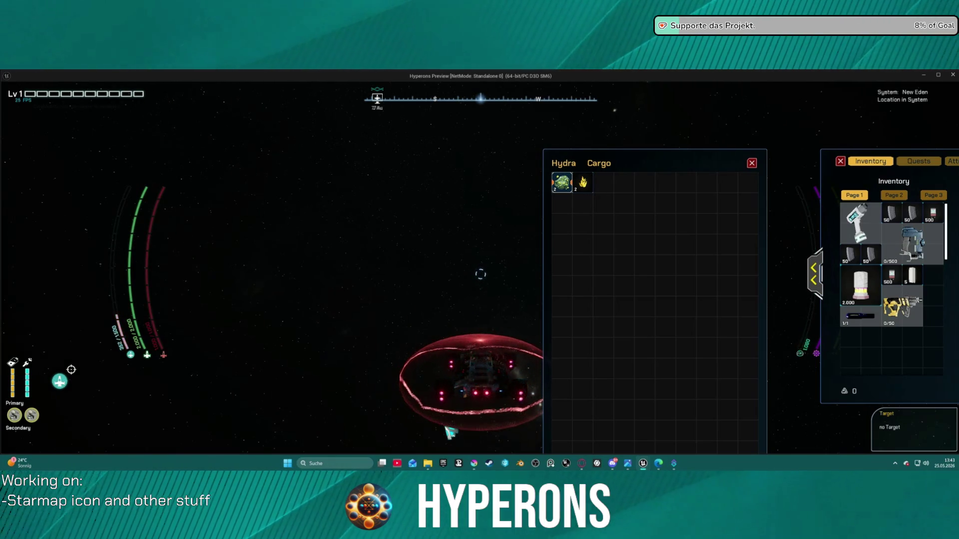
mouse_move(575, 199)
mouse_down()
mouse_move(630, 215)
mouse_move(649, 210)
mouse_move(669, 230)
mouse_move(644, 224)
mouse_move(674, 253)
mouse_up()
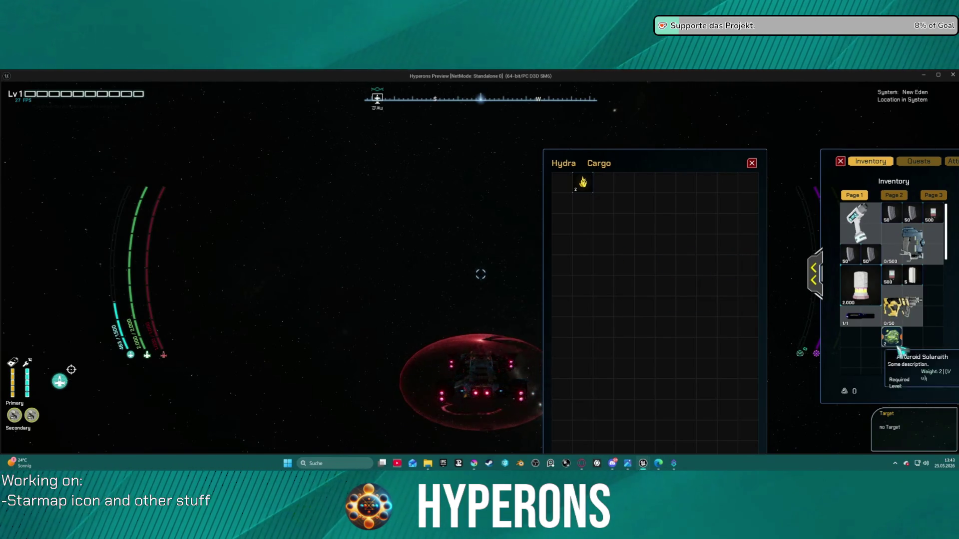
mouse_move(898, 342)
mouse_down()
mouse_move(871, 347)
mouse_move(873, 358)
mouse_move(858, 341)
mouse_up()
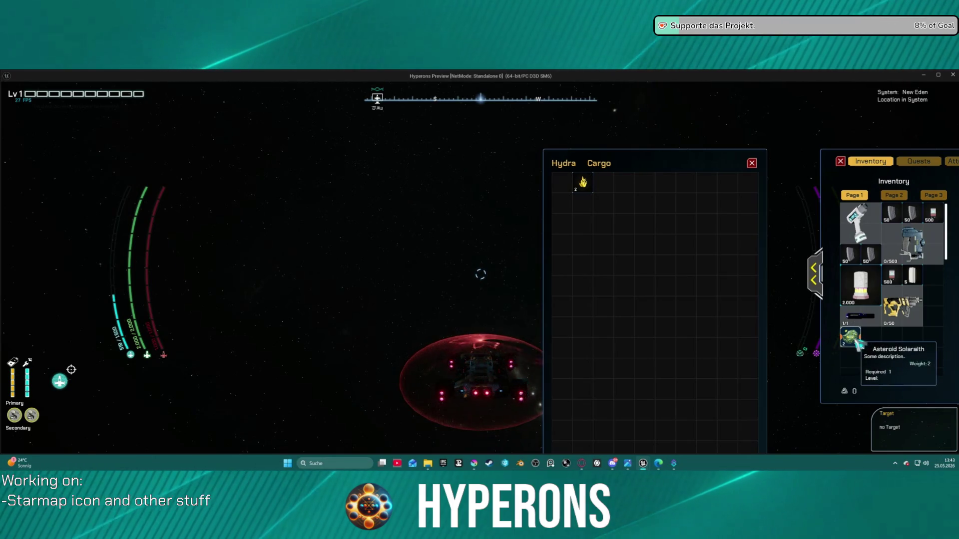
mouse_move(855, 341)
mouse_down()
mouse_move(883, 350)
mouse_move(881, 366)
mouse_move(874, 339)
mouse_up()
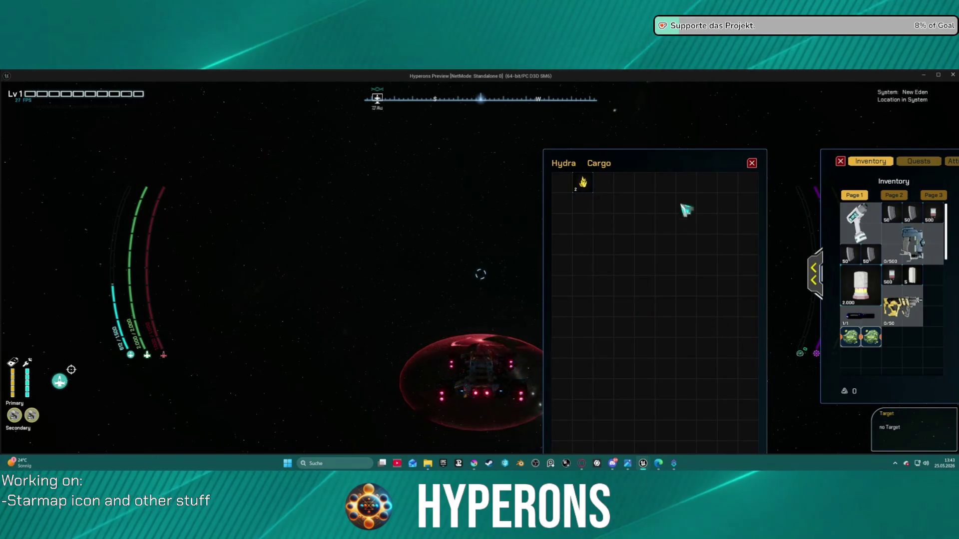
Move both asteroids back into Hydra Cargo, restack them, and close the panels
drag(855, 340, 743, 322)
drag(870, 337, 695, 293)
mouse_move(872, 339)
mouse_down()
mouse_move(772, 326)
mouse_move(677, 292)
mouse_move(876, 349)
mouse_move(849, 344)
mouse_up()
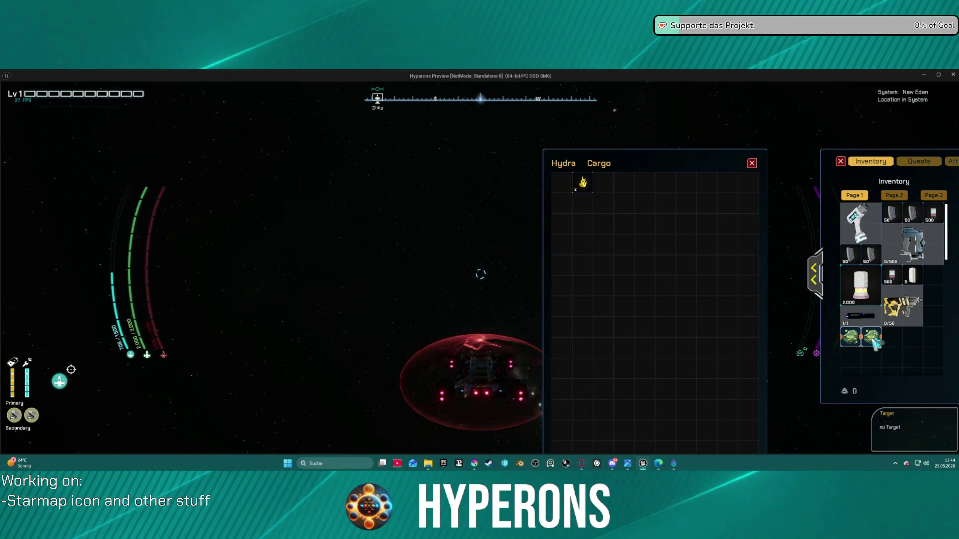
mouse_move(597, 185)
mouse_down()
mouse_move(859, 332)
mouse_move(891, 337)
mouse_move(583, 186)
mouse_move(865, 322)
mouse_move(848, 349)
mouse_move(563, 184)
mouse_up()
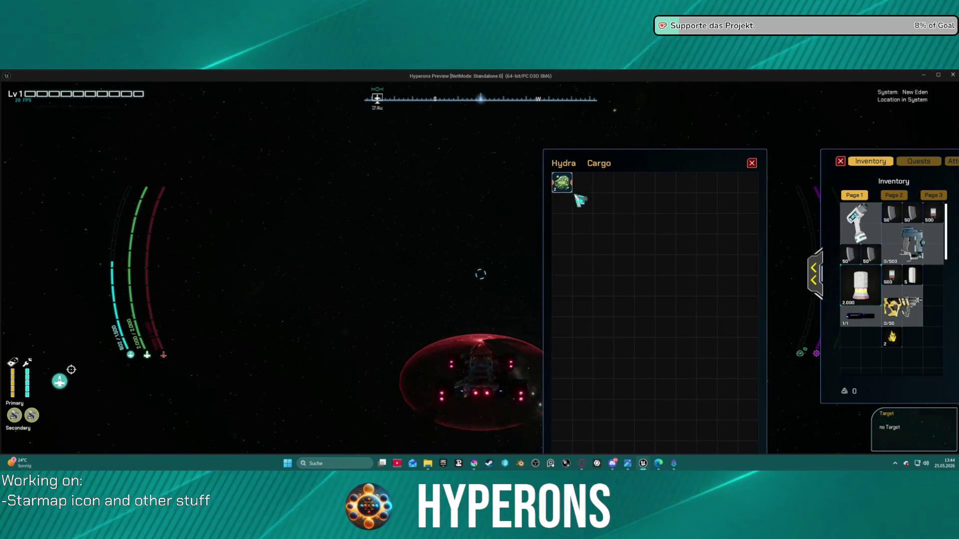
mouse_move(569, 185)
mouse_down()
mouse_move(853, 292)
mouse_move(863, 341)
mouse_move(597, 188)
mouse_move(578, 188)
mouse_up()
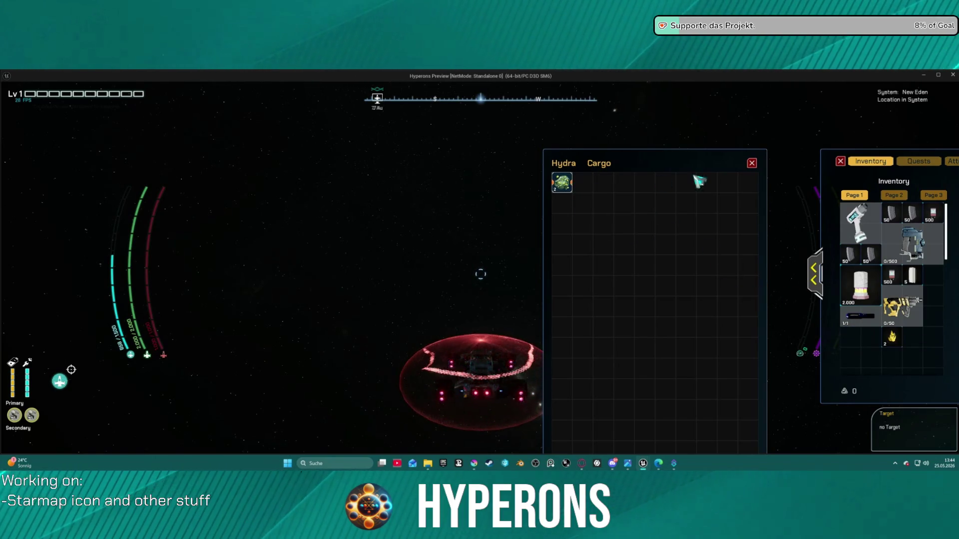
click(753, 165)
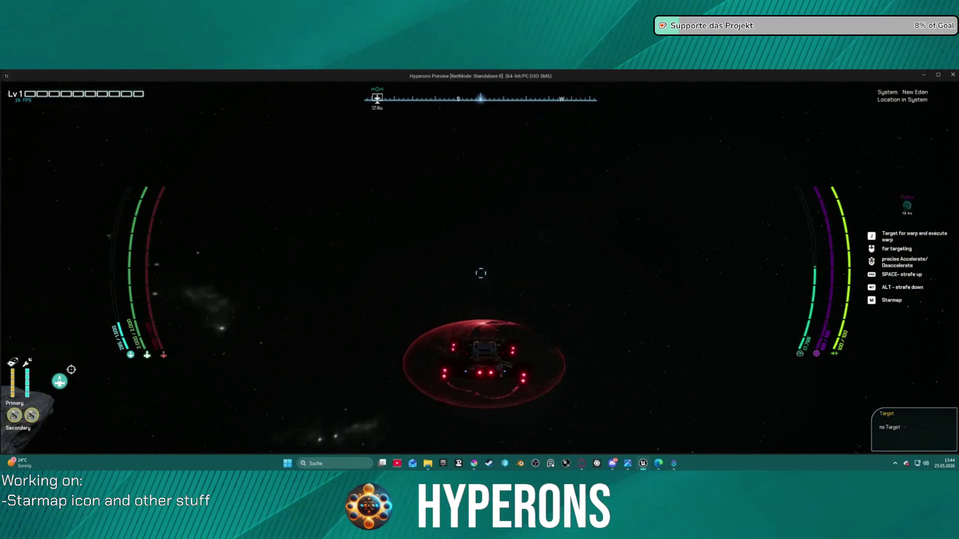
Exit the standalone preview with Escape, returning to the Map_Lobby0 editor
key(Escape)
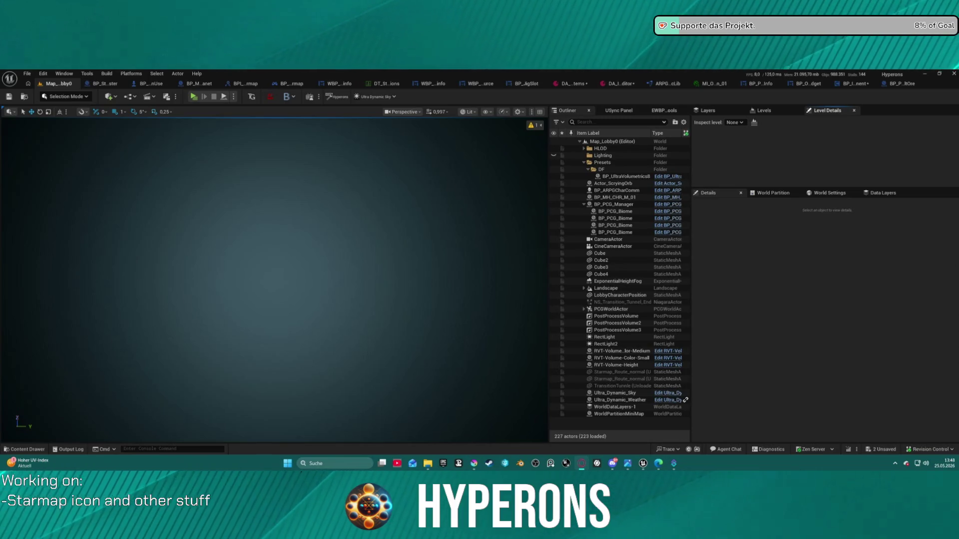
Bring the TheGamer storage guide forward and save the cookie settings to dismiss the notice
key(alt+Tab)
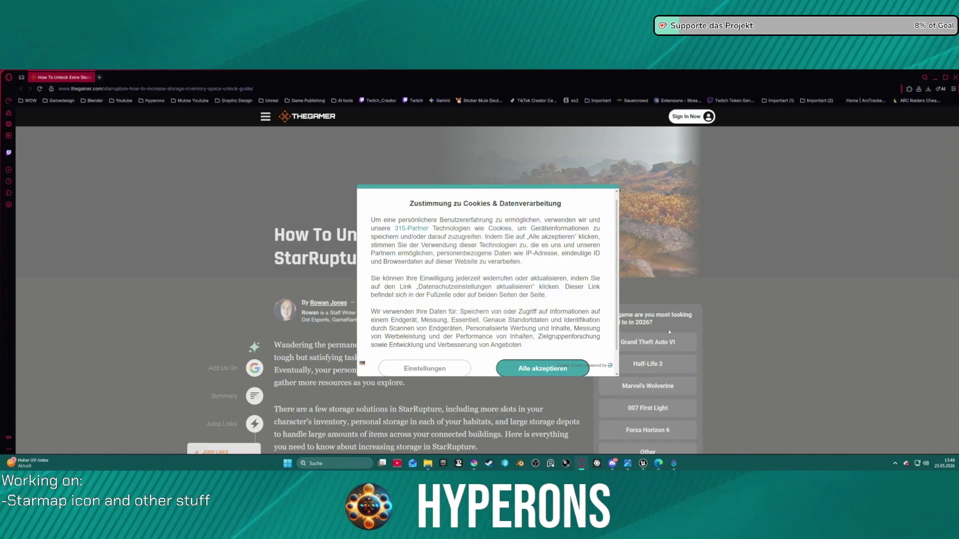
scroll(438, 364, down, 3)
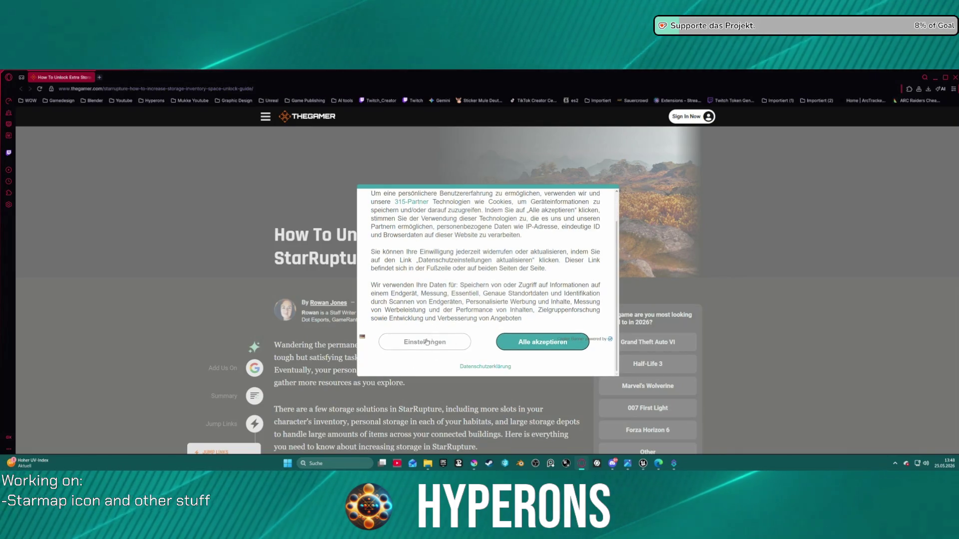
click(436, 368)
click(456, 413)
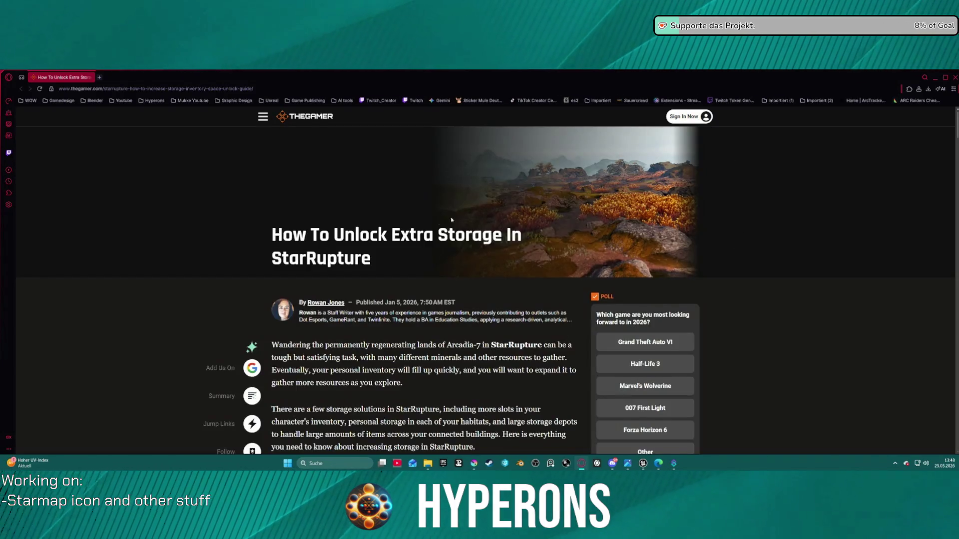
Enlarge and study the StarRupture inventory-slots screenshot, then return to the Unreal editor
scroll(423, 279, down, 10)
scroll(423, 279, down, 5)
scroll(490, 262, up, 8)
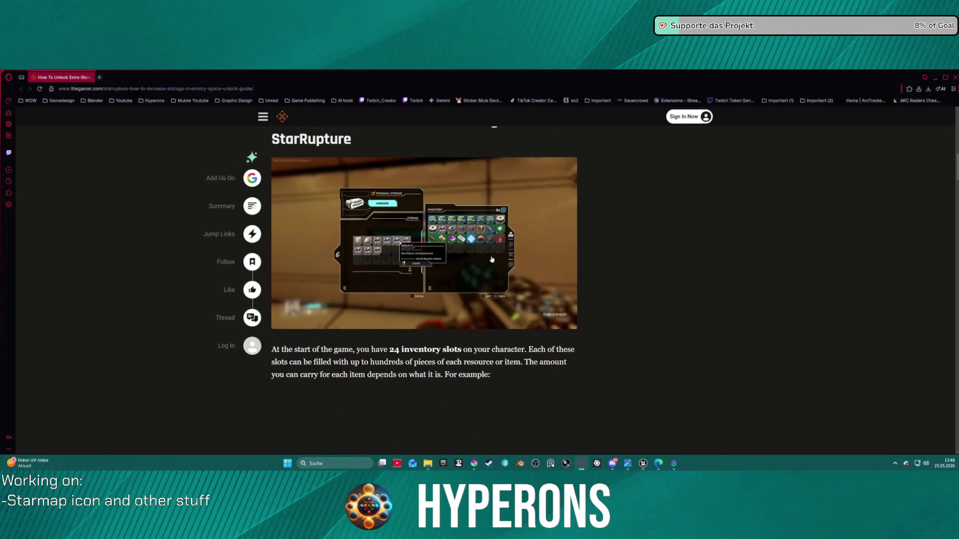
click(485, 237)
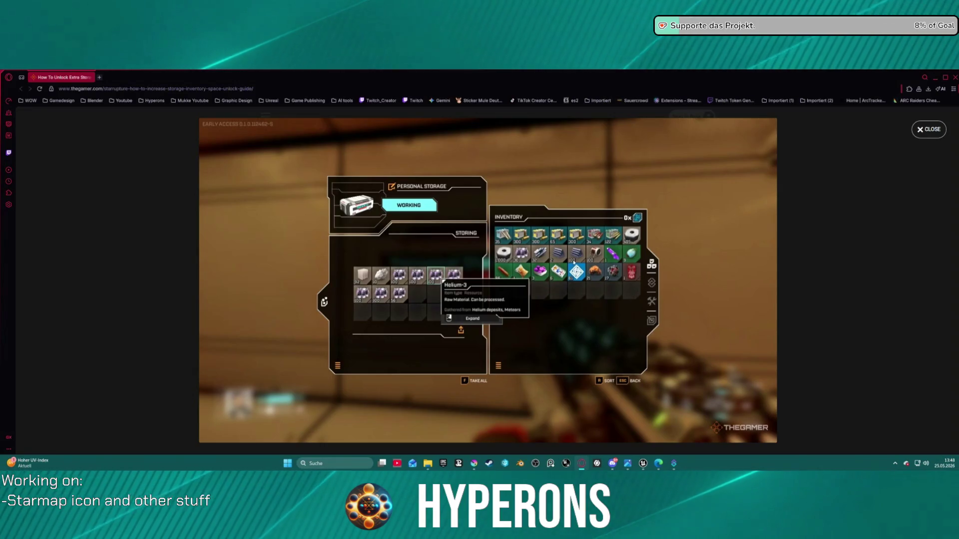
click(502, 278)
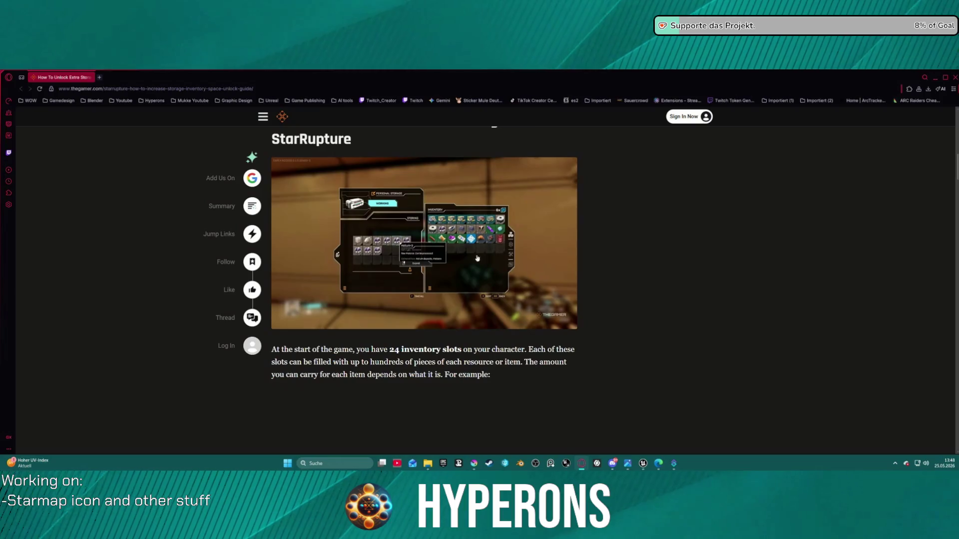
mouse_move(645, 464)
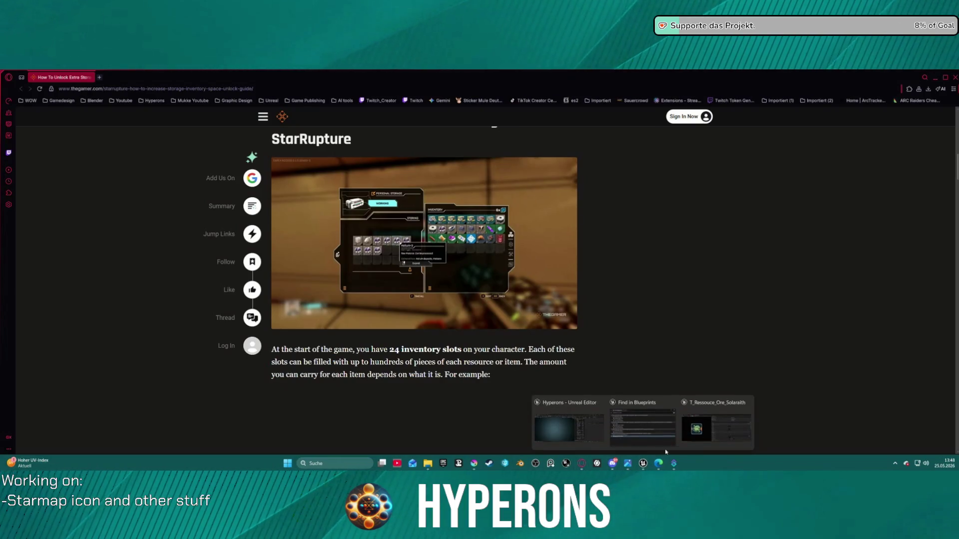
click(675, 424)
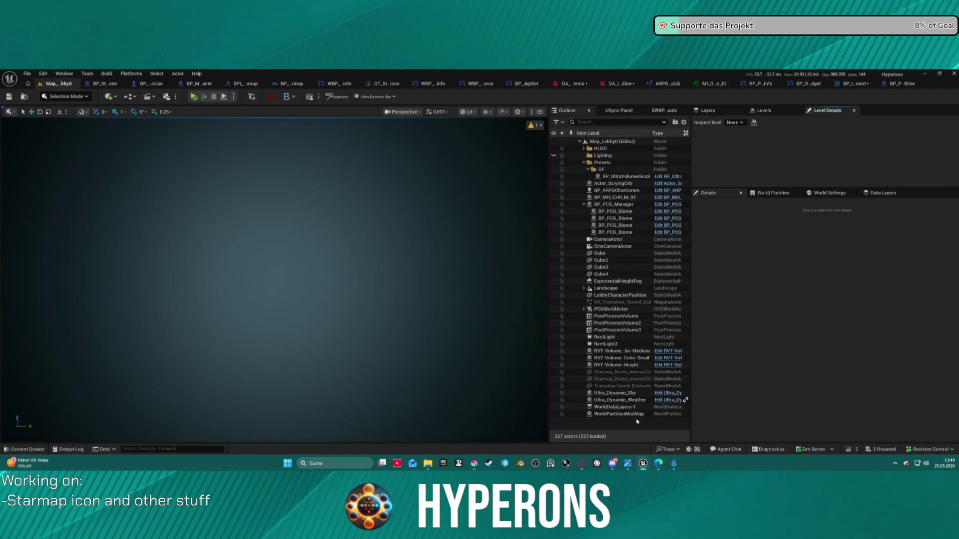
Show the Content Drawer with the ore icon textures beside the EUW Thumbnail Visualizer
key(ctrl+space)
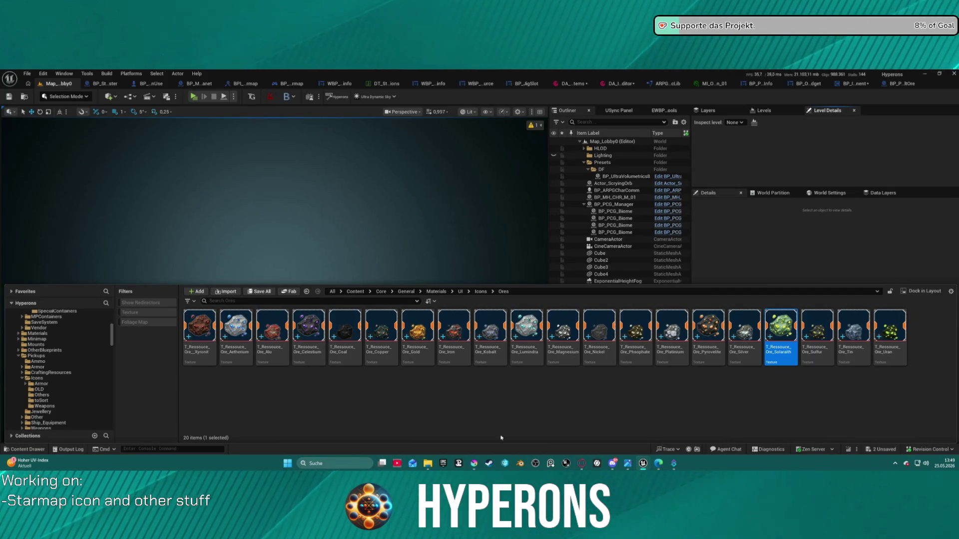
mouse_move(643, 463)
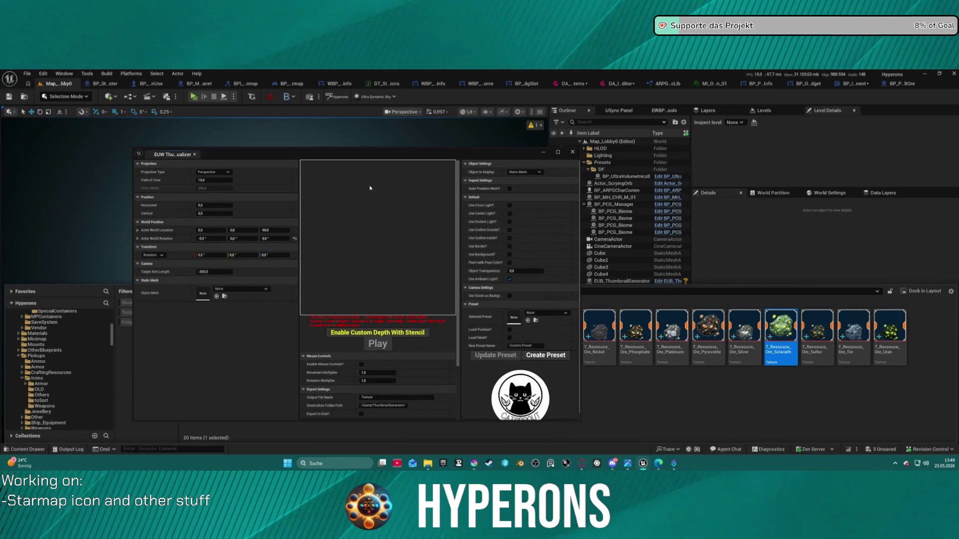
Enable custom depth with stencil and load SM_Rock_Ore_01 as the preview mesh
click(356, 333)
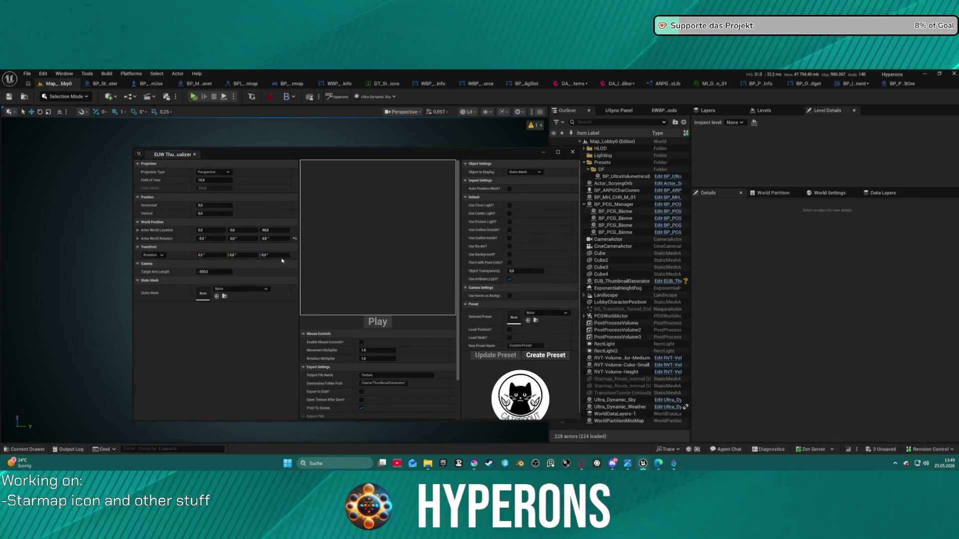
click(235, 288)
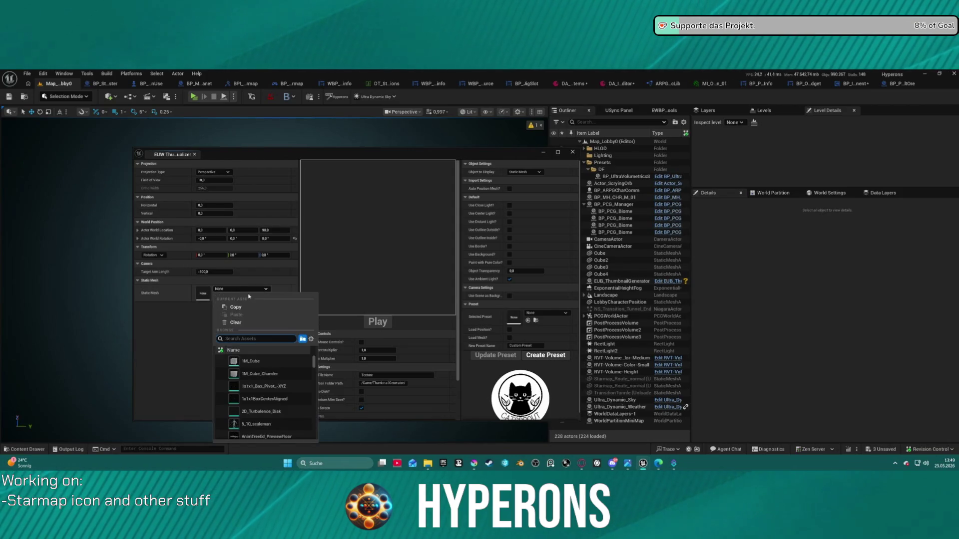
click(225, 338)
text(ore)
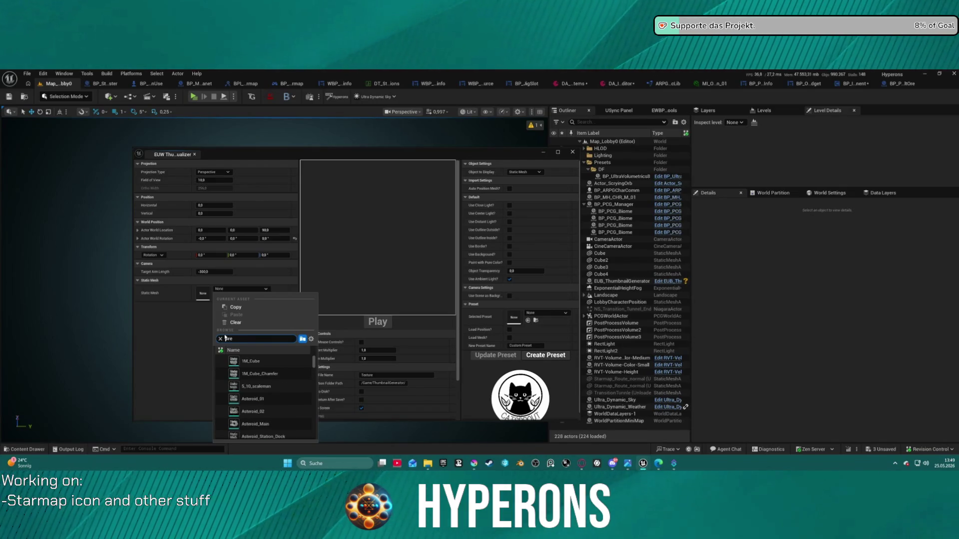
text(Rock )
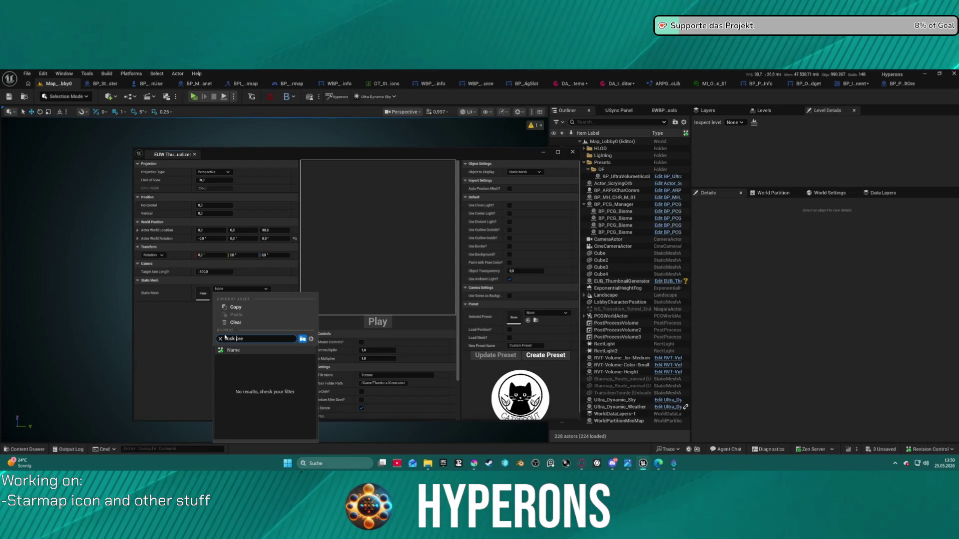
text(_)
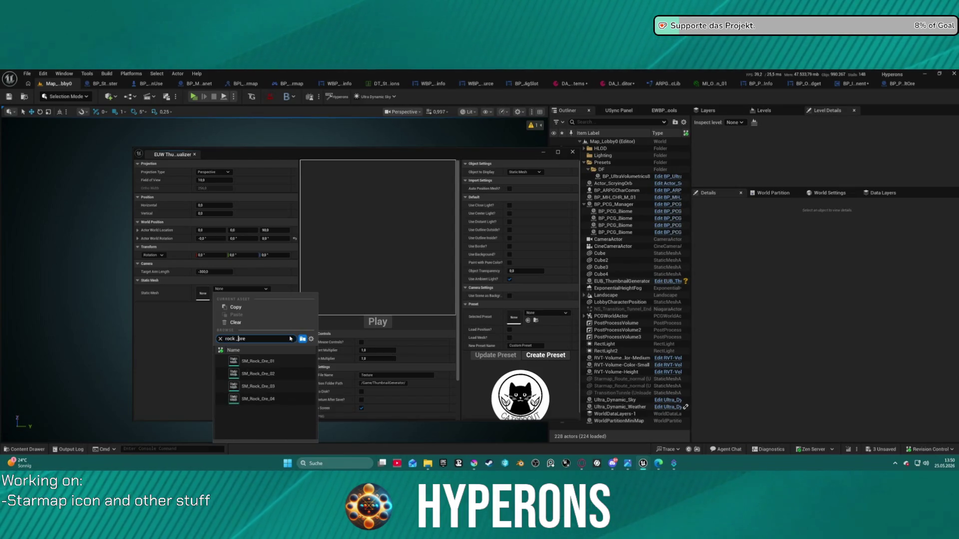
click(284, 362)
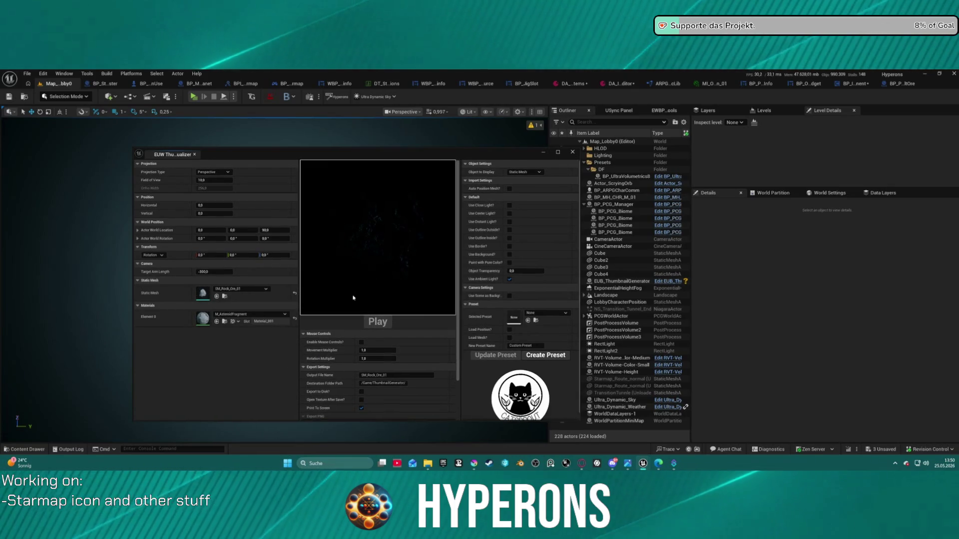
Turn on the distant, center and close lights, then apply the Inventory_Normal preset
click(509, 222)
click(510, 214)
click(510, 205)
click(510, 188)
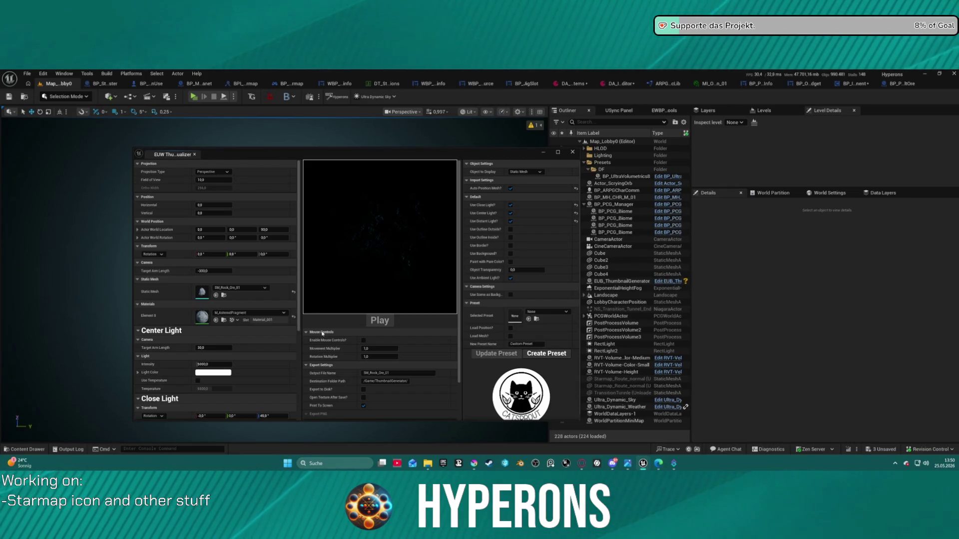
click(534, 311)
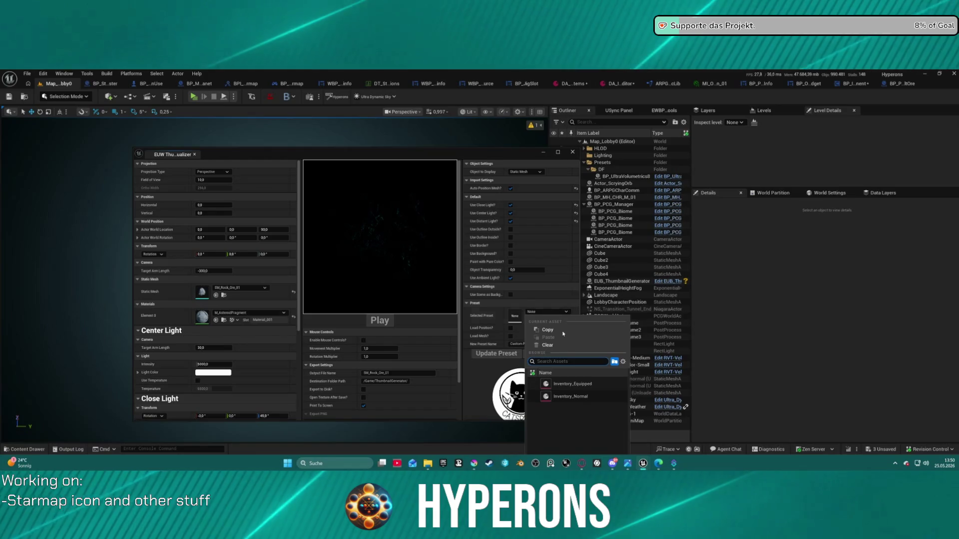
click(570, 396)
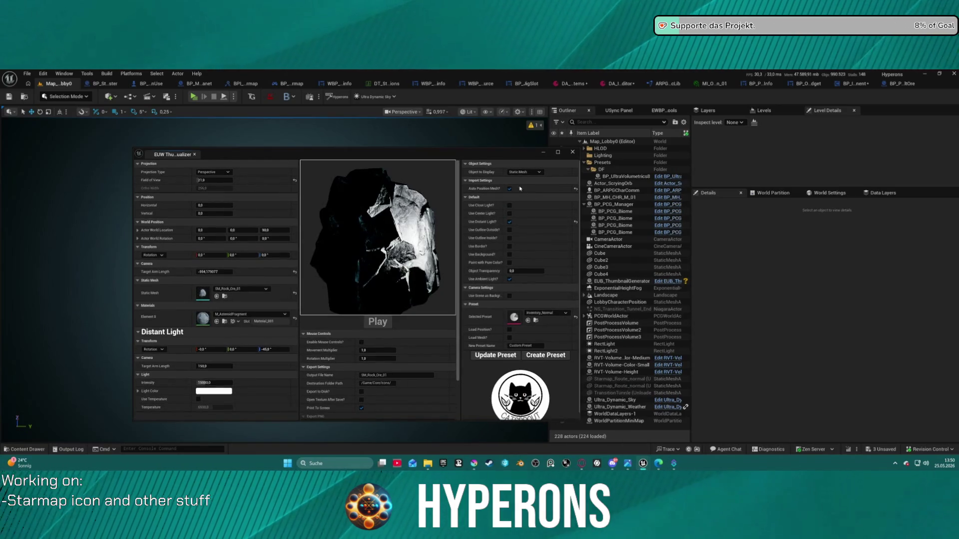
Enable Use Background with T_EmptySlotG as the background texture and Use Texture ticked
click(509, 255)
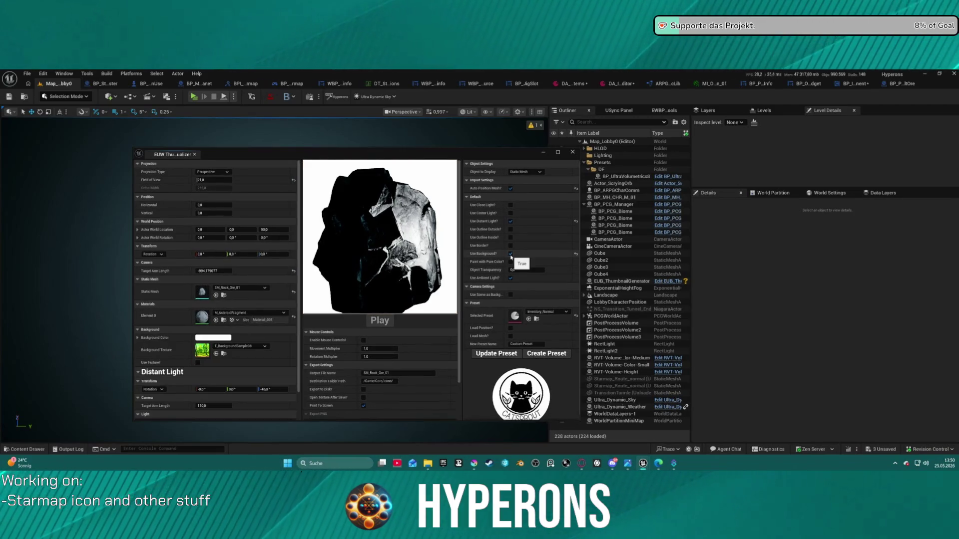
click(260, 345)
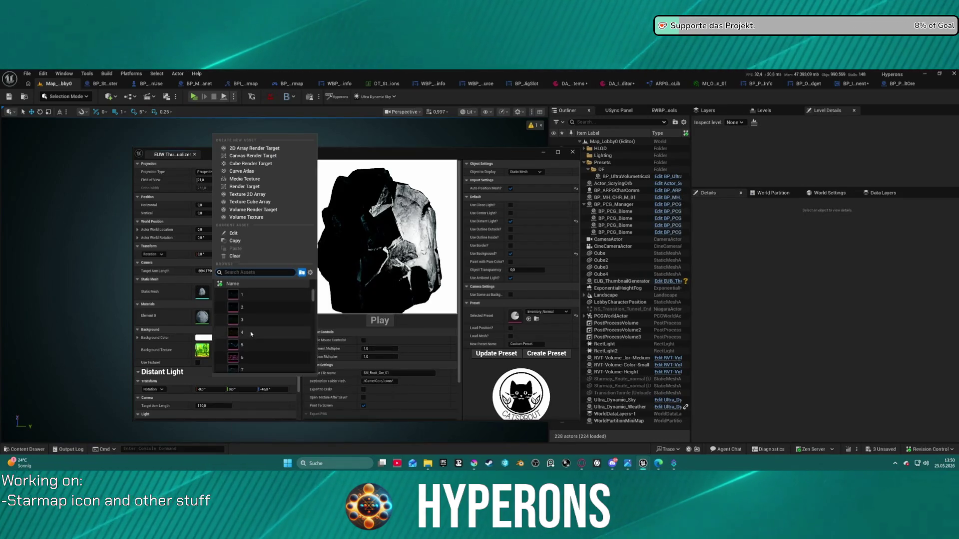
click(185, 355)
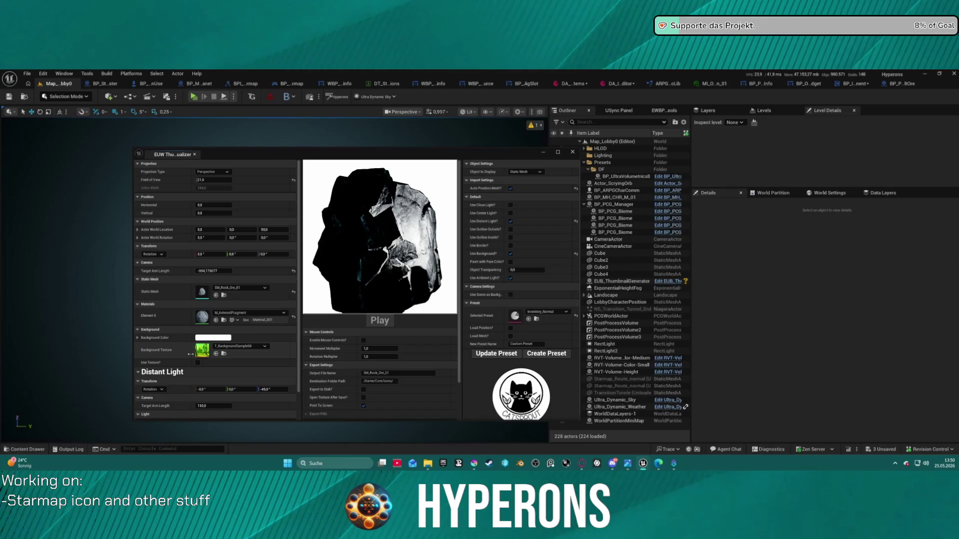
click(225, 347)
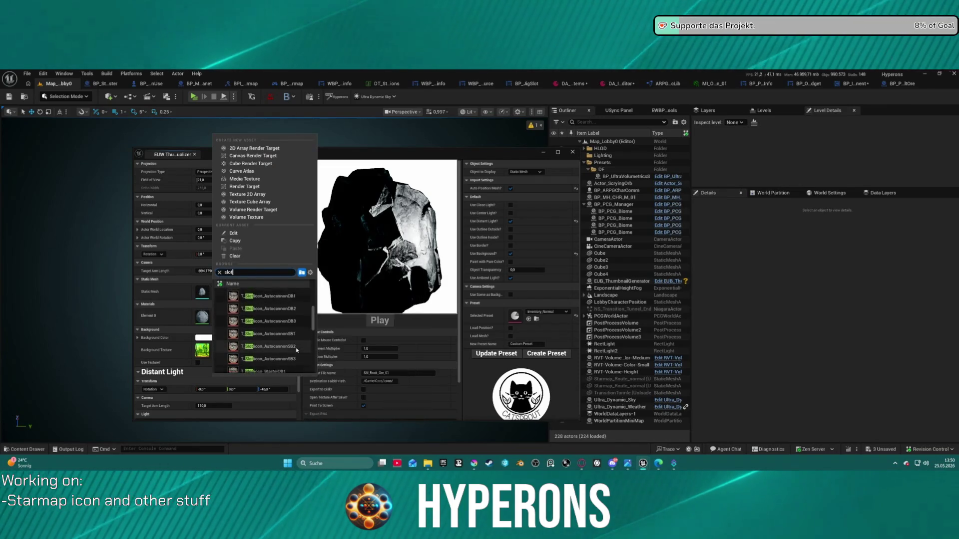
scroll(297, 351, down, 10)
scroll(294, 349, up, 10)
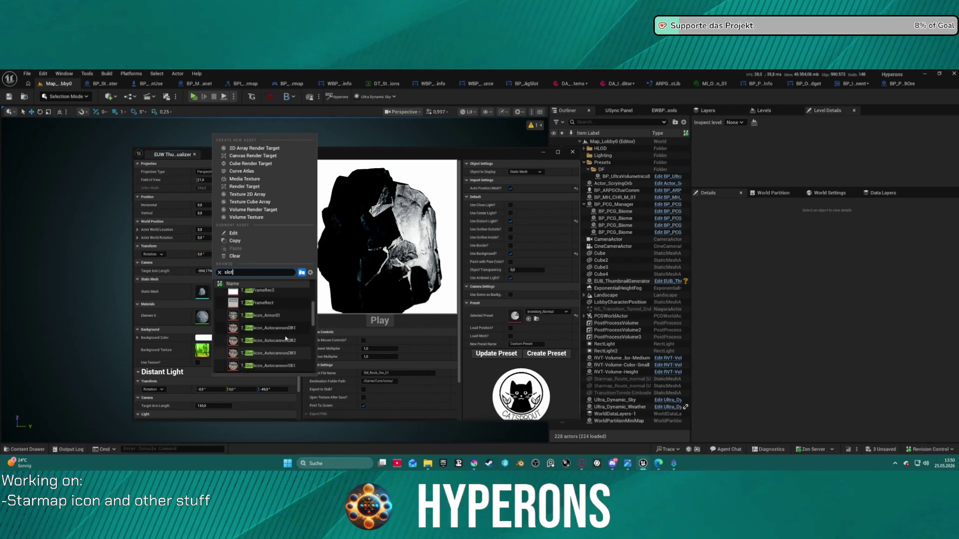
scroll(286, 339, up, 3)
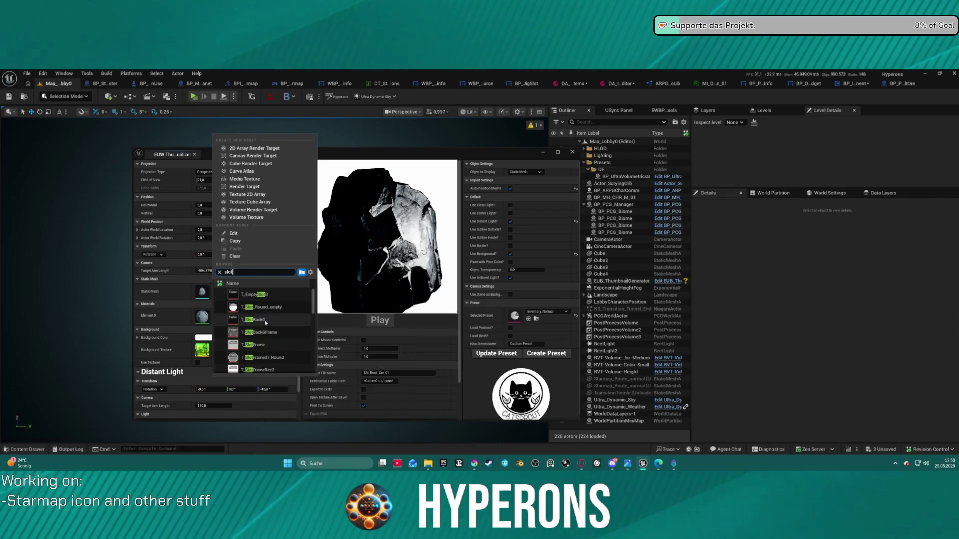
click(253, 295)
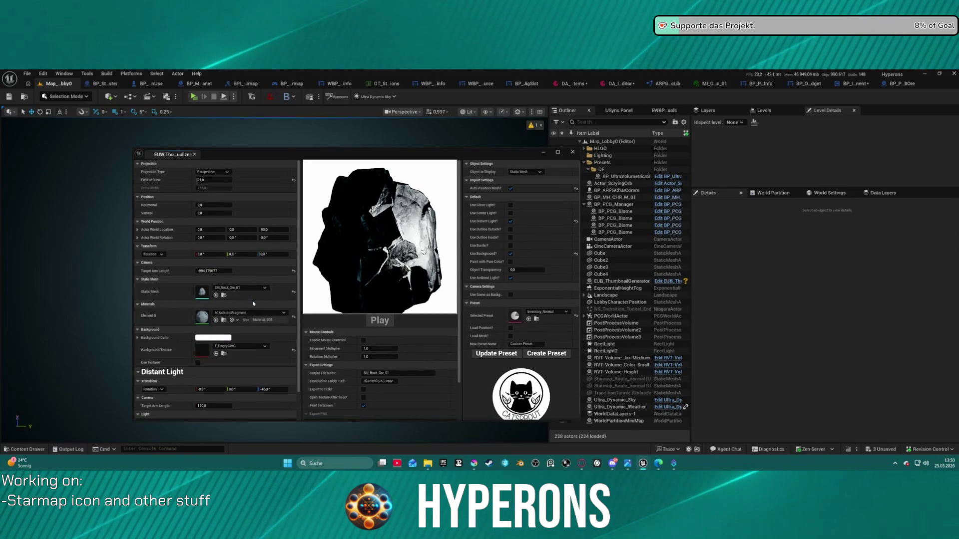
click(198, 363)
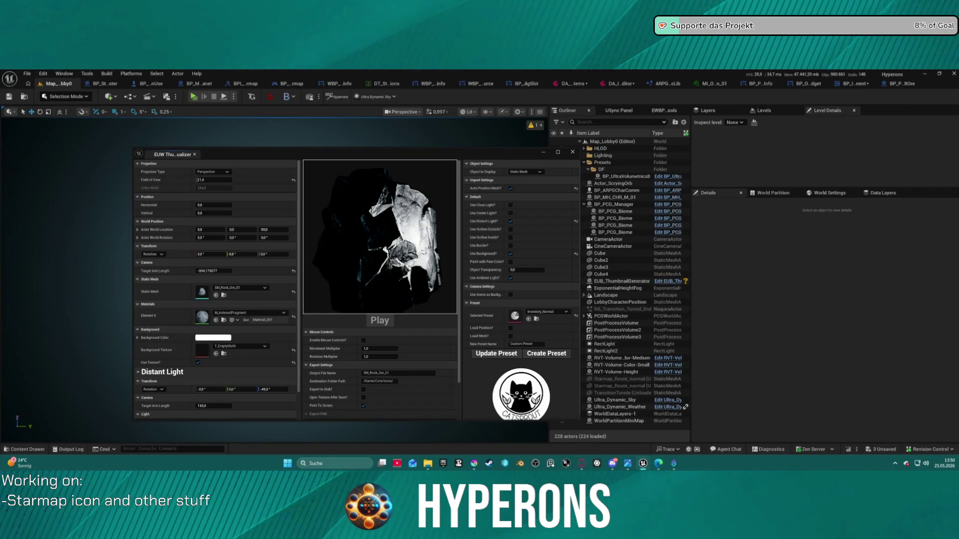
Narrow field of view to about 16, turn off close/center light, add ambient light, close the utility
mouse_move(200, 179)
mouse_down()
mouse_move(215, 179)
mouse_move(190, 179)
mouse_move(205, 179)
mouse_up()
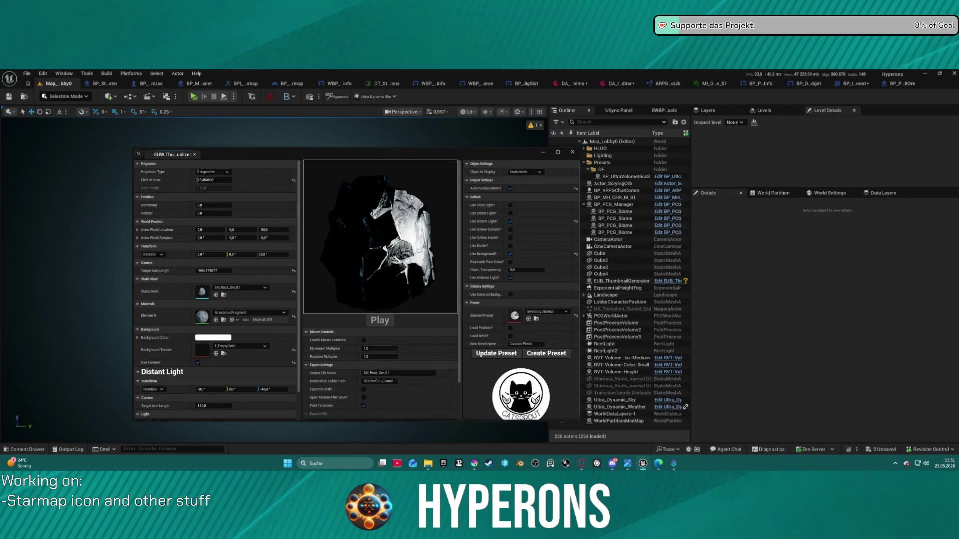
click(510, 213)
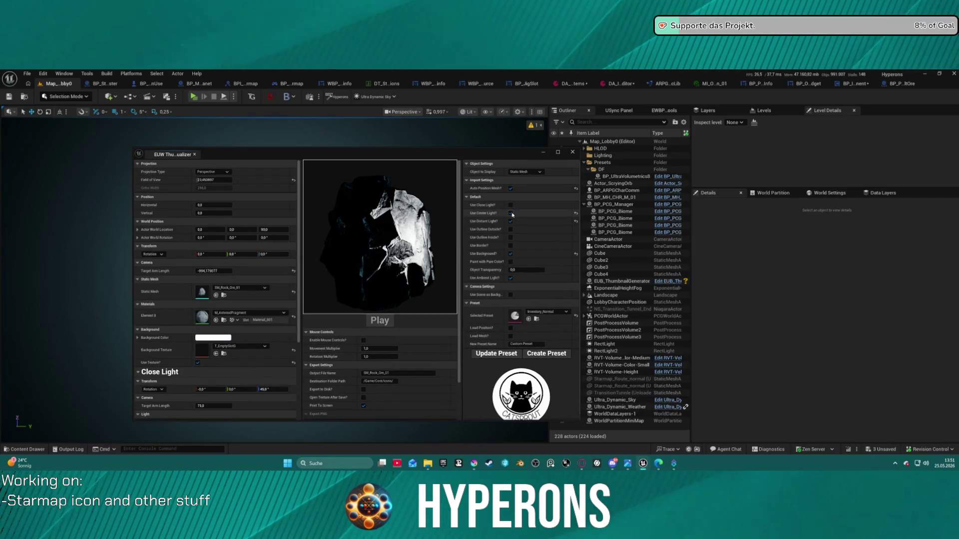
click(510, 213)
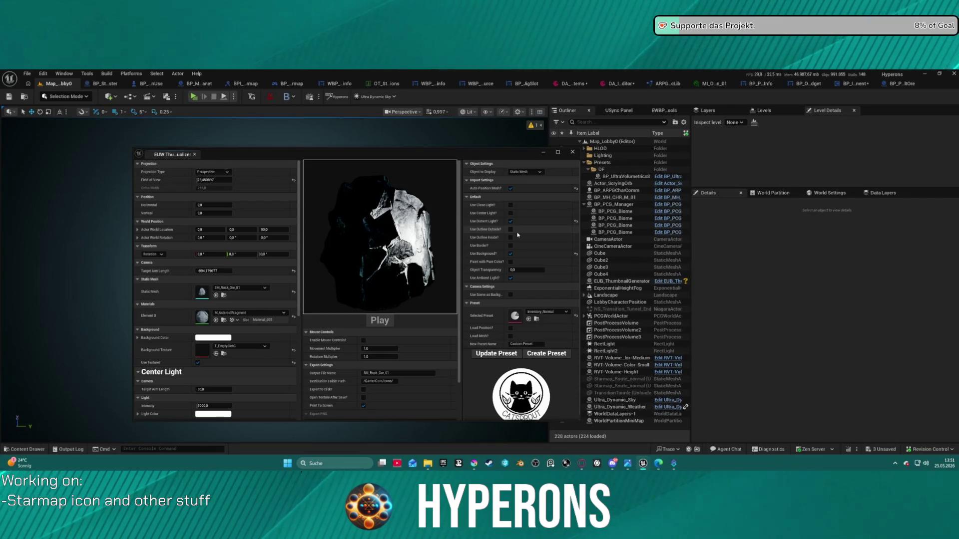
click(510, 278)
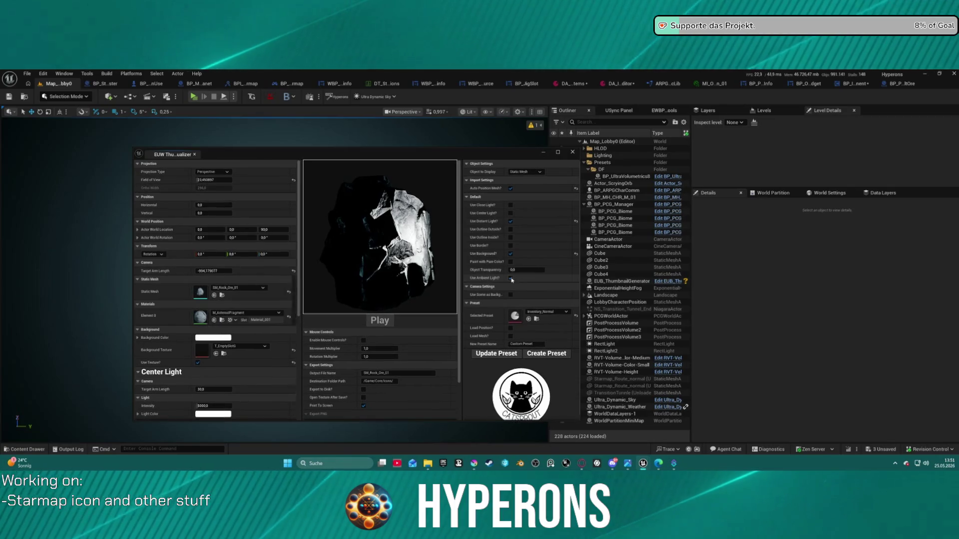
click(573, 155)
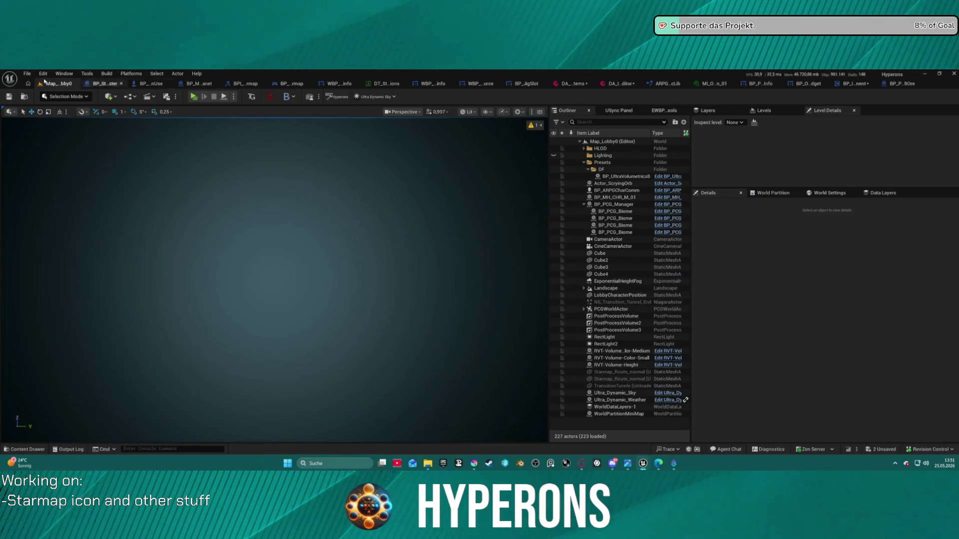
Open the DEV_Asteroids level from File > Recent Levels
click(27, 73)
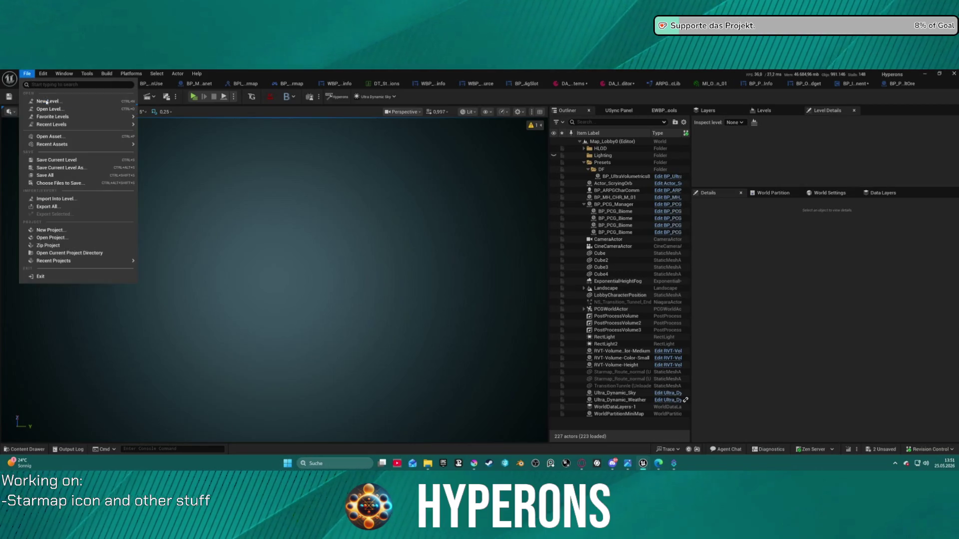
mouse_move(75, 125)
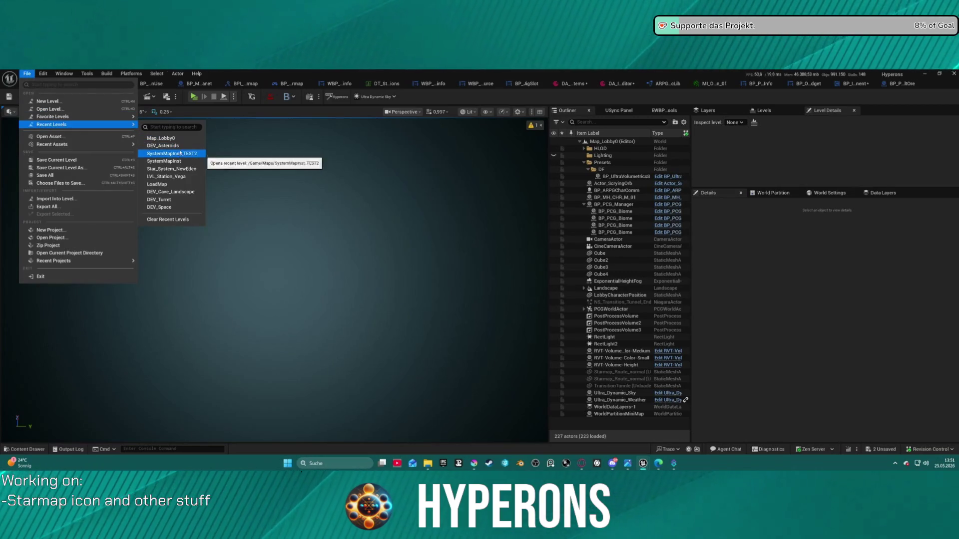
click(181, 148)
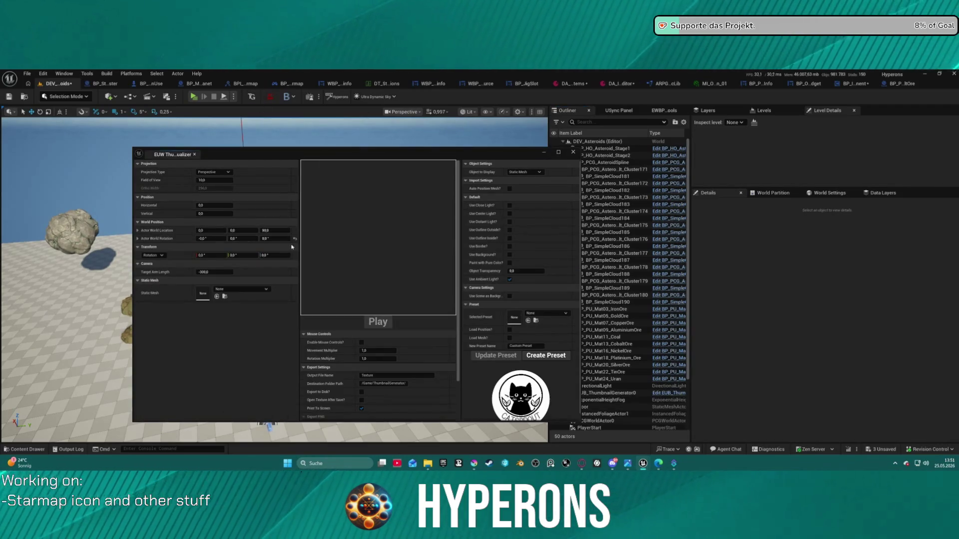
Search the Static Mesh picker for 'rock_or' and choose SM_Rock_Ore_01
click(240, 289)
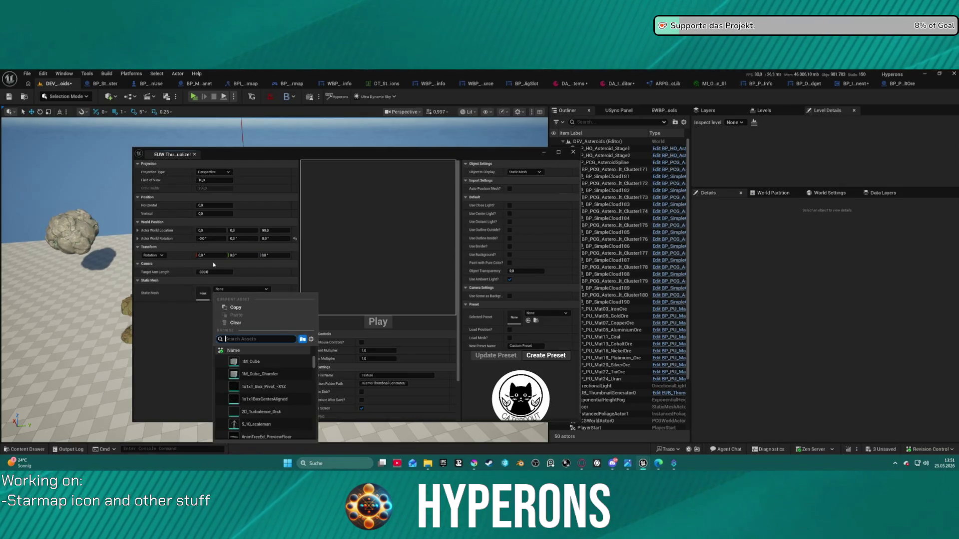
text(cre)
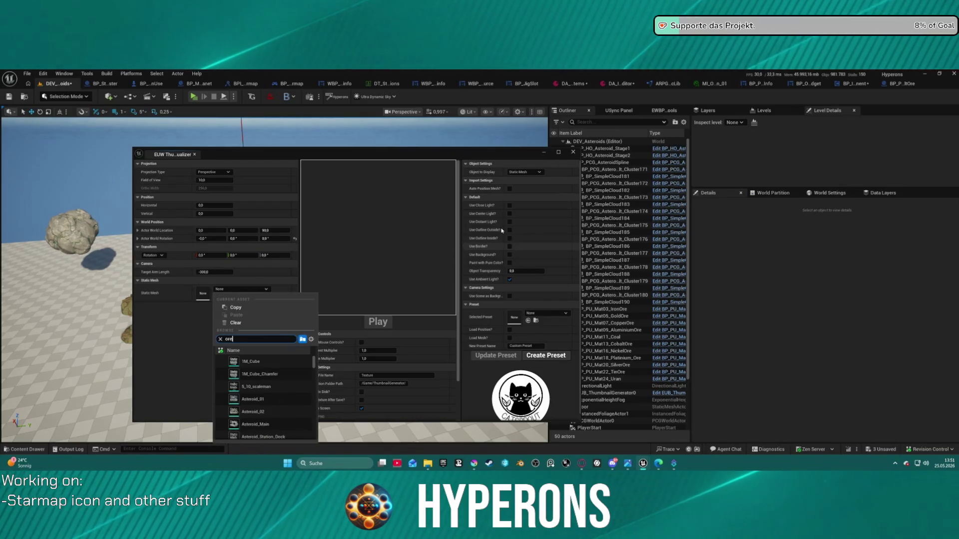
mouse_move(268, 412)
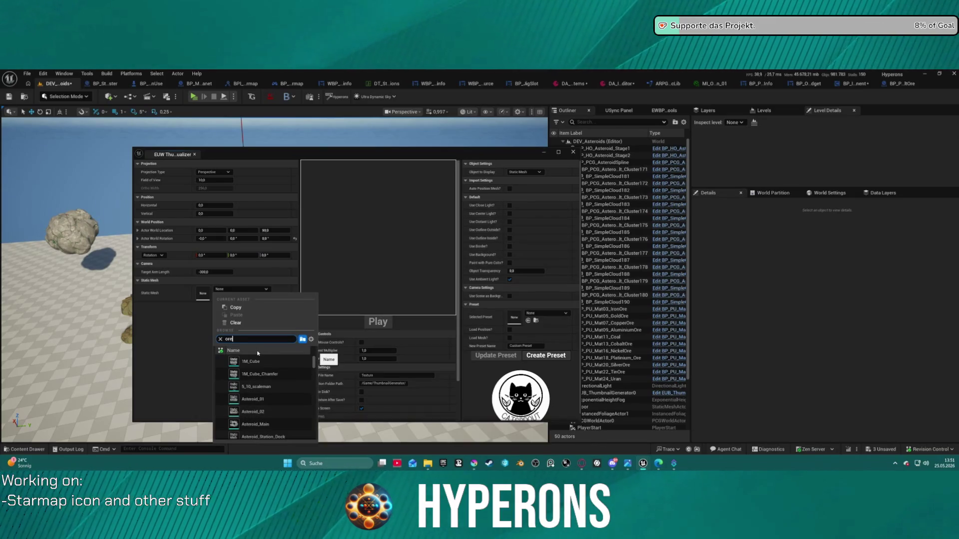
text(_ rock)
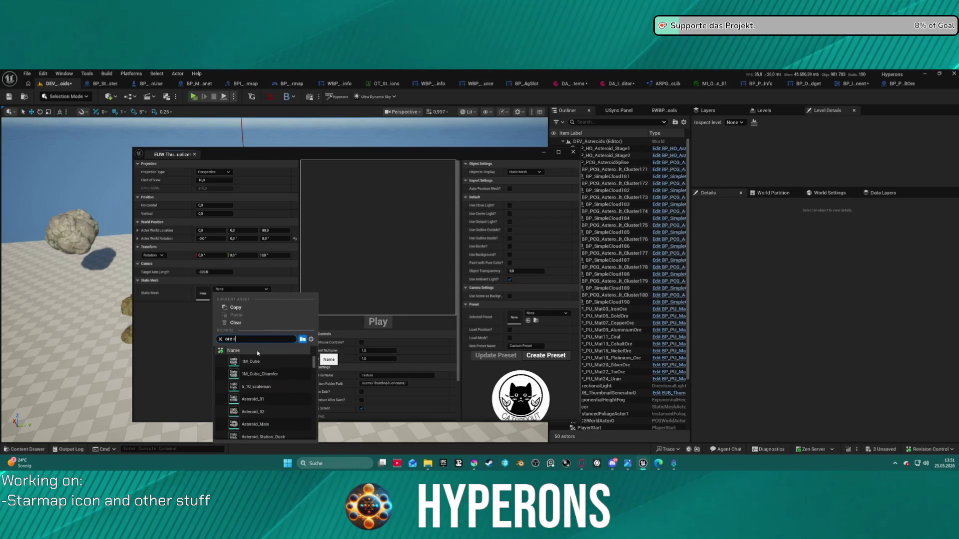
scroll(247, 362, down, 5)
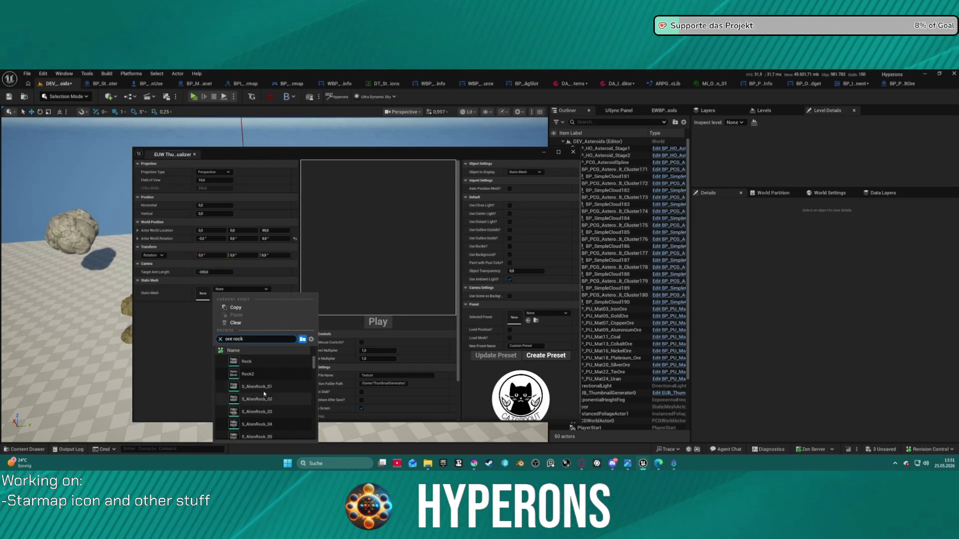
scroll(279, 421, down, 5)
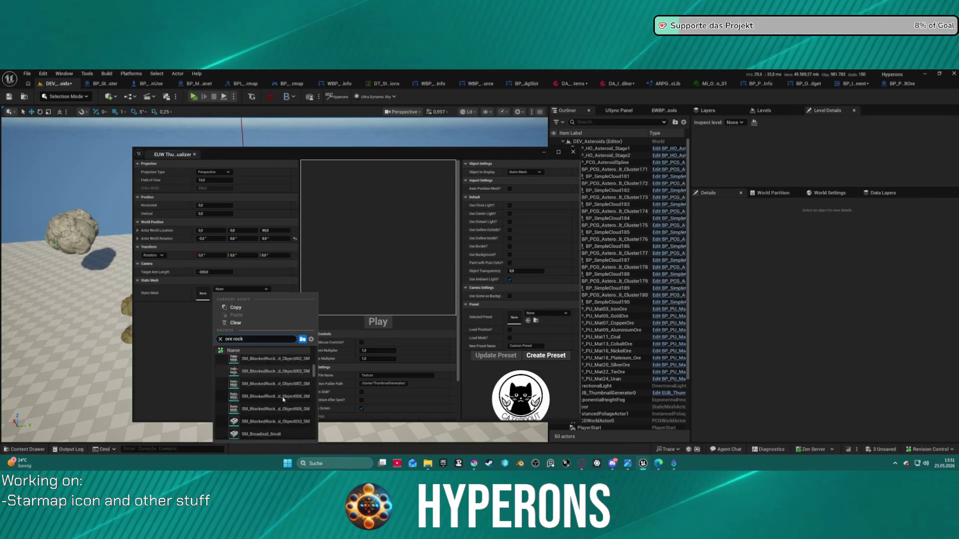
scroll(264, 394, down, 5)
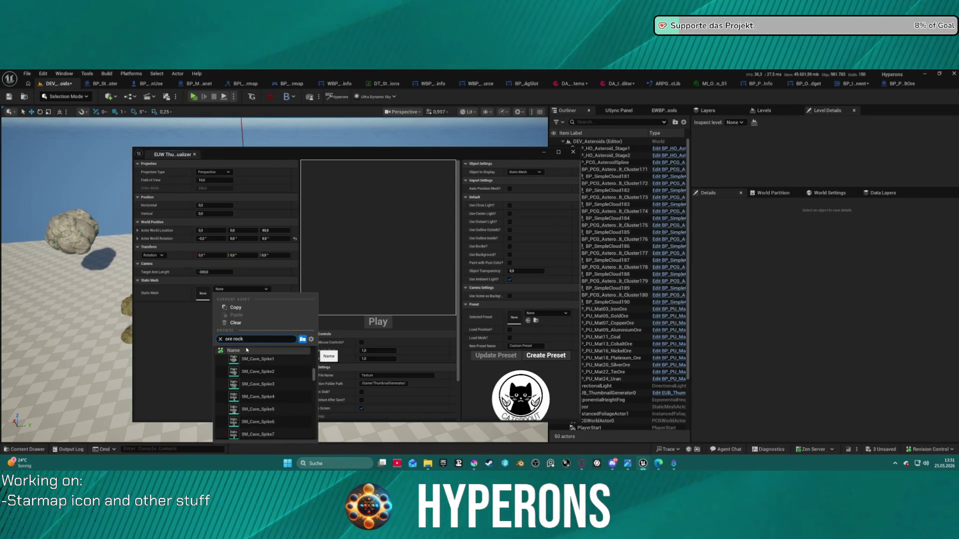
text(rock_)
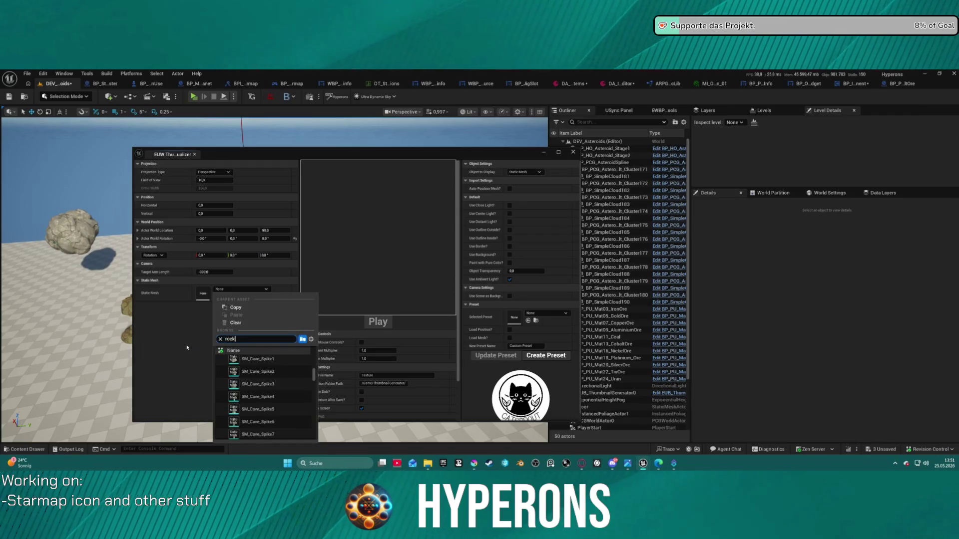
text(or)
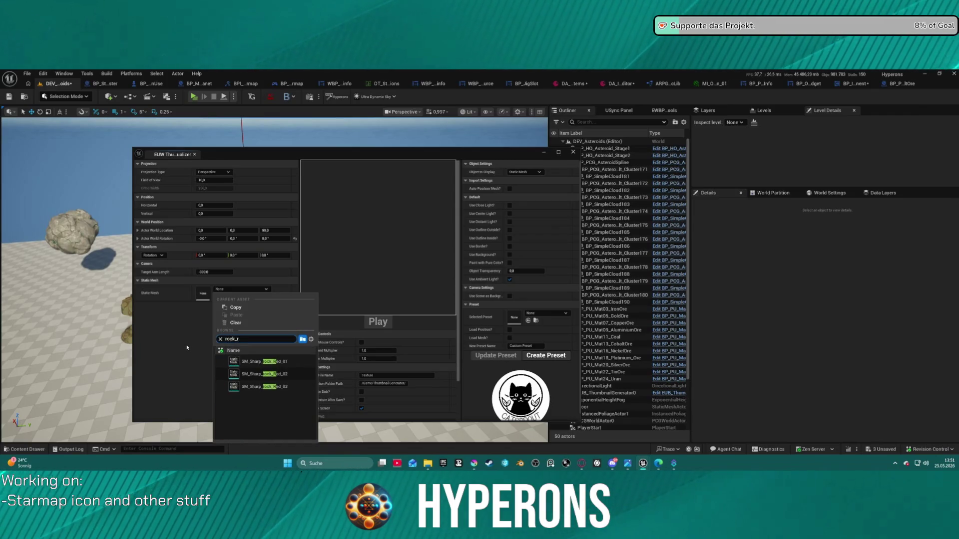
click(234, 361)
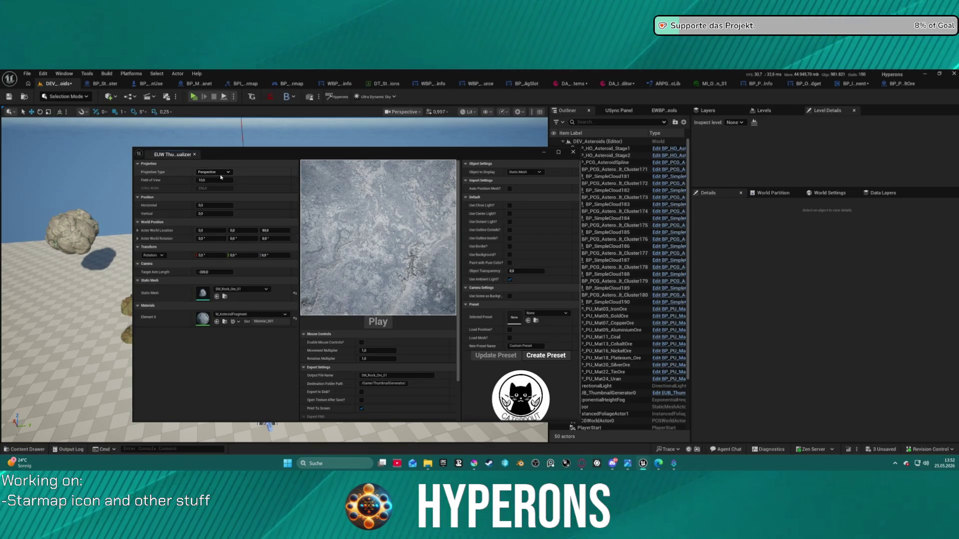
Widen the field of view, rotate the rock on Z, enable a white background, then open BP_JigSlot
drag(207, 181, 223, 180)
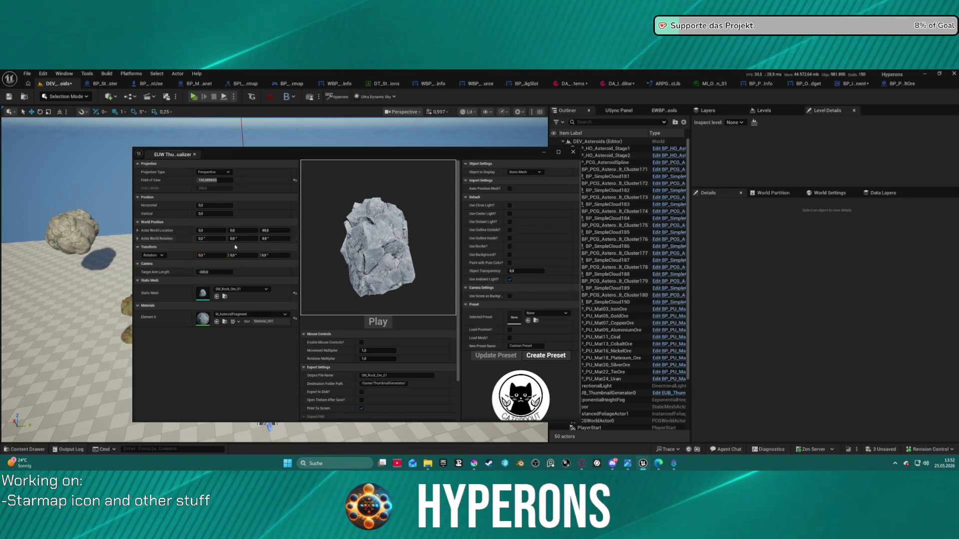
drag(269, 255, 276, 255)
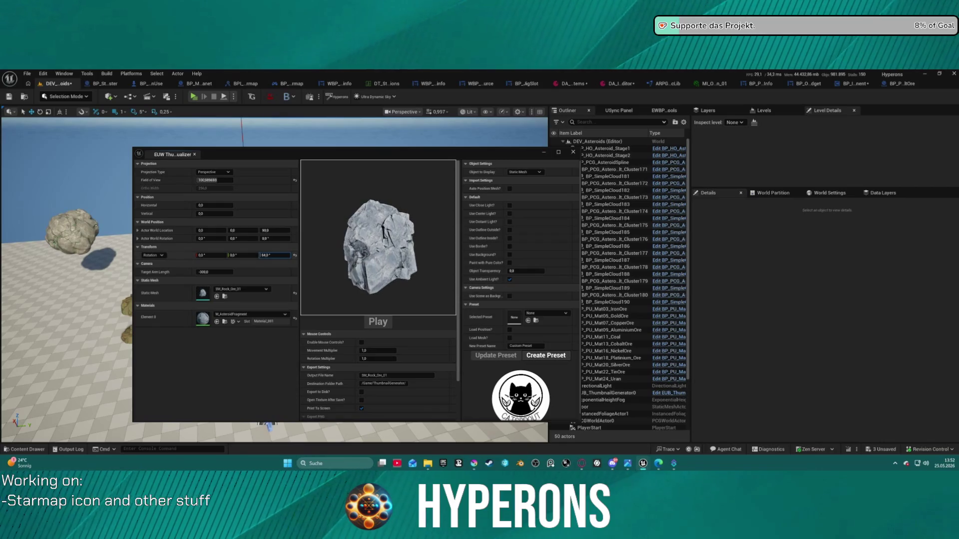
click(509, 222)
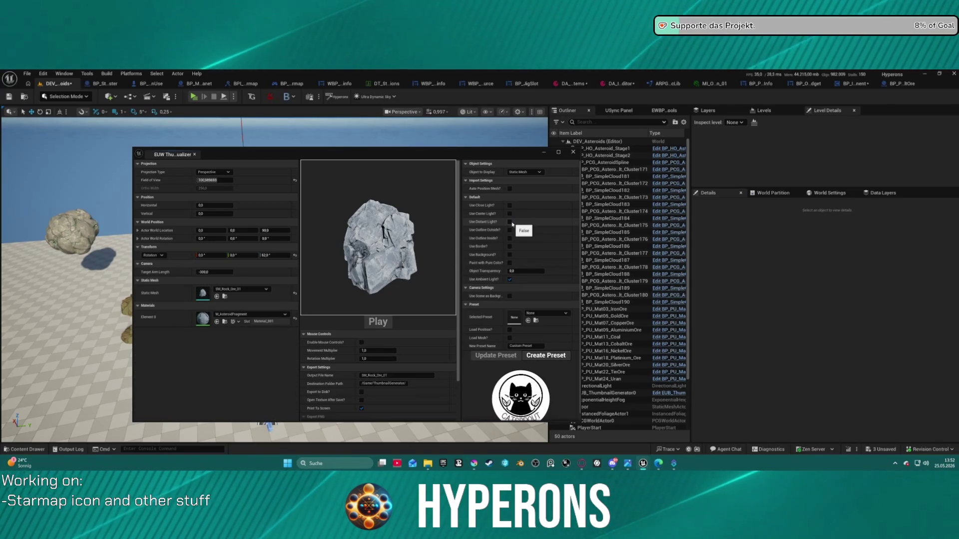
click(510, 222)
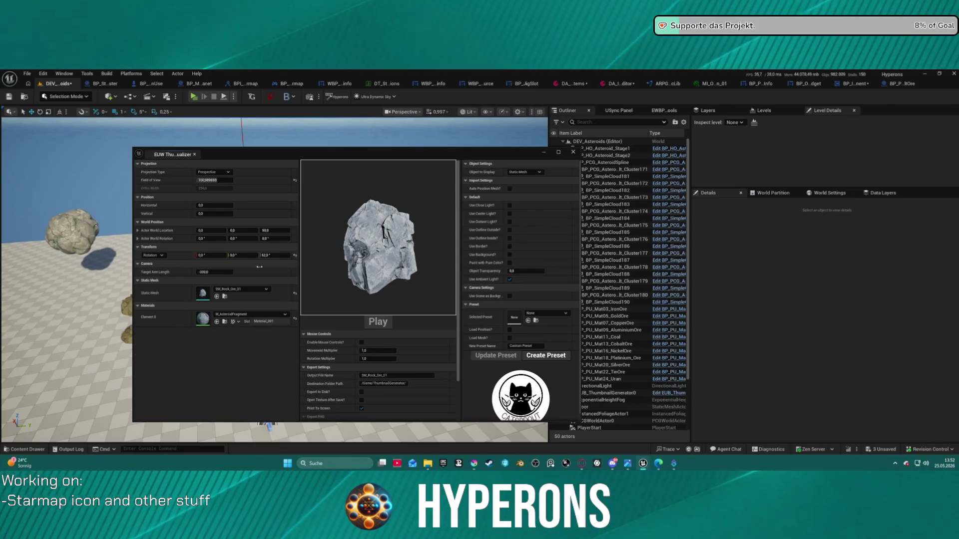
click(510, 255)
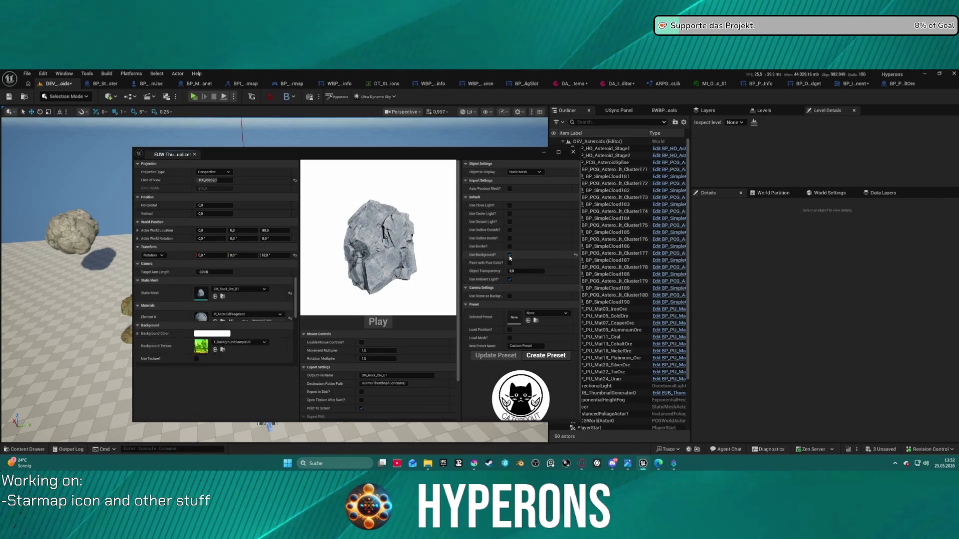
click(244, 348)
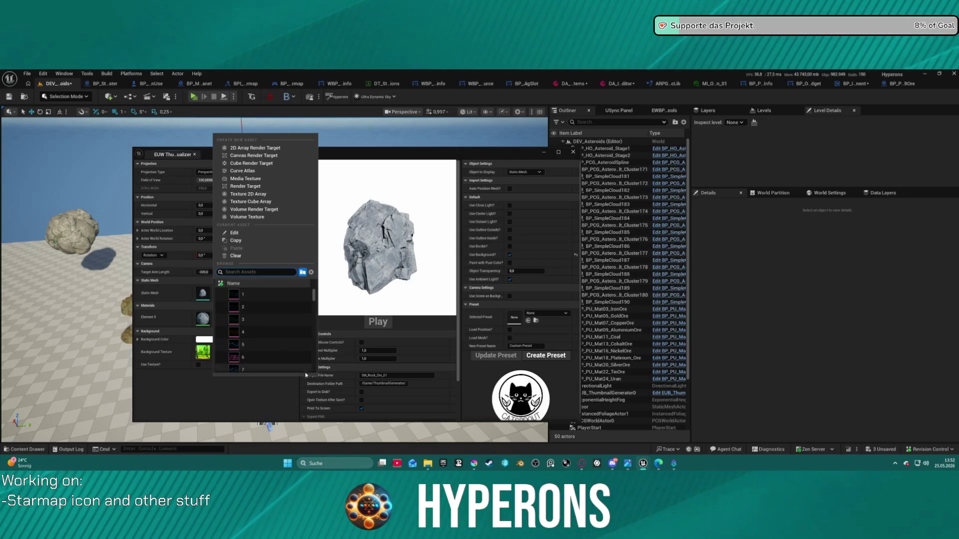
key(Escape)
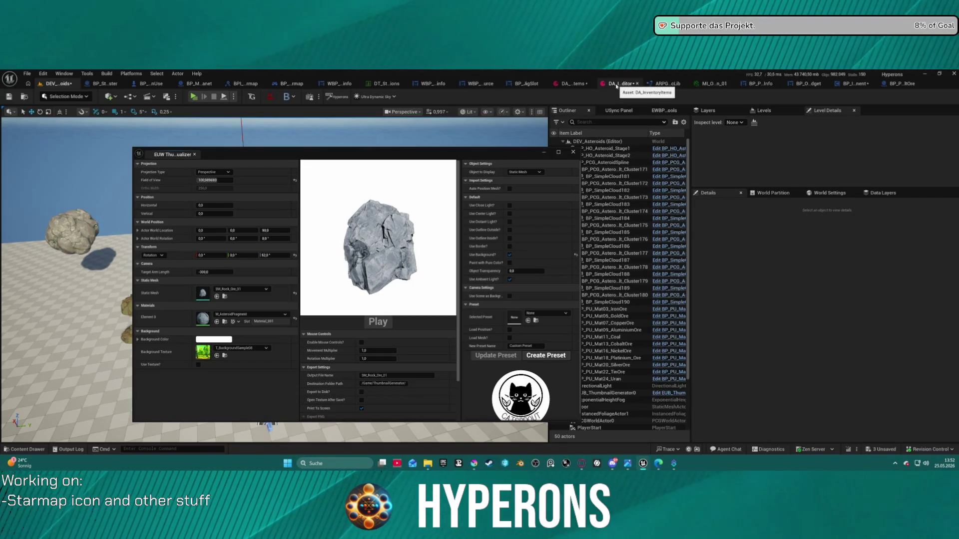
click(525, 85)
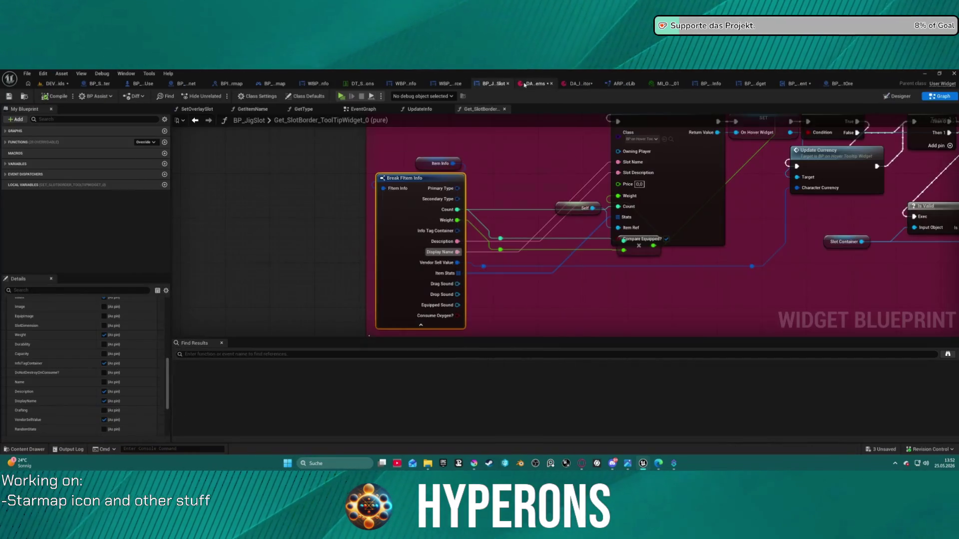
In BP_JigSlot's Designer, inspect SlotFrameImg, SlotImage and SlotBorder, then browse to the ContainerWindow folder
click(896, 96)
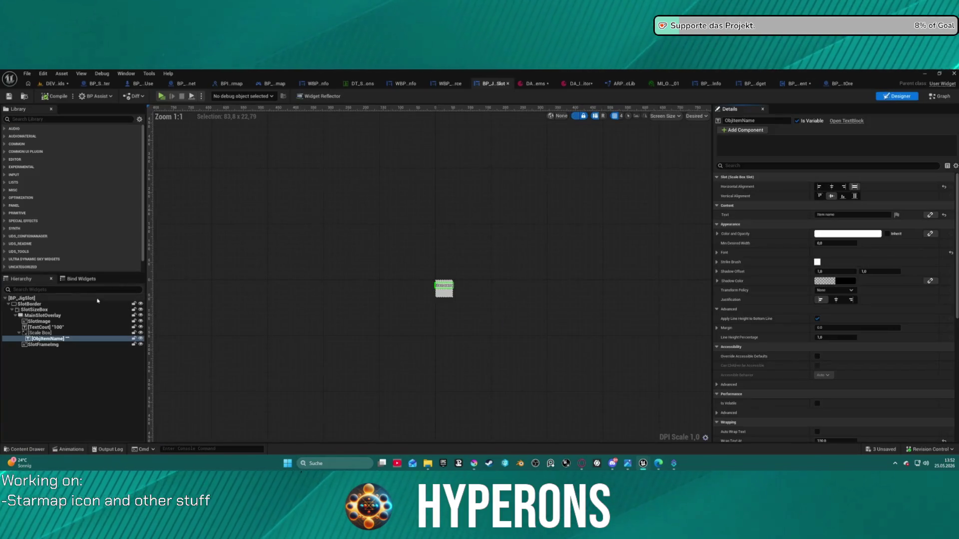
click(45, 344)
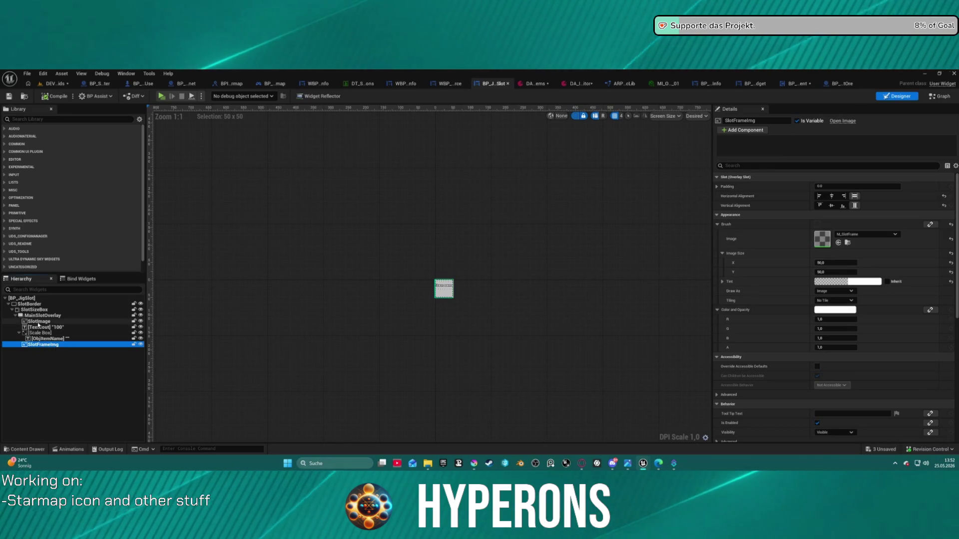
click(39, 321)
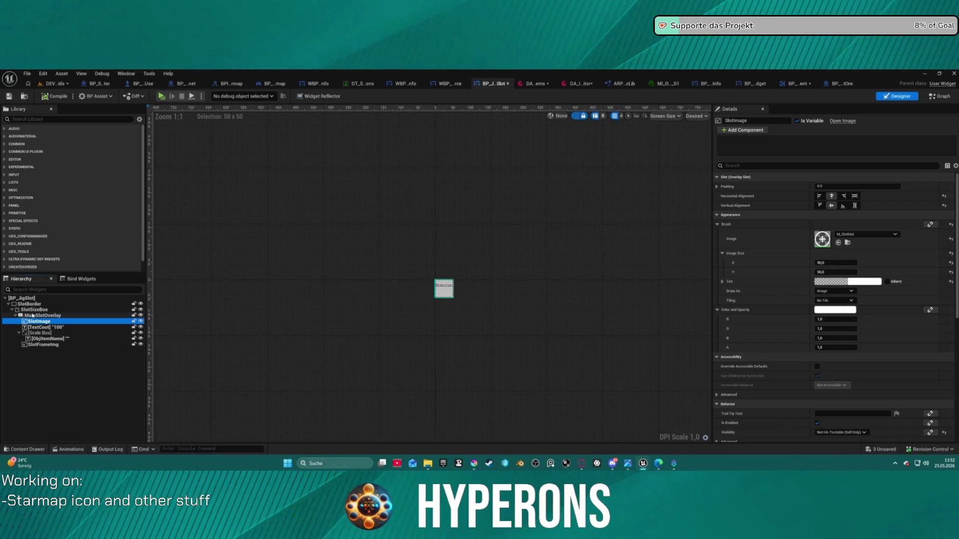
click(37, 310)
click(41, 305)
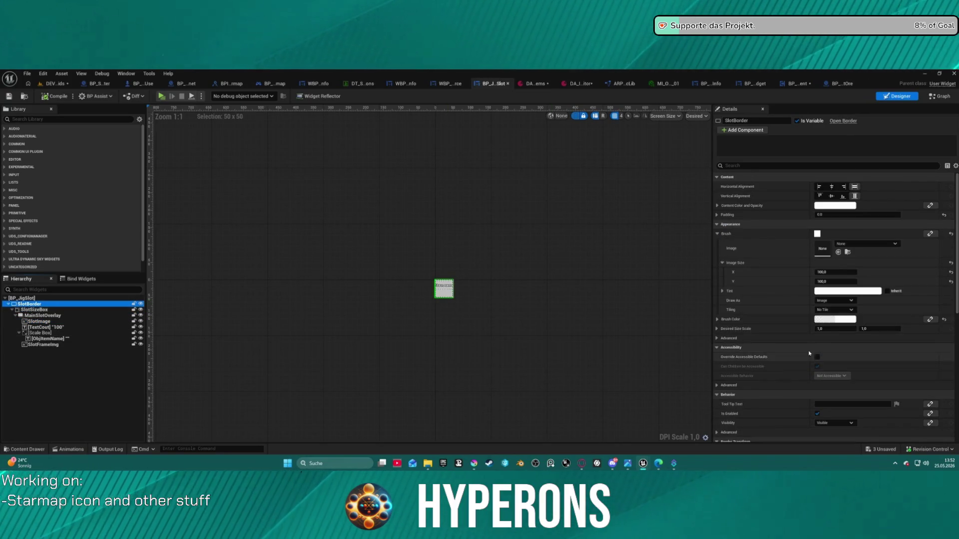
scroll(817, 250, down, 10)
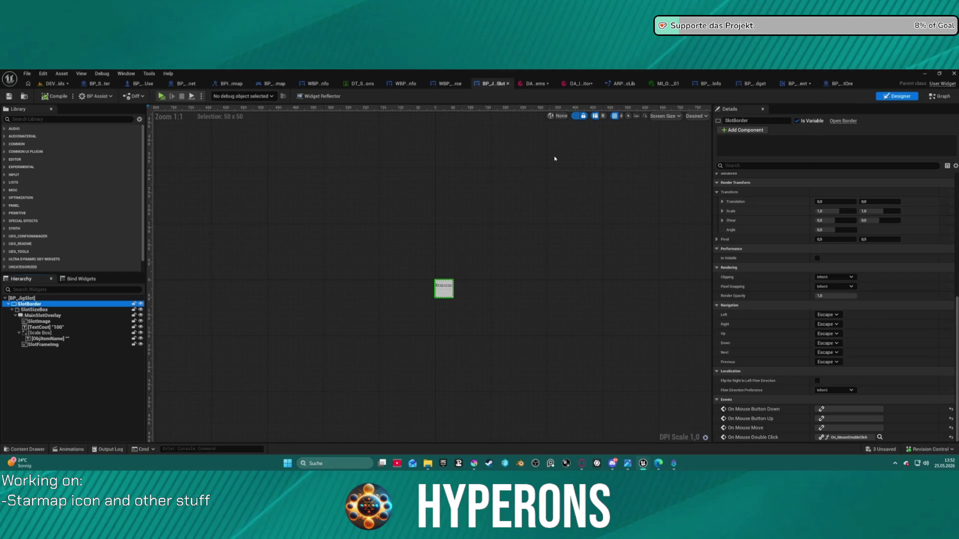
click(23, 96)
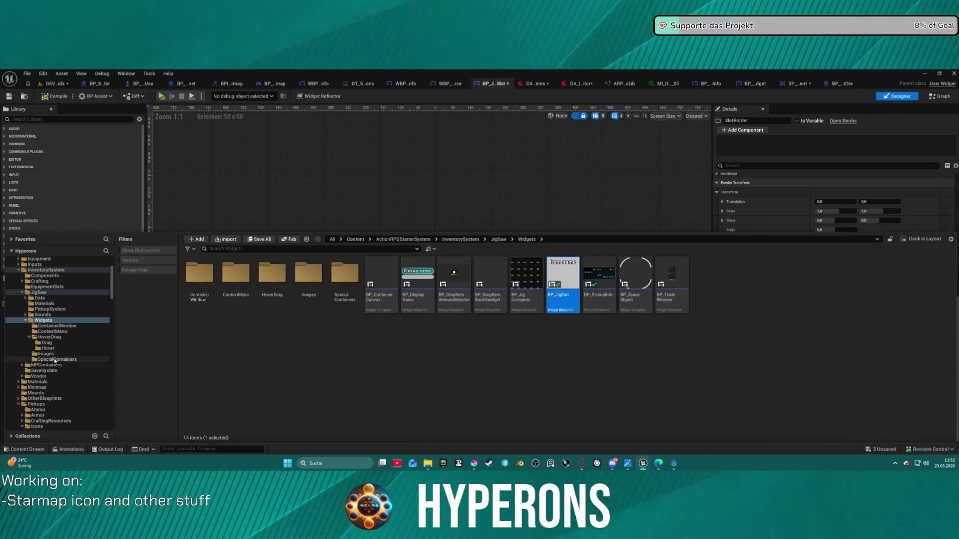
click(52, 326)
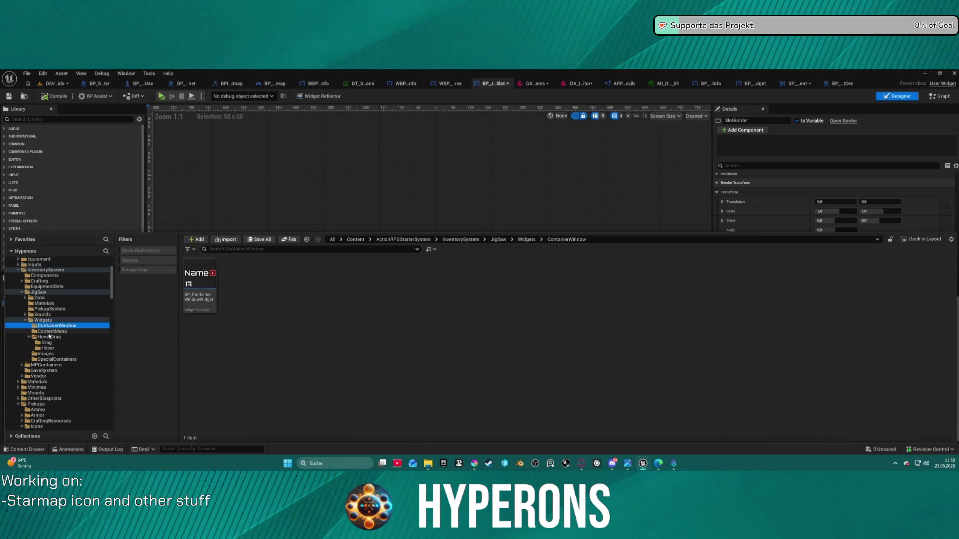
Browse the ContextMenu and SpecialContainers widget folders and scroll down the folder tree
click(52, 331)
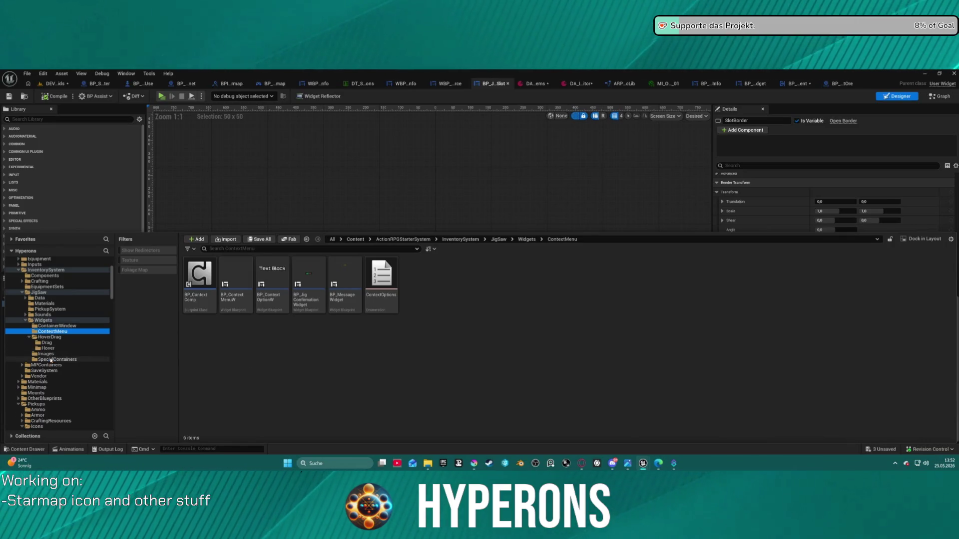
click(51, 360)
scroll(56, 276, up, 4)
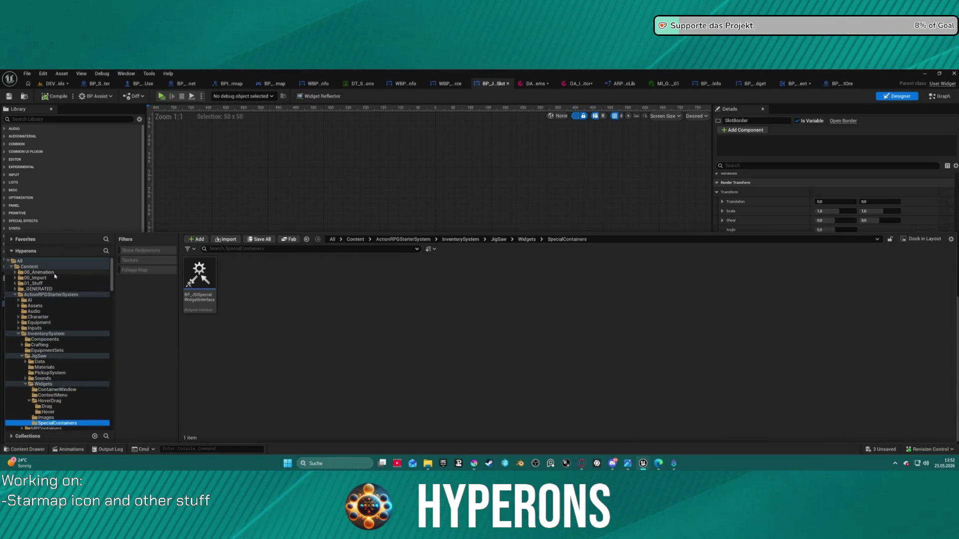
scroll(89, 353, down, 15)
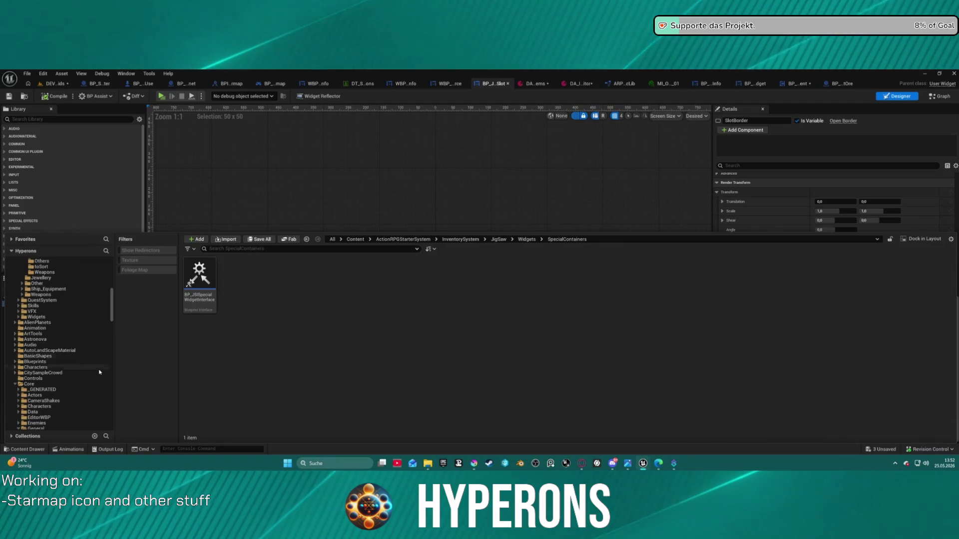
scroll(66, 375, down, 5)
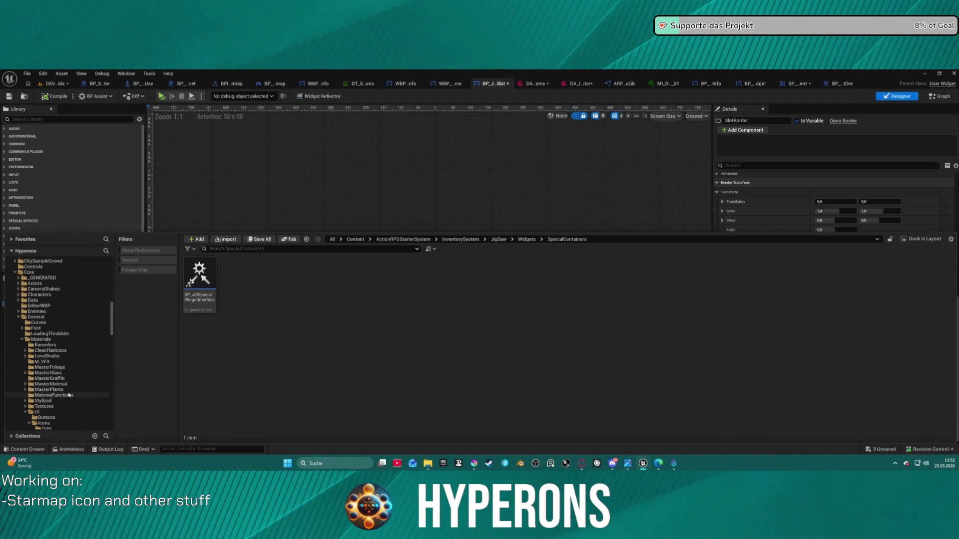
Check the Ores and Buttons folders, ending in UI Icons with T_Ressouce_Ore and T_Ressouce_Test
click(45, 412)
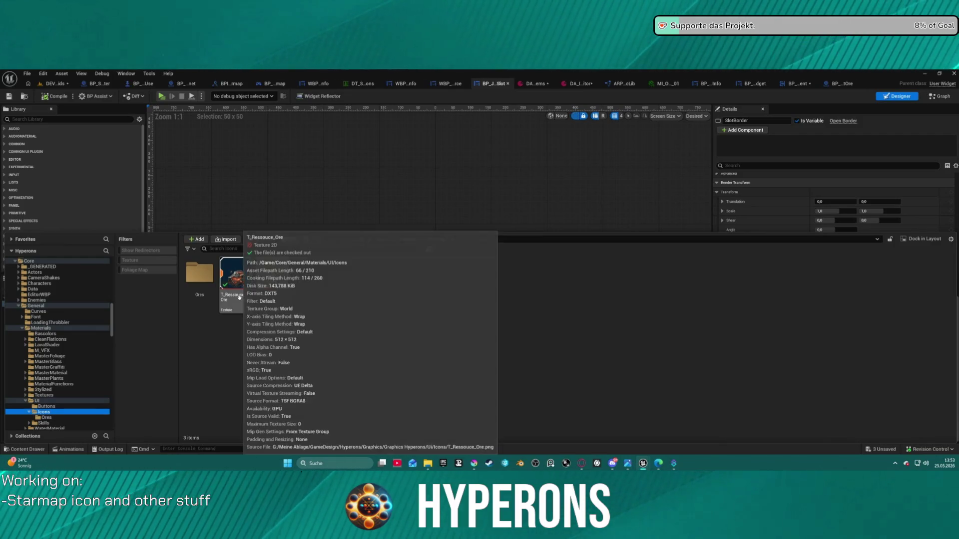
double_click(208, 272)
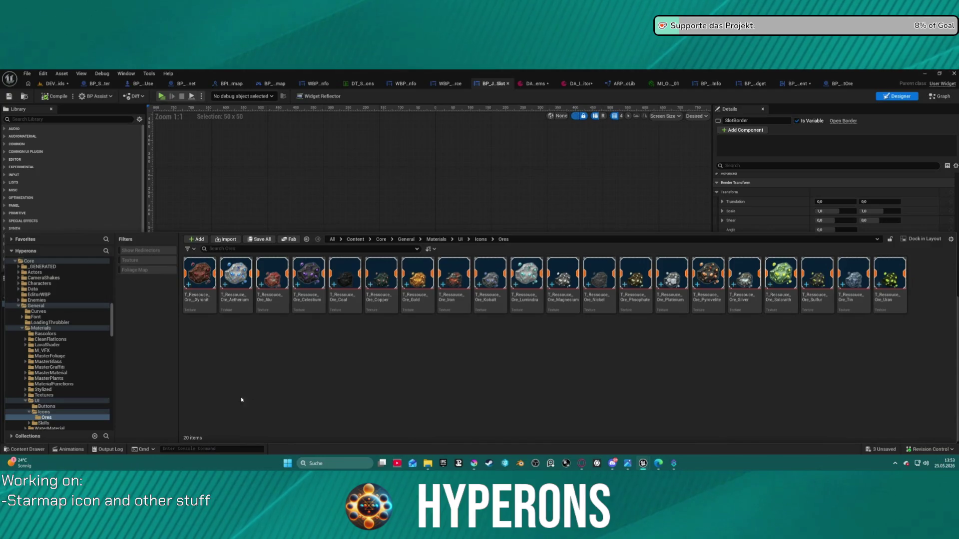
click(44, 412)
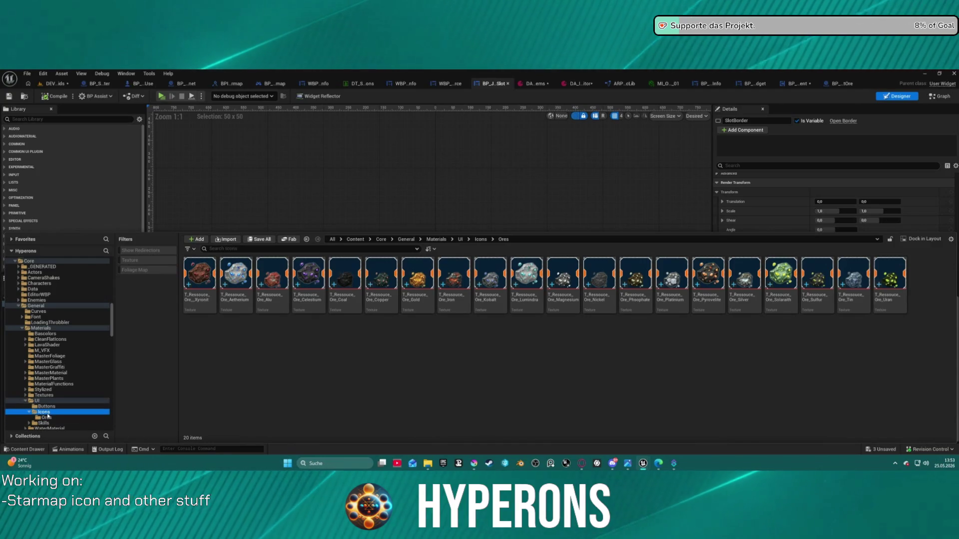
click(38, 401)
click(44, 408)
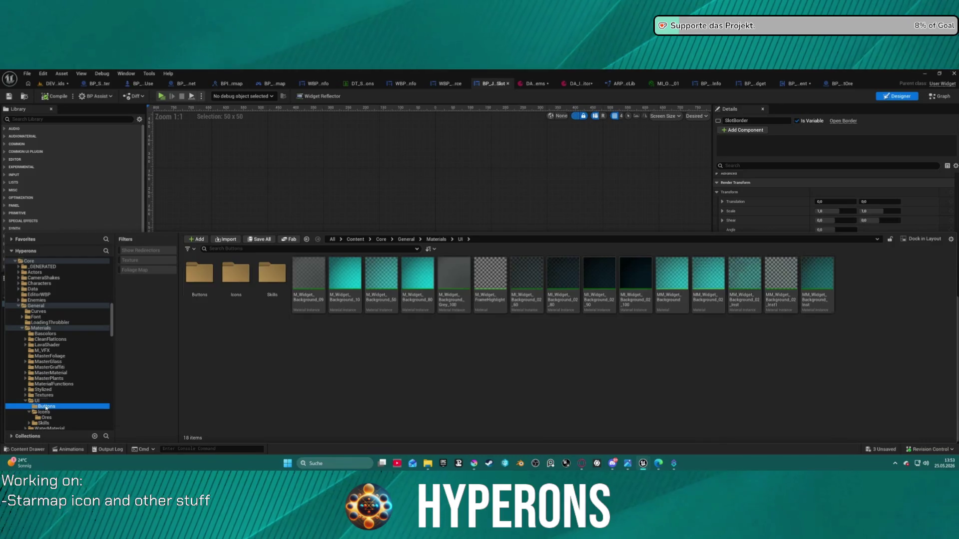
click(44, 412)
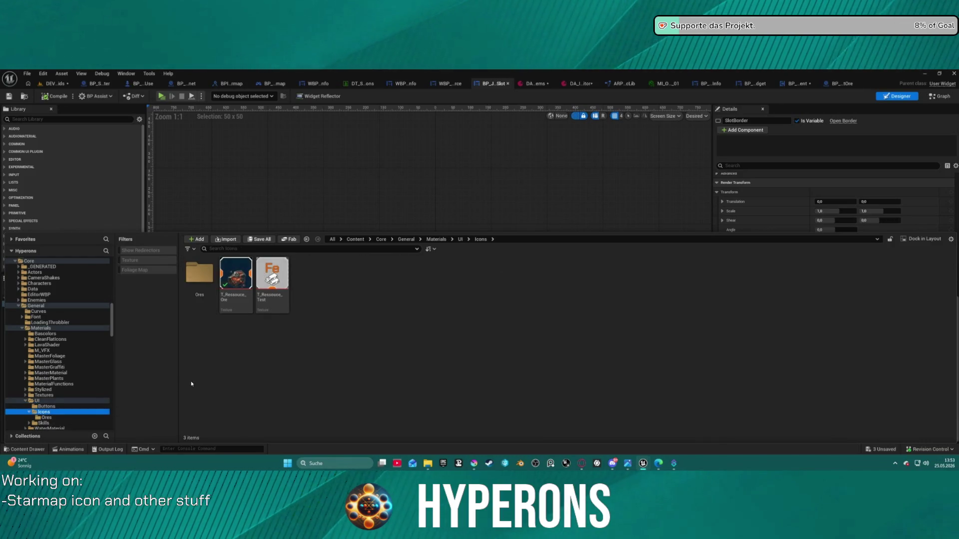
mouse_move(258, 273)
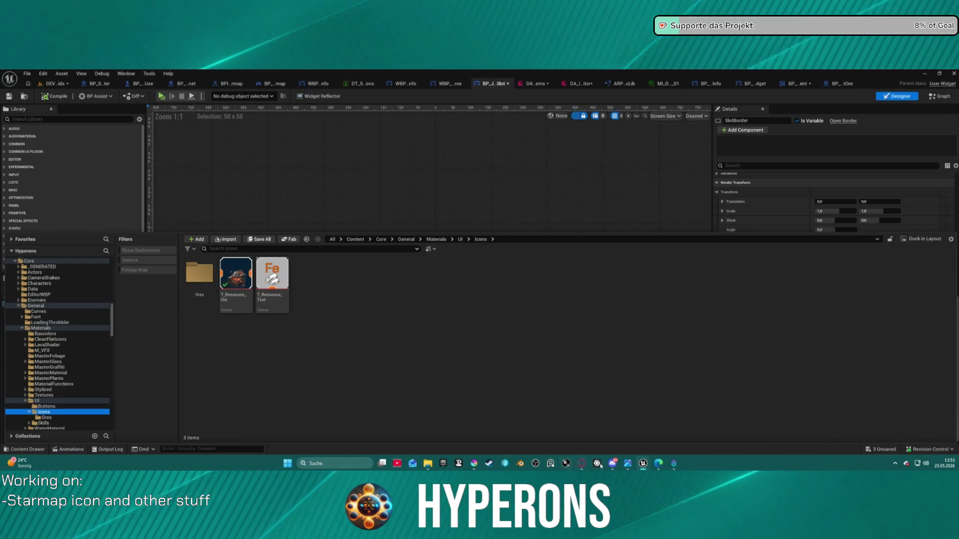
Bring up the Icons folder of ore textures, then switch to the T_Ressouce_Test.kra icon in Krita
mouse_move(643, 463)
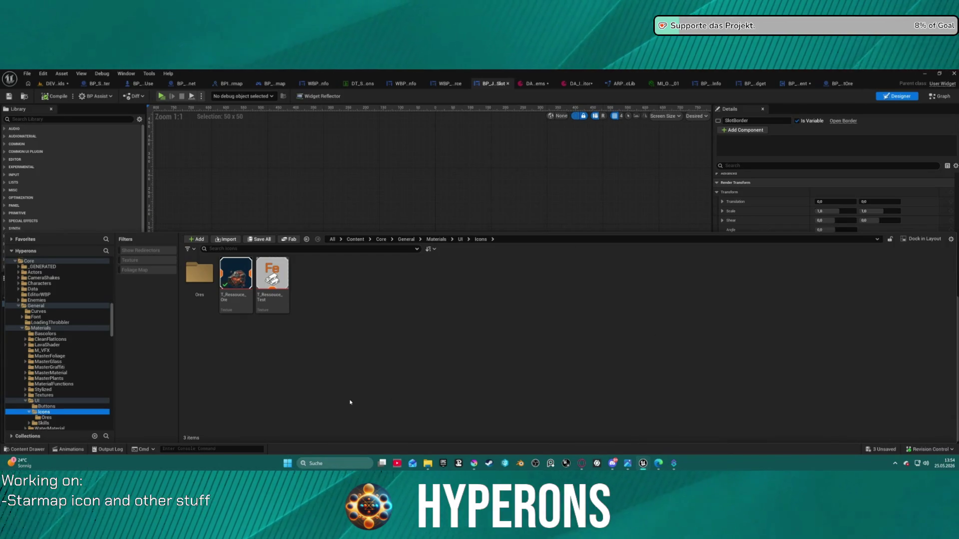
mouse_move(643, 459)
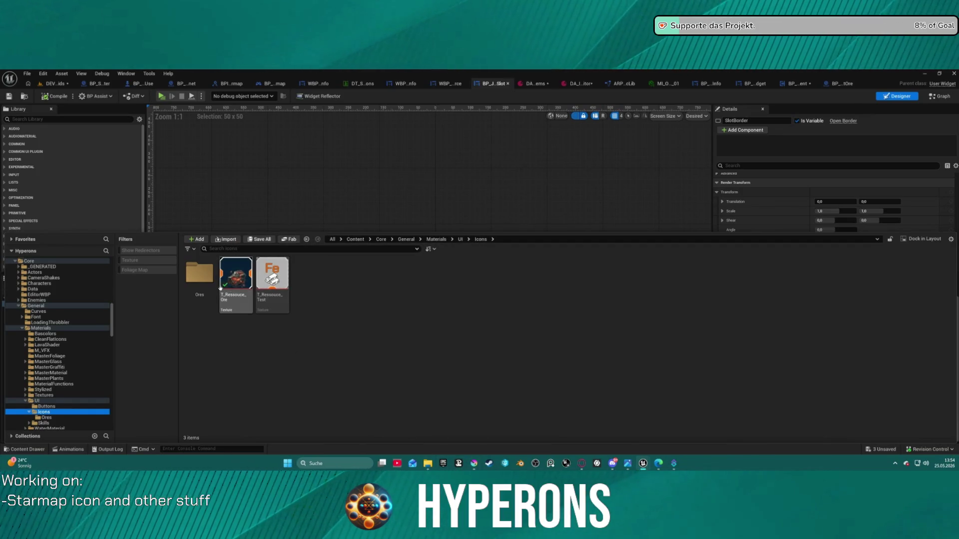
mouse_move(474, 463)
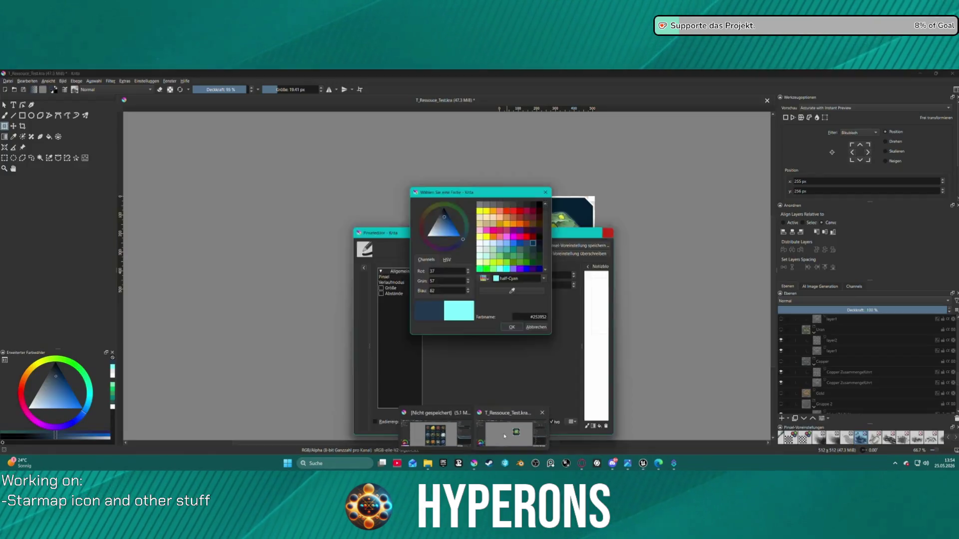
click(511, 429)
Duplicate the Slot layer with Ctrl+J and hide the Ores layer artwork
scroll(808, 387, down, 5)
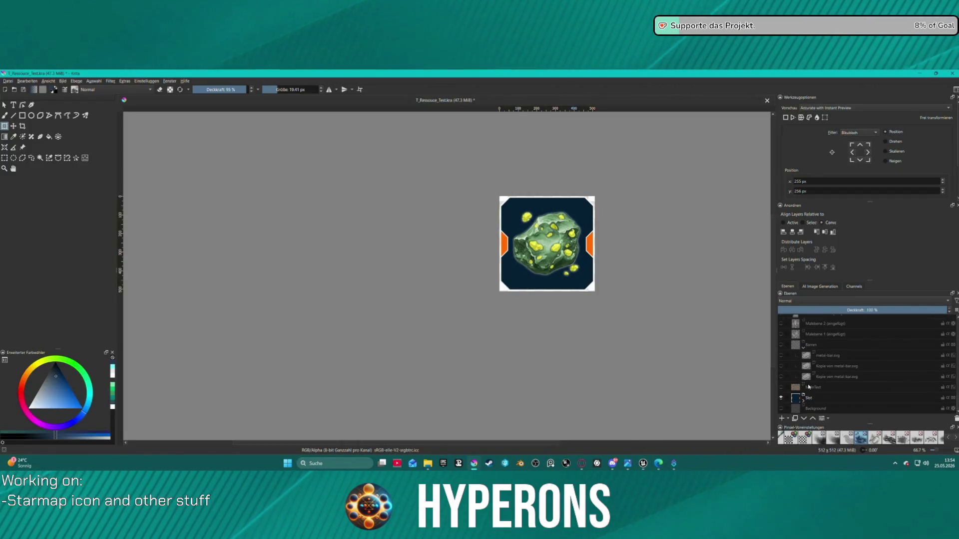
click(809, 397)
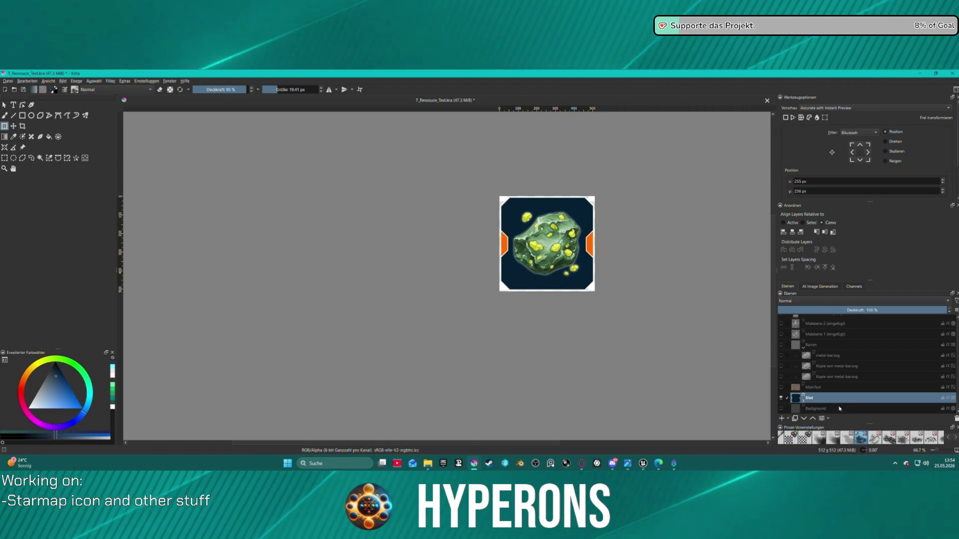
key(ctrl+j)
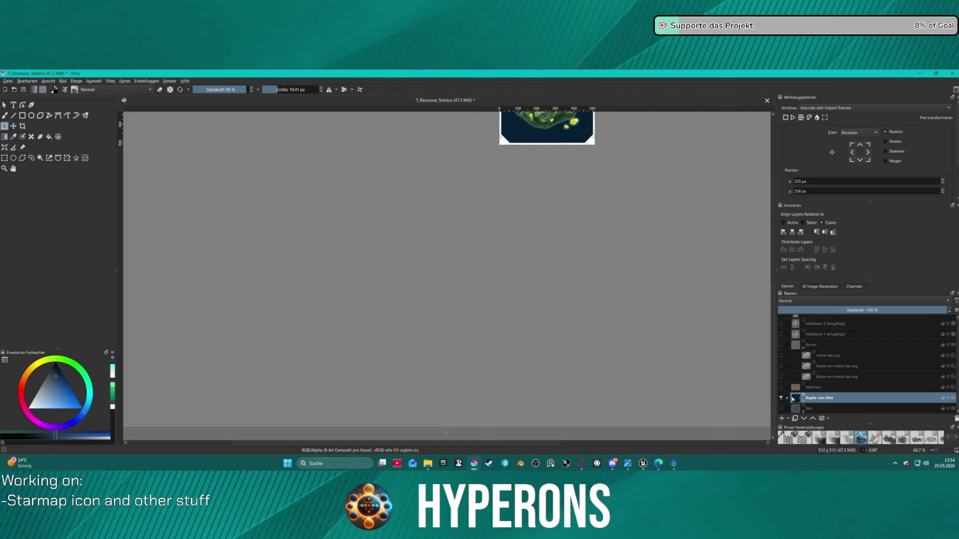
scroll(788, 341, up, 10)
scroll(788, 341, up, 3)
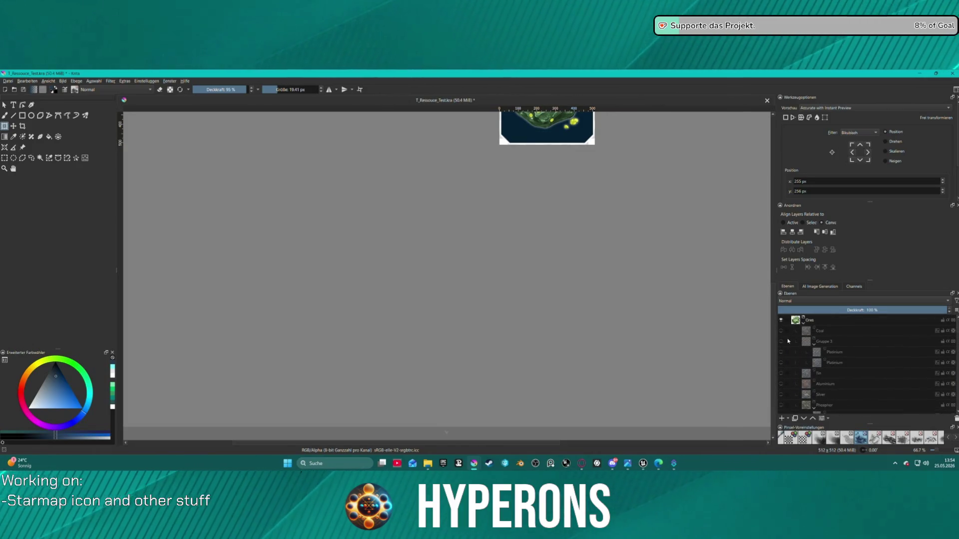
click(782, 324)
Select the Background Frame layer inside Kopie von Slot and begin editing its vector nodes
scroll(530, 162, down, 3)
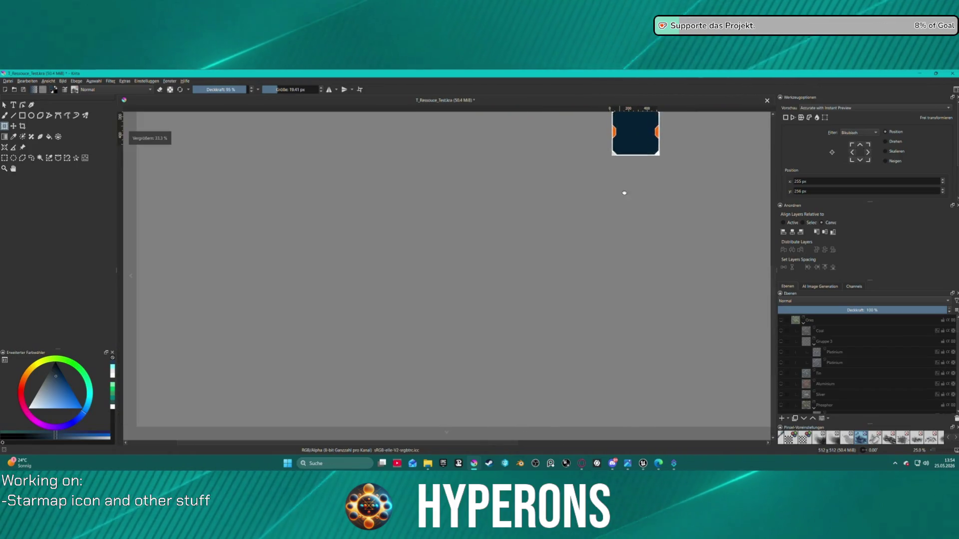
scroll(624, 191, up, 5)
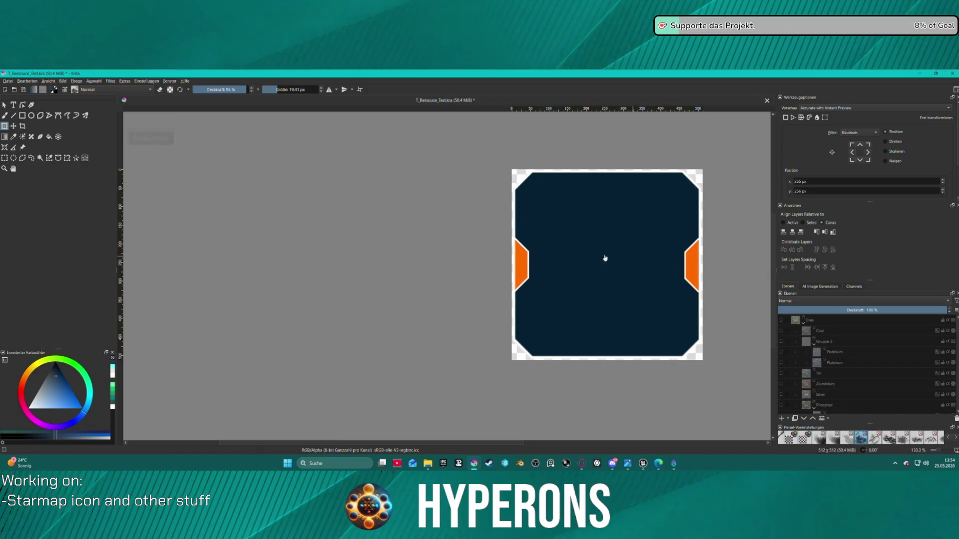
scroll(307, 251, right, 3)
scroll(302, 242, up, 2)
scroll(819, 370, down, 5)
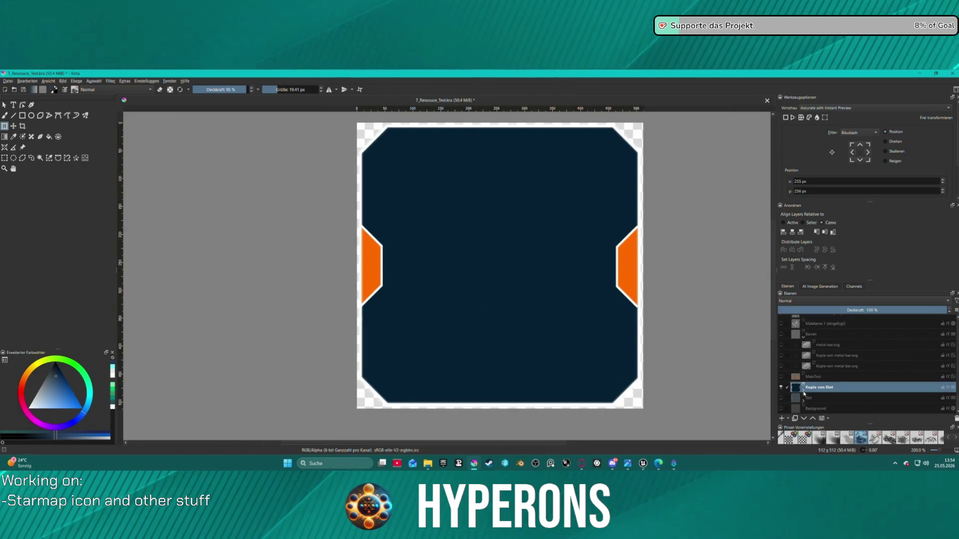
click(804, 392)
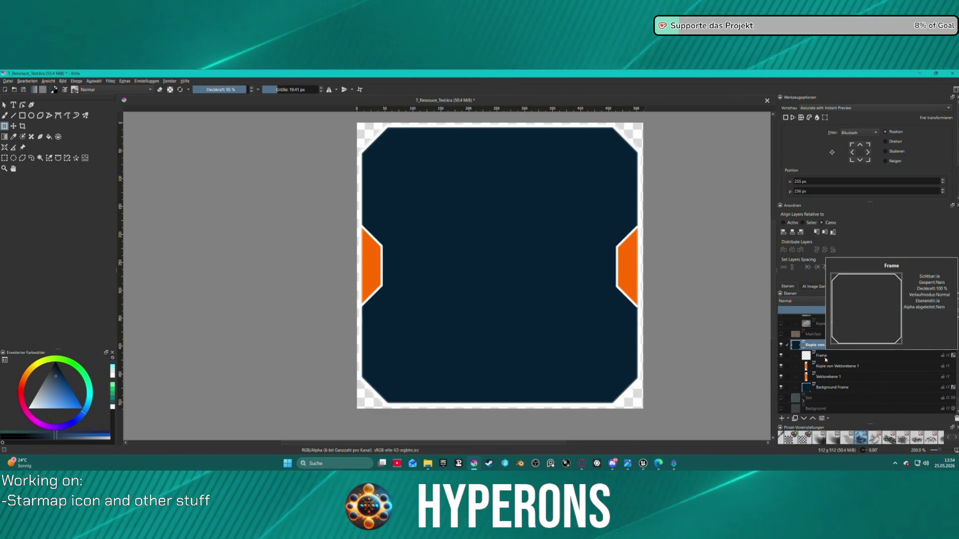
click(832, 387)
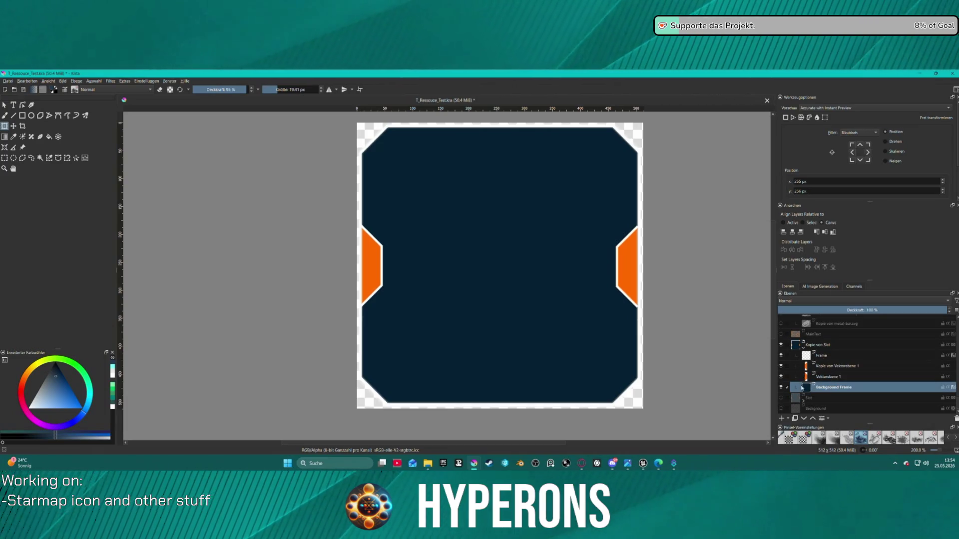
click(382, 392)
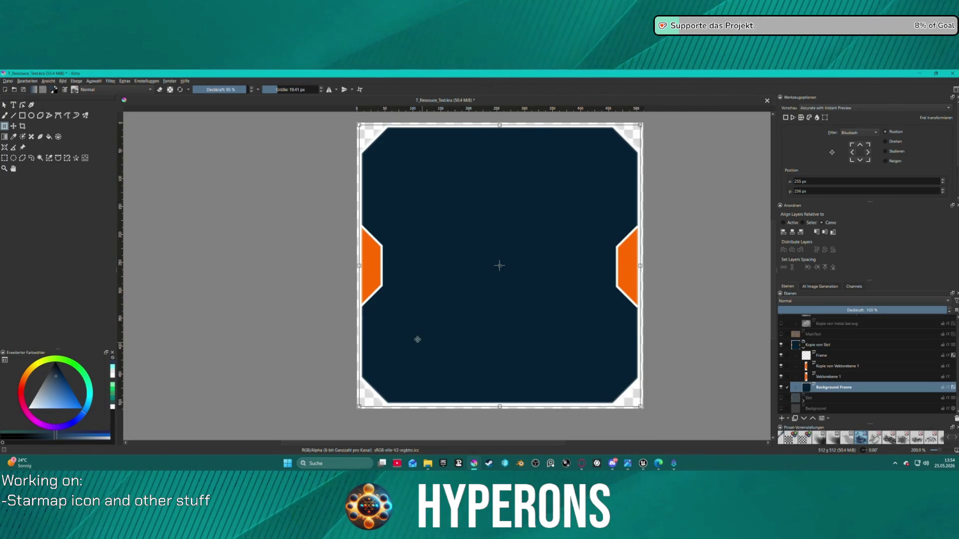
click(22, 105)
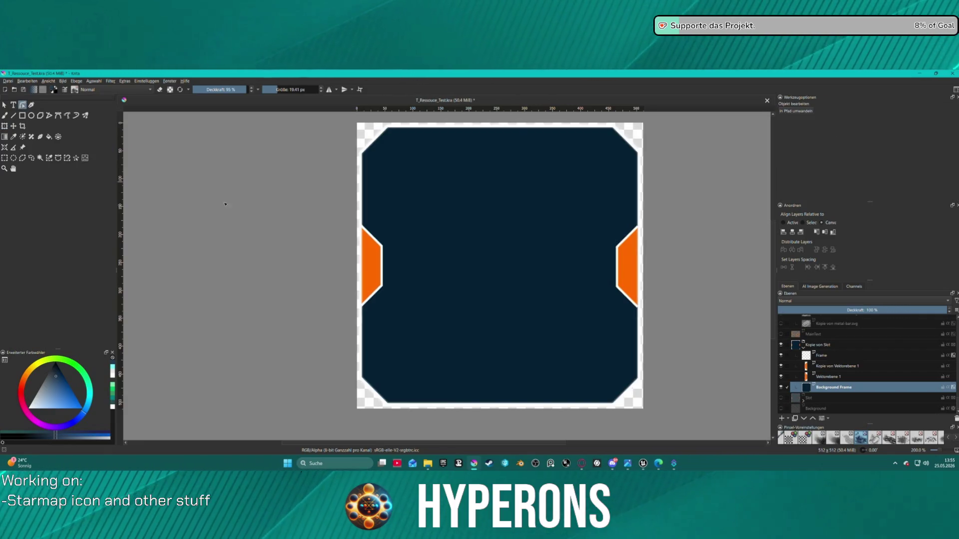
Try moving the frame's bottom-left node, undo it, and toggle Frame and Background Frame visibility to compare
click(422, 383)
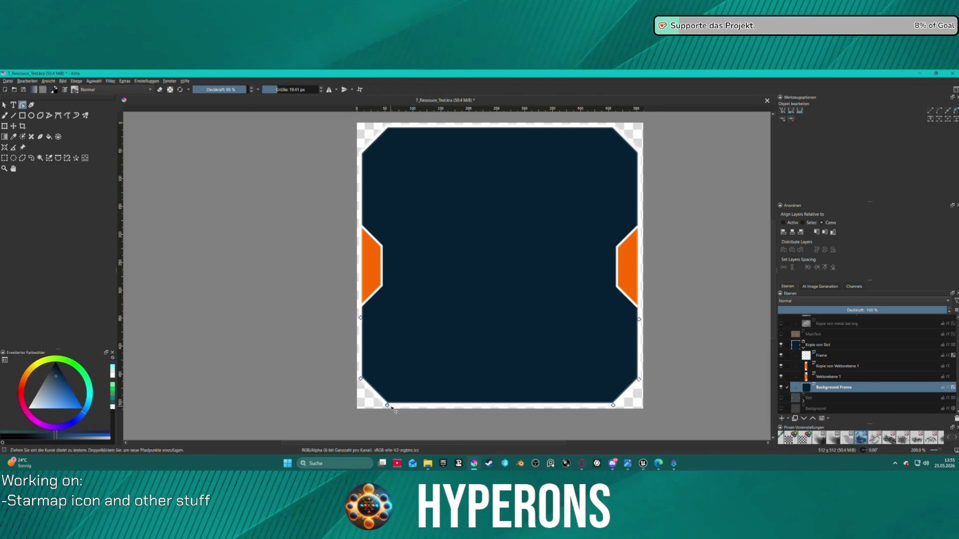
drag(388, 406, 360, 404)
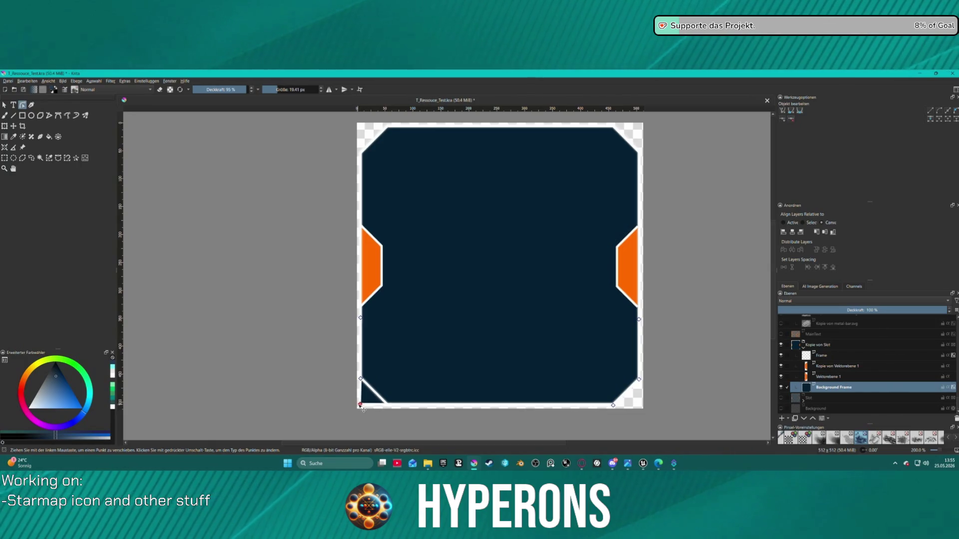
key(ctrl+z)
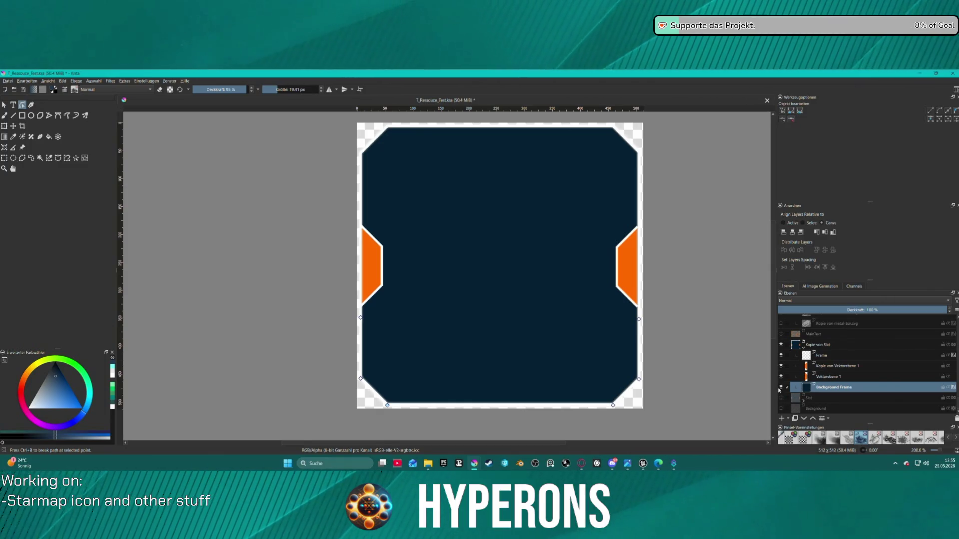
click(781, 355)
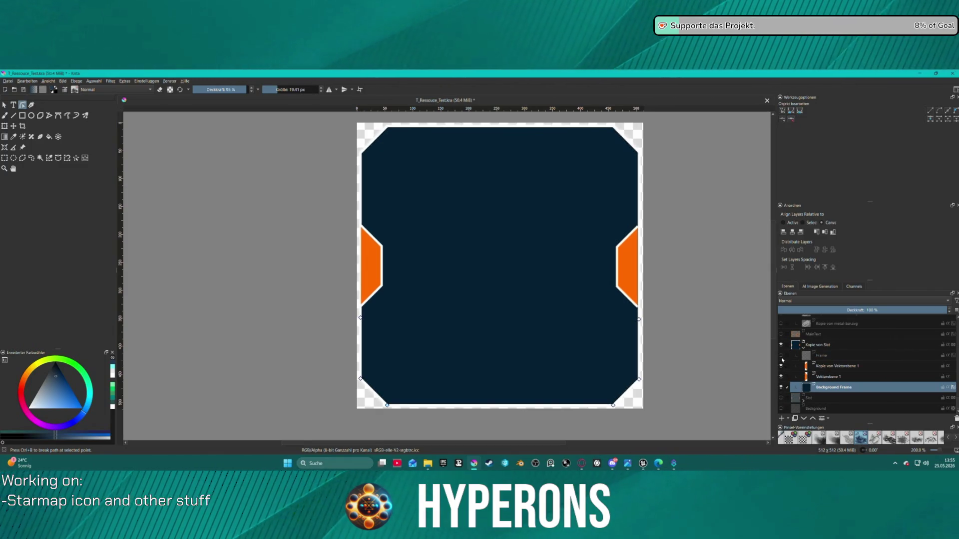
click(781, 356)
click(781, 356)
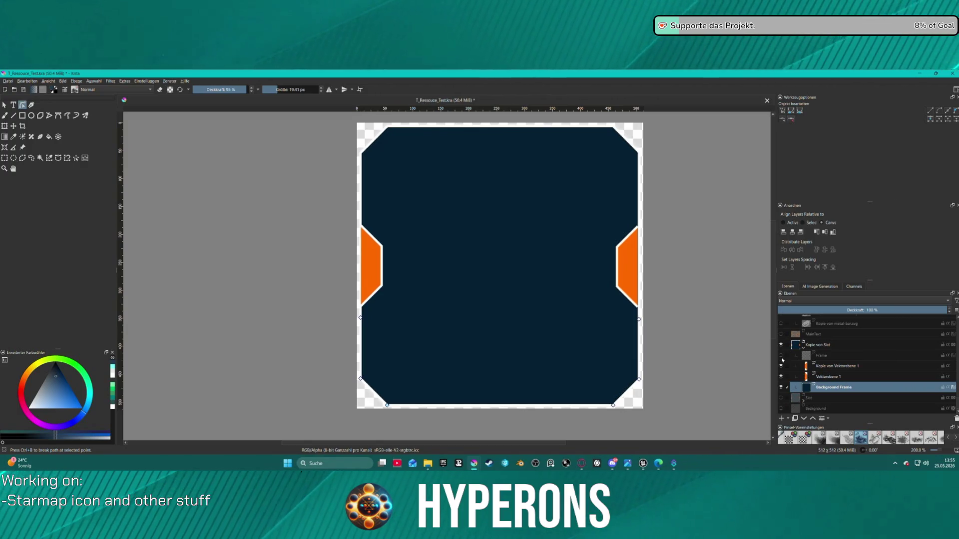
click(781, 388)
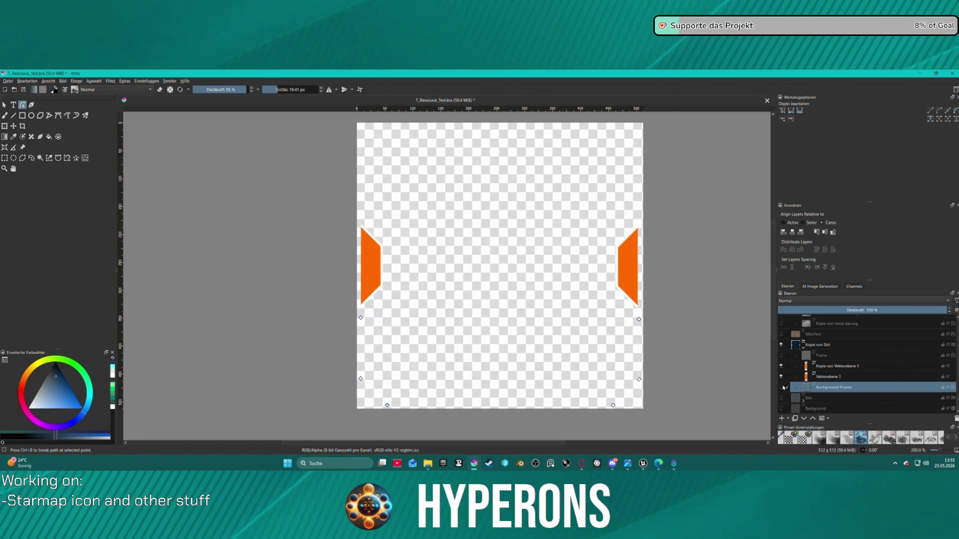
click(782, 387)
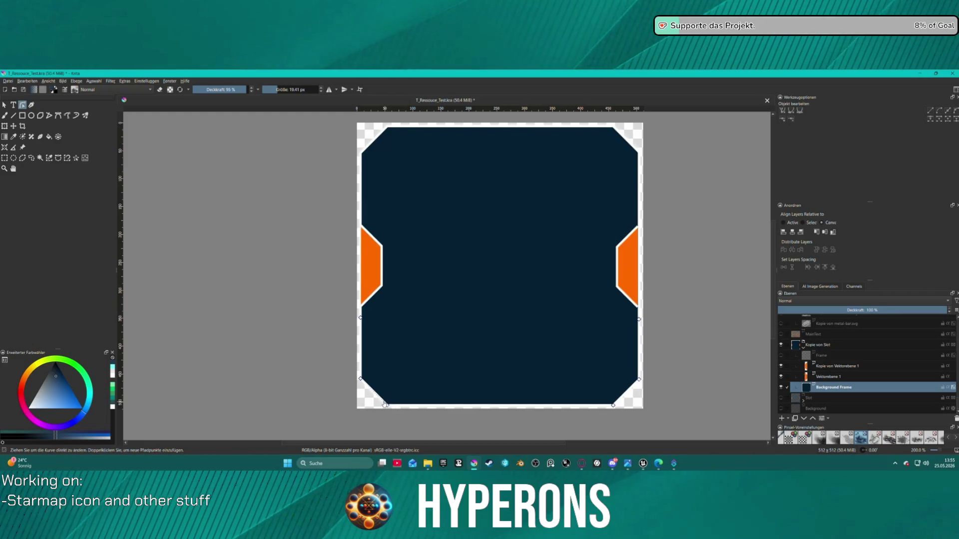
Drag the bottom-left node to the canvas corner and view the icon at 100%
drag(390, 410, 368, 410)
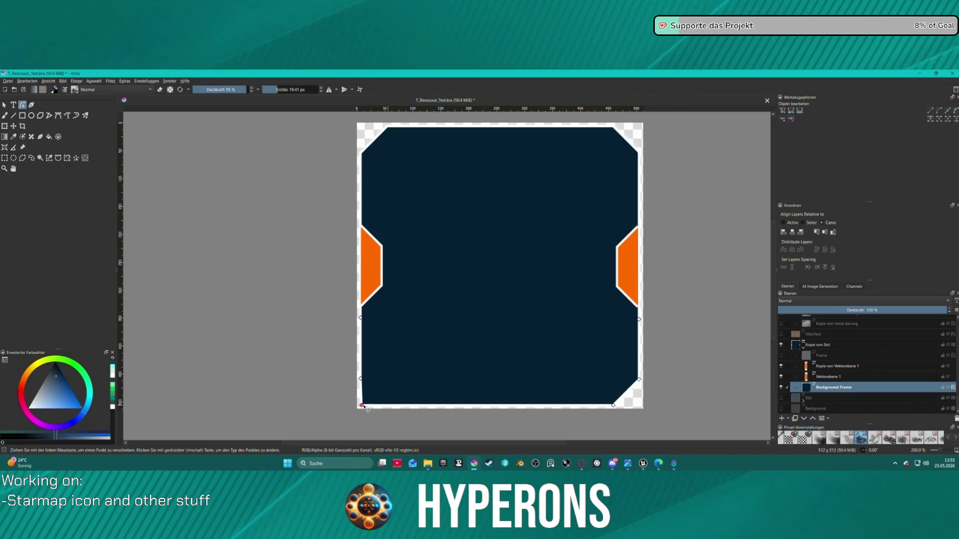
key(1)
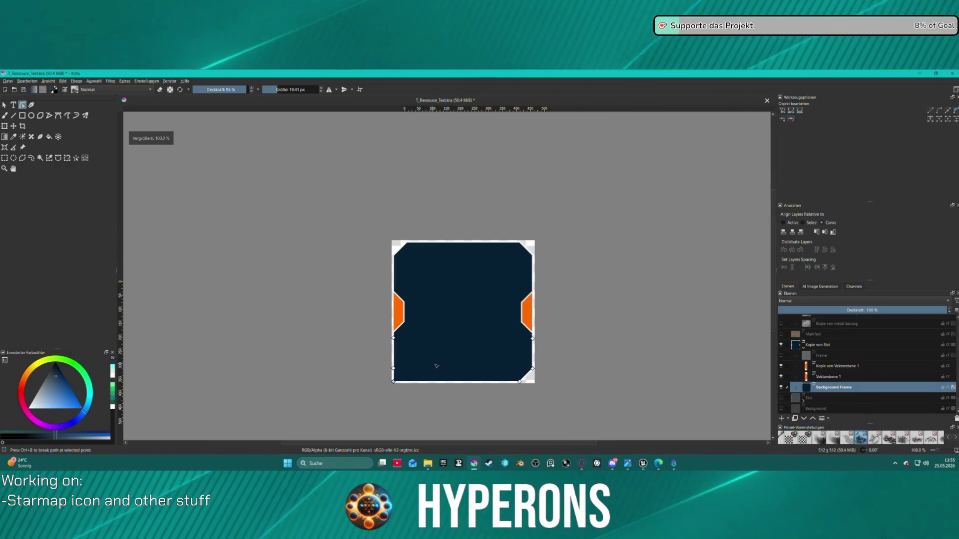
scroll(629, 372, up, 1)
scroll(629, 372, up, 1)
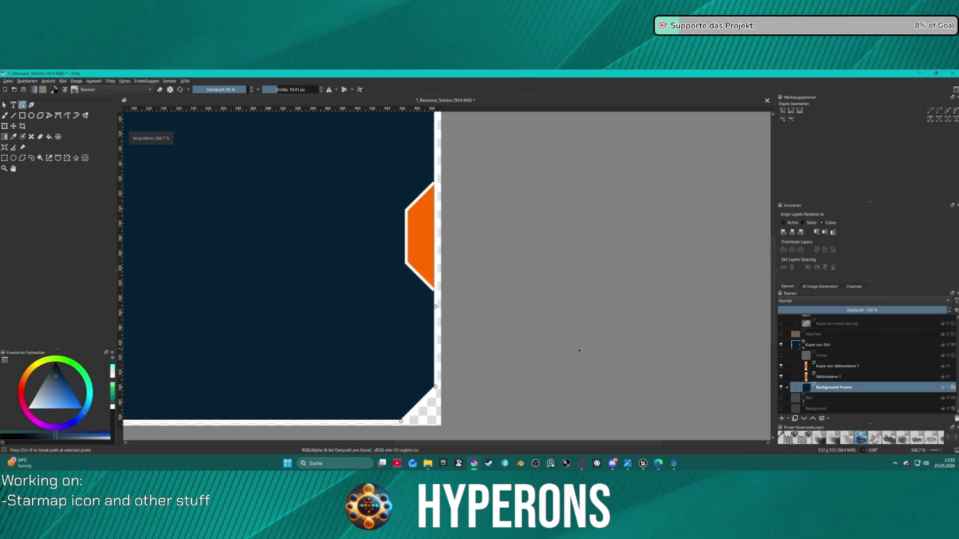
scroll(578, 351, down, 1)
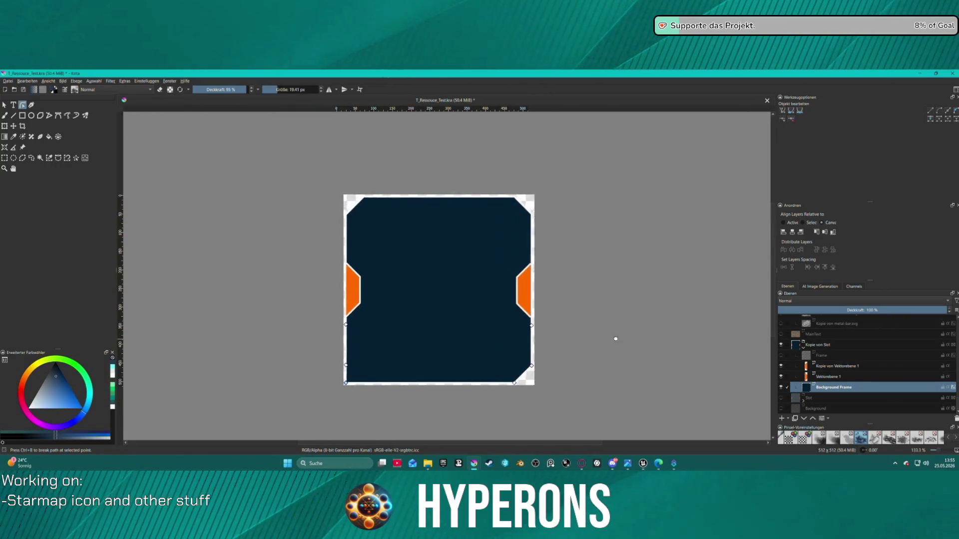